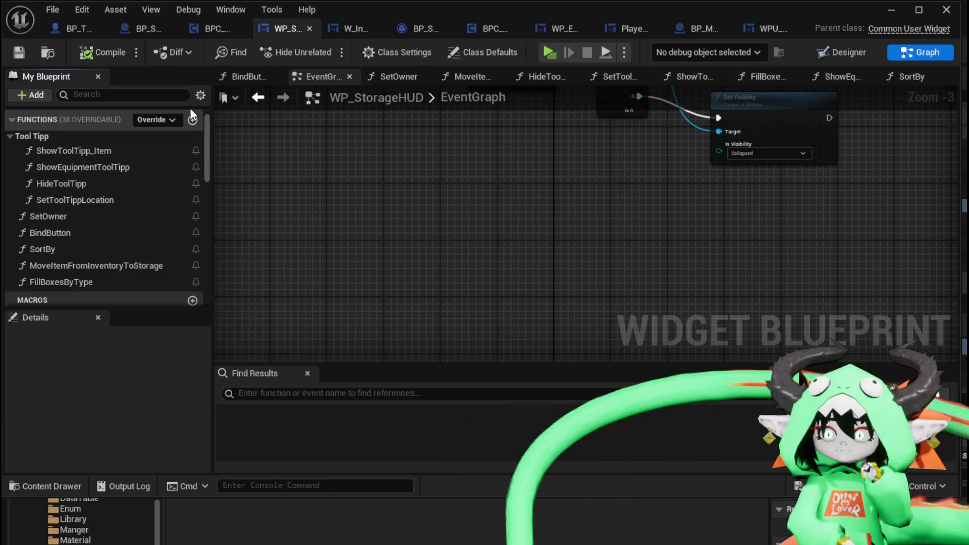
Step: Create a new function named SortBoxes in the WP_StorageHUD widget blueprint
left_click(66, 120)
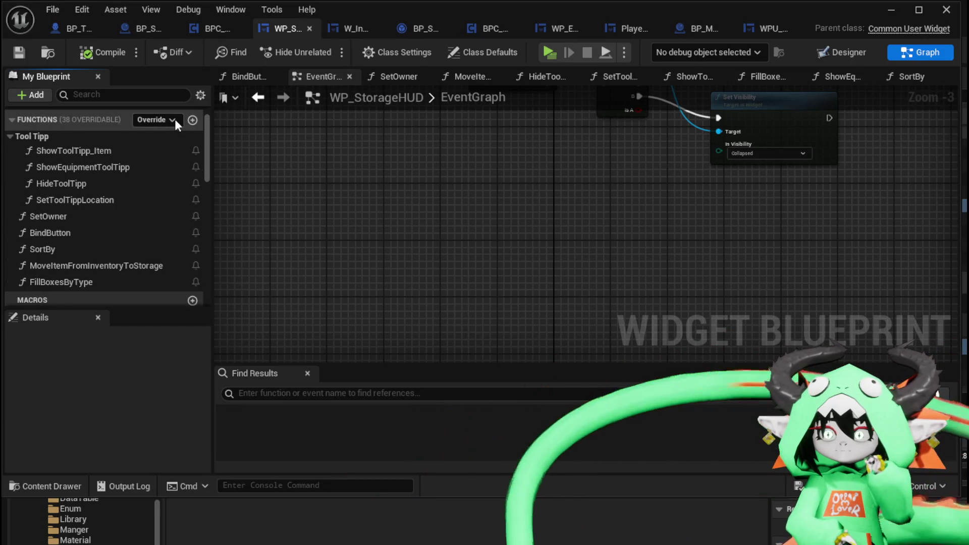
left_click(192, 119)
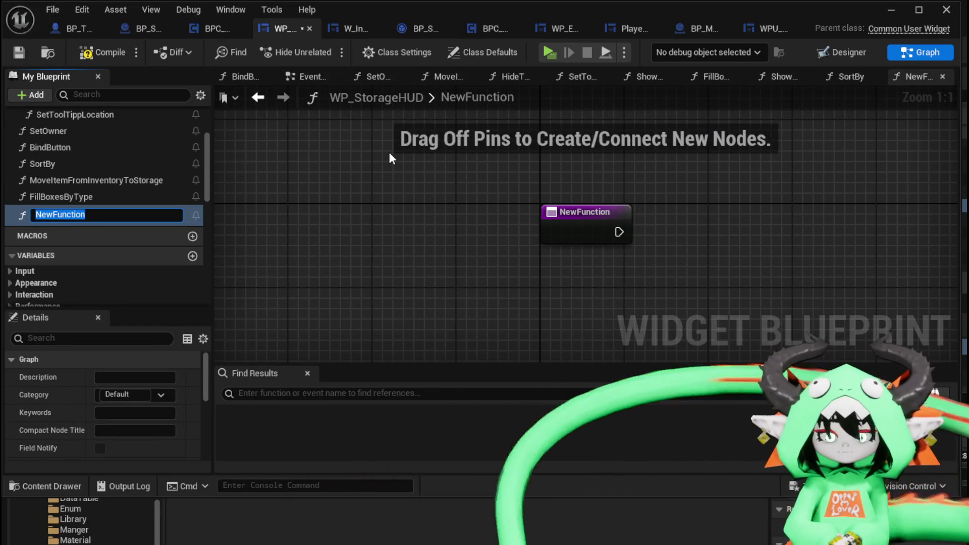
type("SortV")
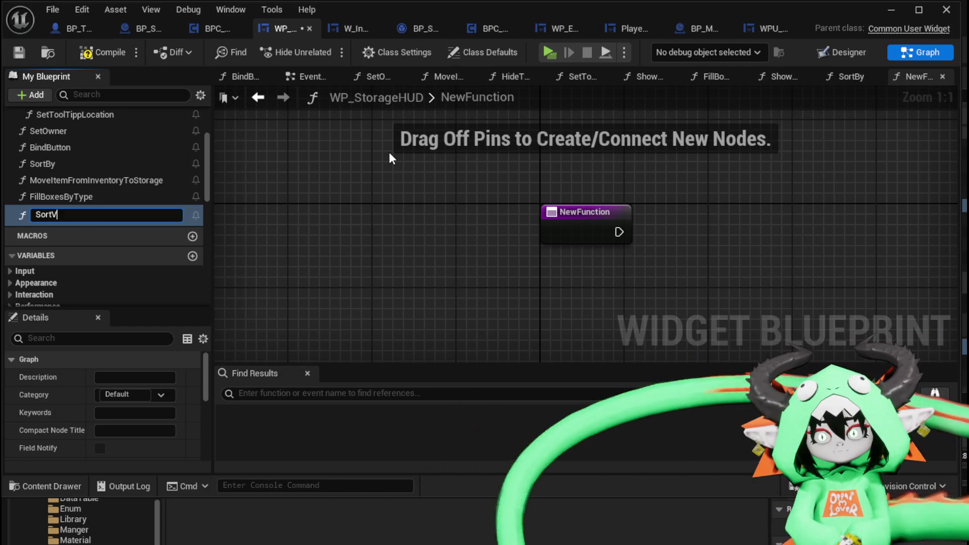
key("BackSpace")
type("Boxes")
key("Return")
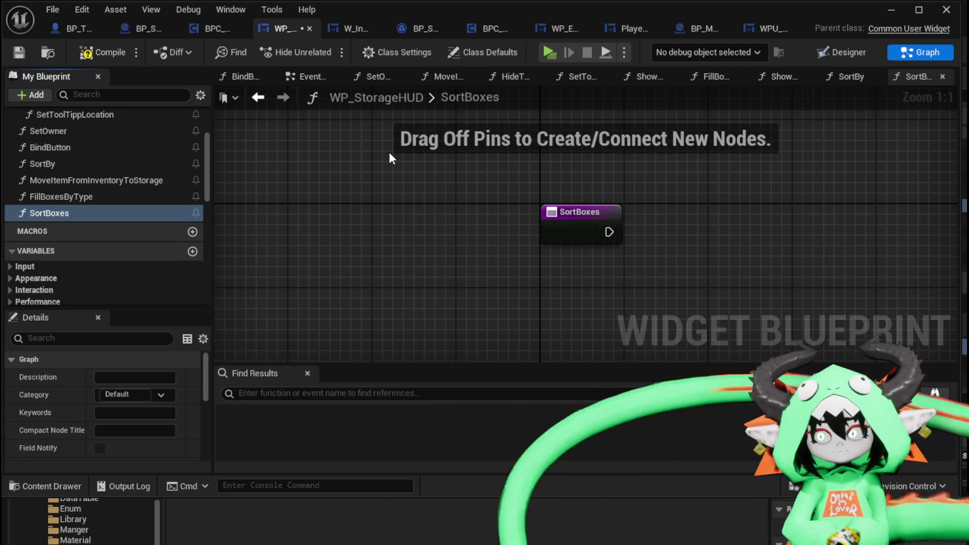
Step: Give SortBoxes a String input named Data and compile the blueprint
scroll(151, 393, "down", 5)
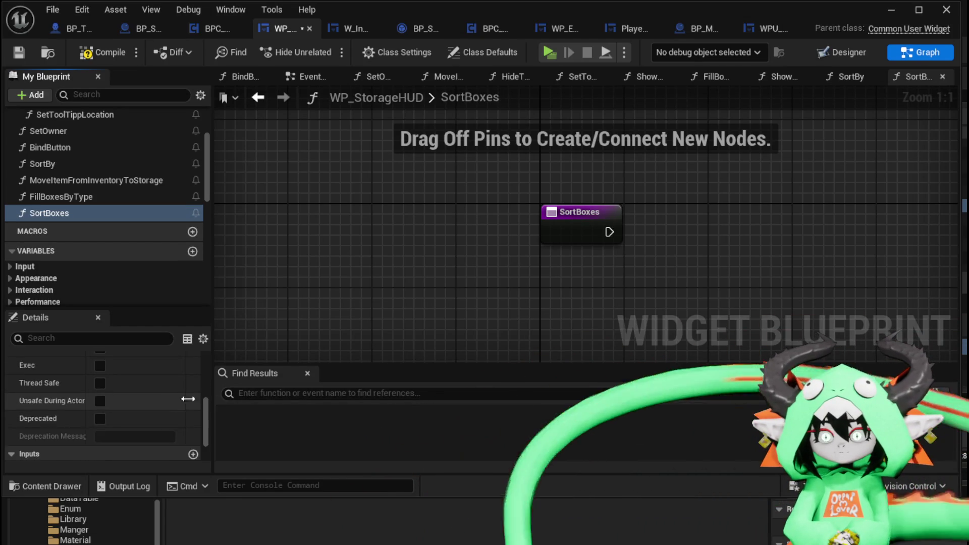
left_click(192, 399)
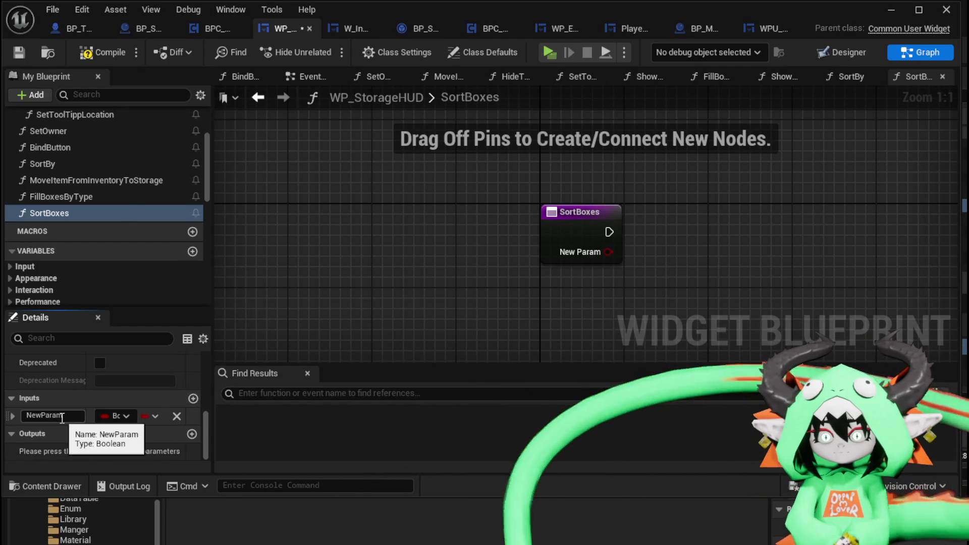
left_click(116, 416)
left_click(149, 247)
left_click(64, 416)
type("D")
key("Return")
left_click(102, 52)
left_click_drag(479, 227, 241, 209)
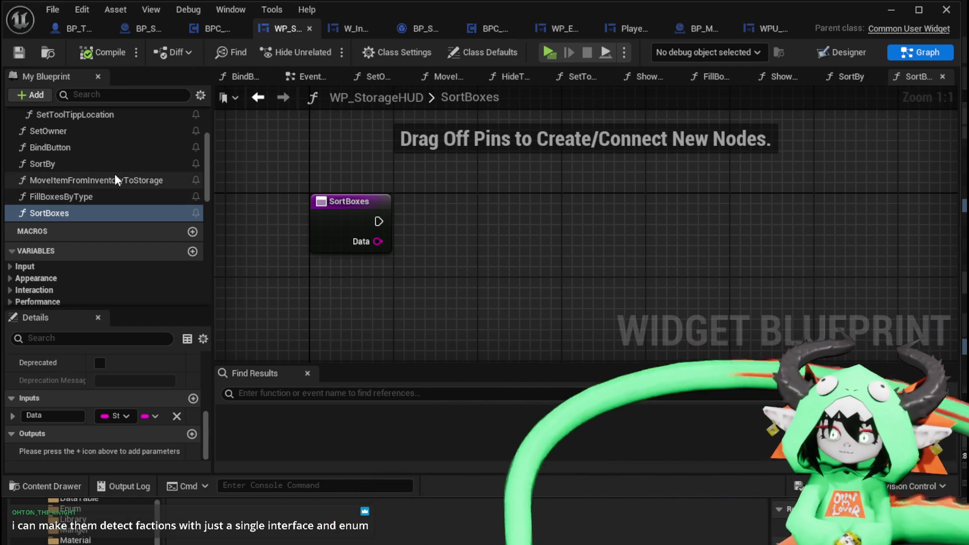
left_click_drag(435, 203, 517, 186)
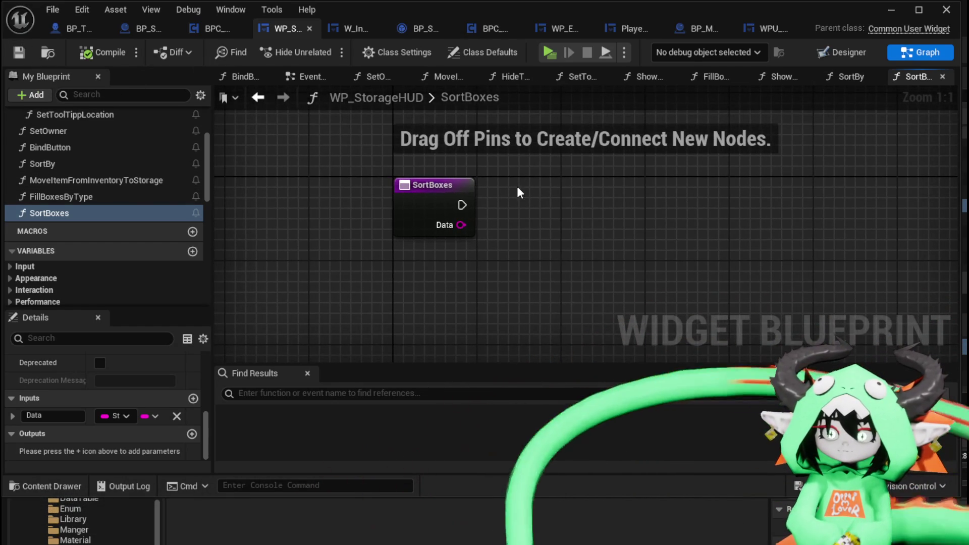
mouse_move(362, 172)
left_mouse_down()
mouse_move(513, 261)
mouse_move(505, 263)
left_mouse_up()
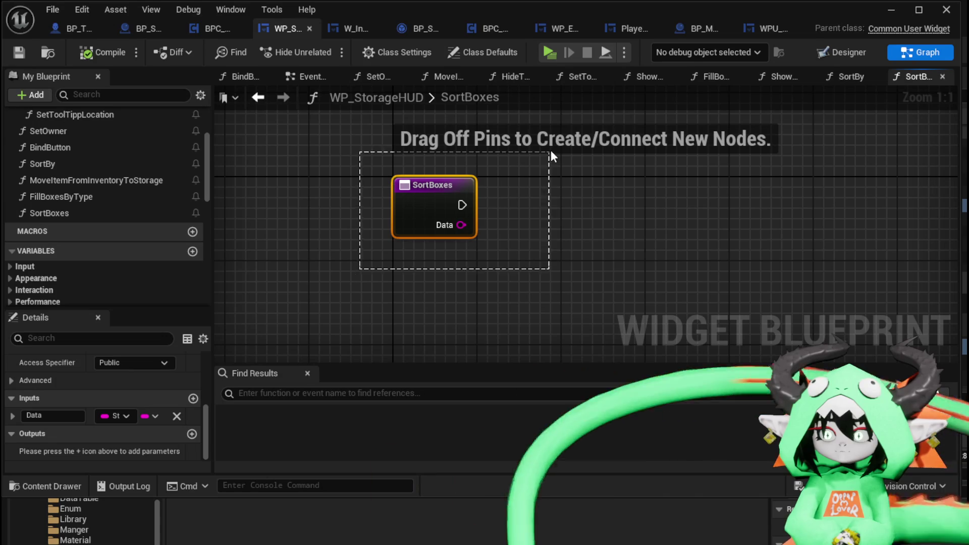
left_click(372, 159)
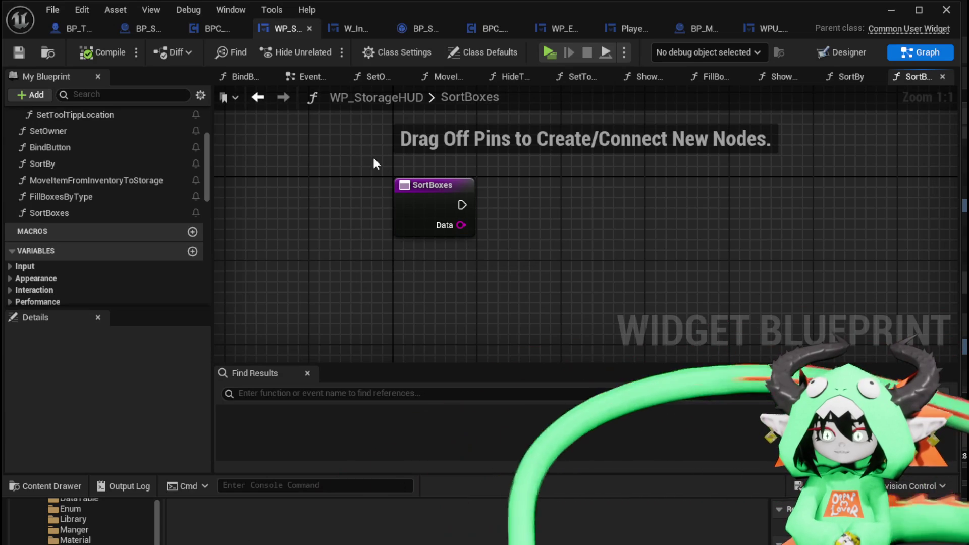
mouse_move(374, 157)
left_mouse_down()
mouse_move(489, 231)
mouse_move(499, 249)
left_mouse_up()
left_click(499, 249)
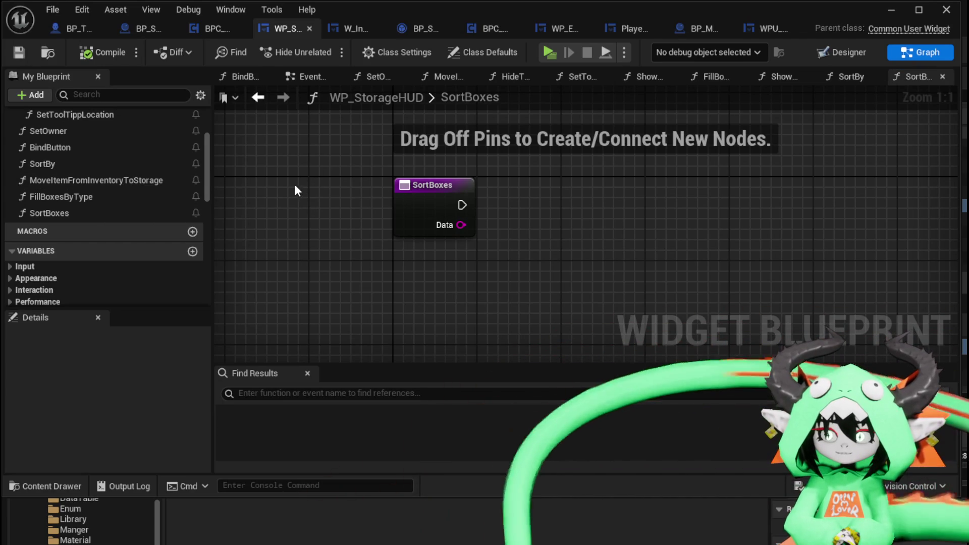
scroll(161, 172, "up", 1)
scroll(162, 172, "up", 2)
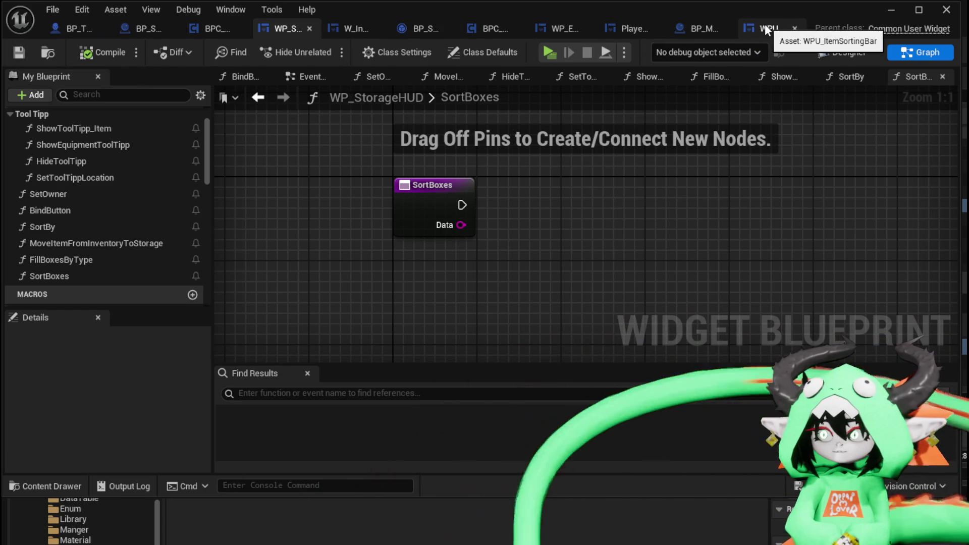
Step: Open the SortInventoryMap function graph in the PlayerStatsHUD blueprint
left_click(627, 28)
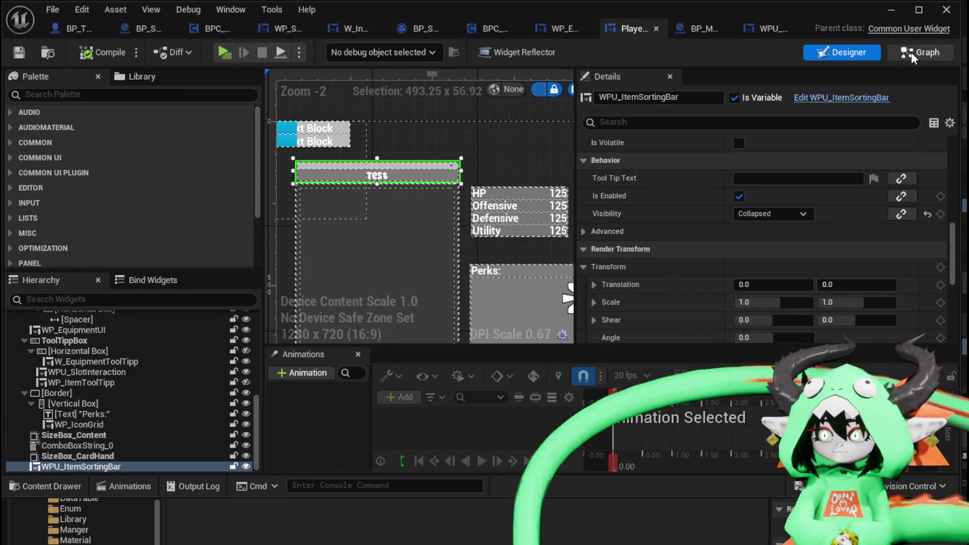
left_click(911, 53)
scroll(89, 187, "up", 5)
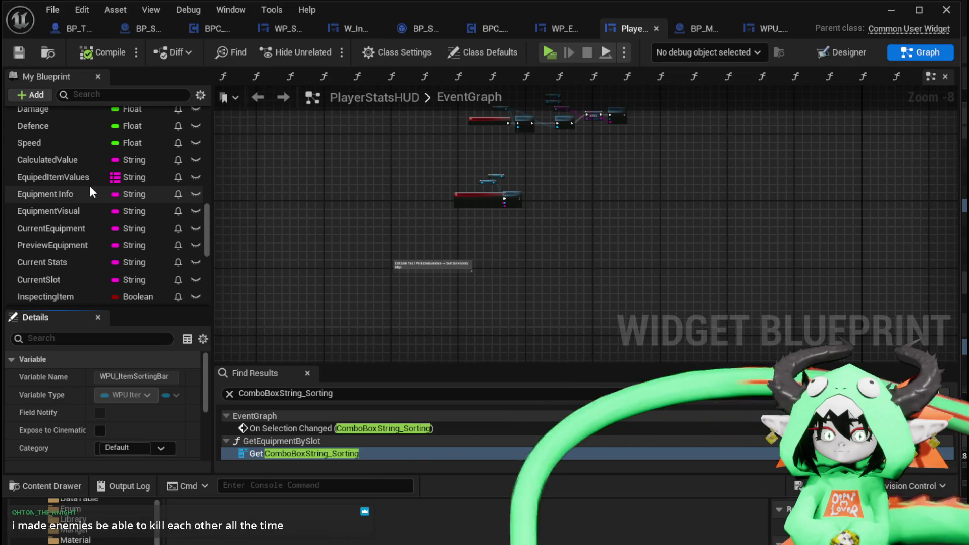
scroll(90, 190, "up", 8)
scroll(89, 196, "up", 3)
double_click(80, 222)
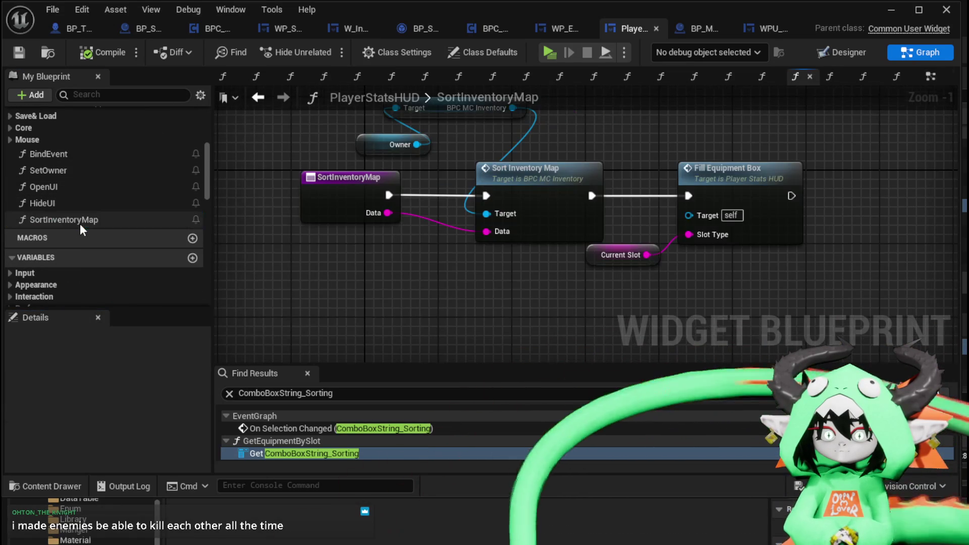
Step: Select all SortInventoryMap nodes, then return to the WP_StorageHUD SortBoxes graph
mouse_move(324, 178)
left_mouse_down()
mouse_move(394, 128)
mouse_move(356, 106)
left_mouse_up()
left_click(403, 182, "shift")
mouse_move(483, 192)
left_mouse_down()
mouse_move(657, 326)
mouse_move(656, 340)
left_mouse_up()
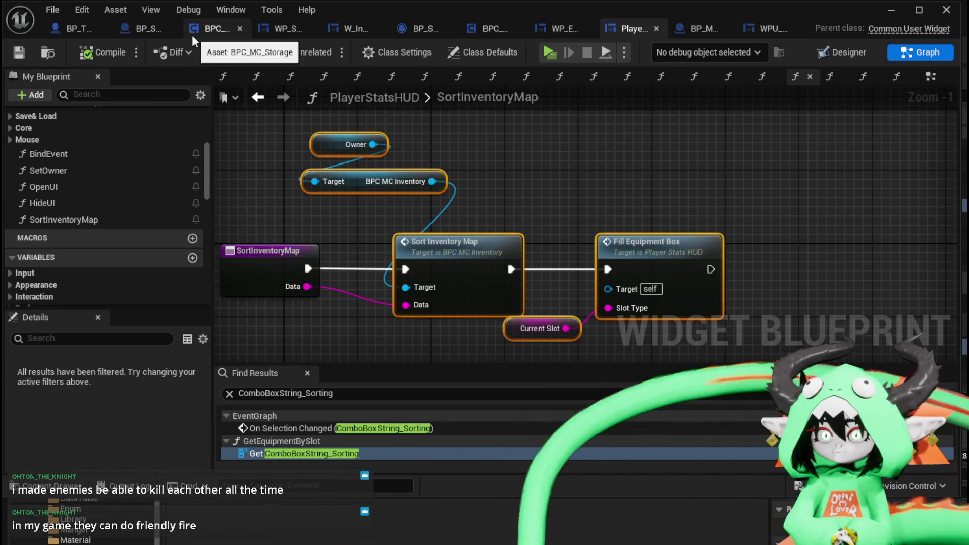
left_click(224, 34)
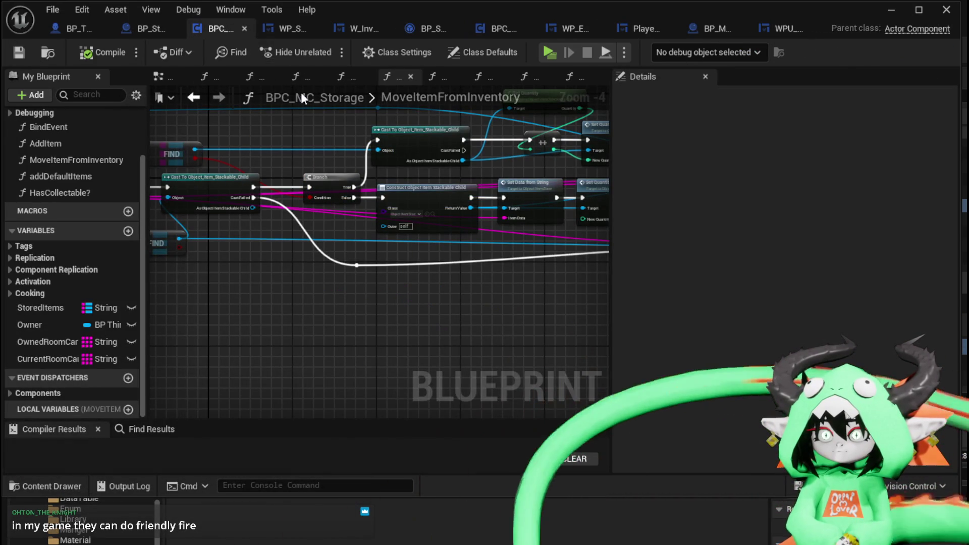
left_click(290, 29)
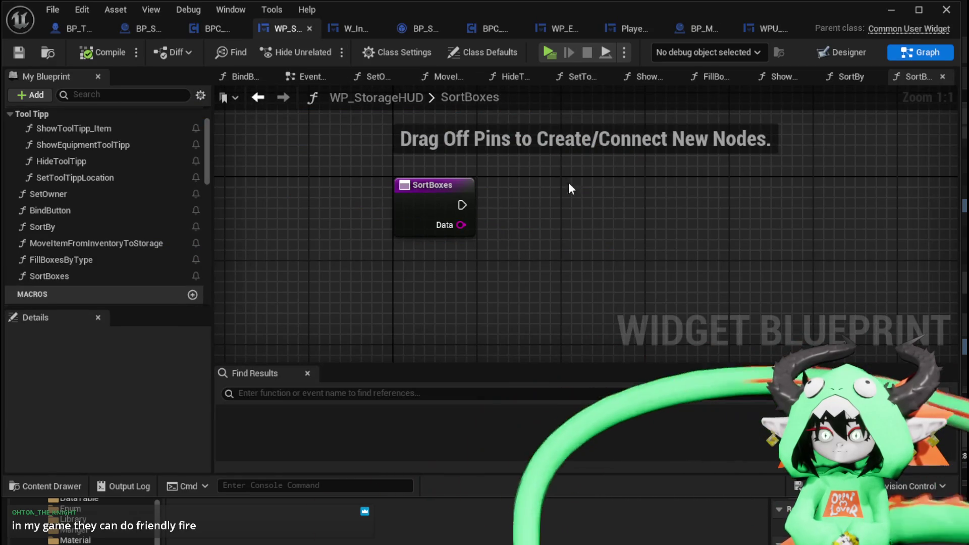
Step: Paste the copied nodes into SortBoxes and wire the entry node to Sort Inventory Map
key("ctrl+v")
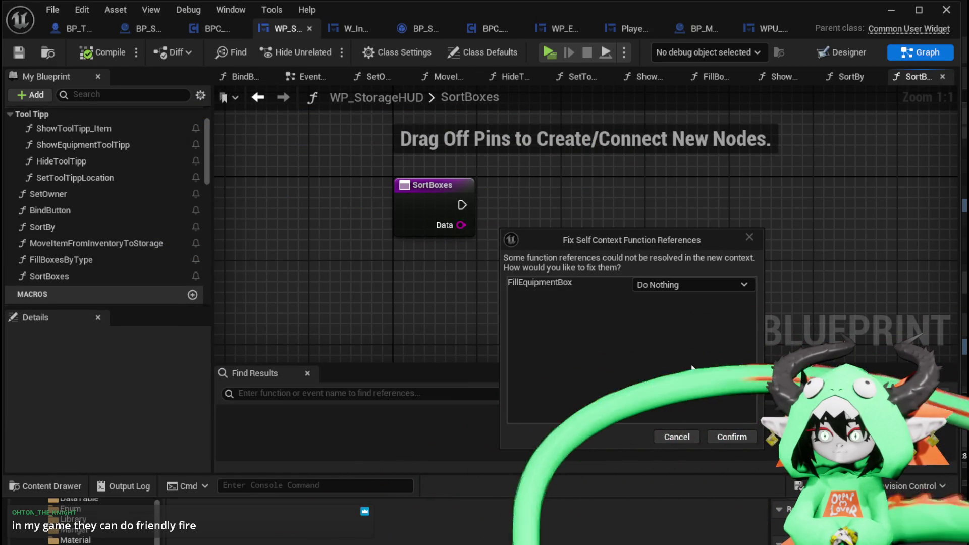
left_click(732, 436)
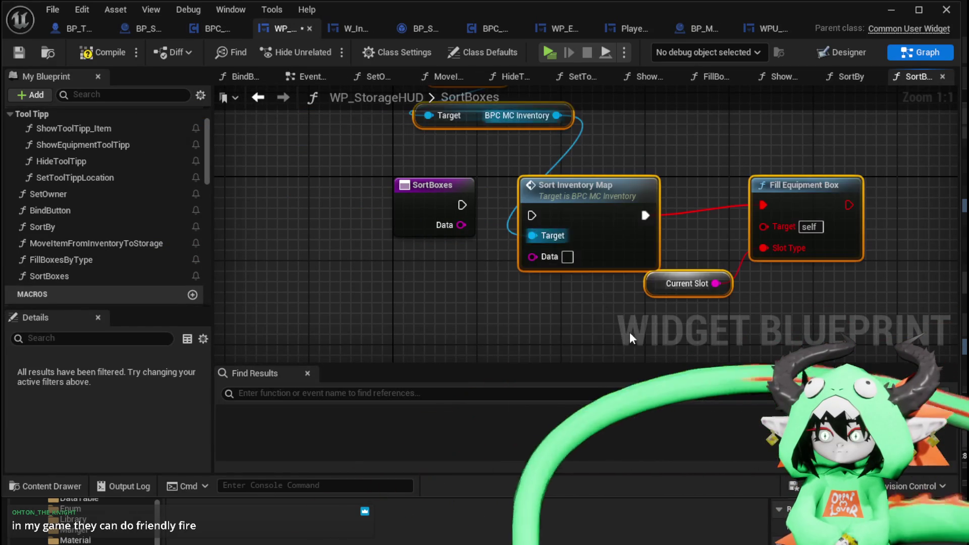
left_click_drag(587, 204, 586, 194)
left_click_drag(462, 204, 532, 205)
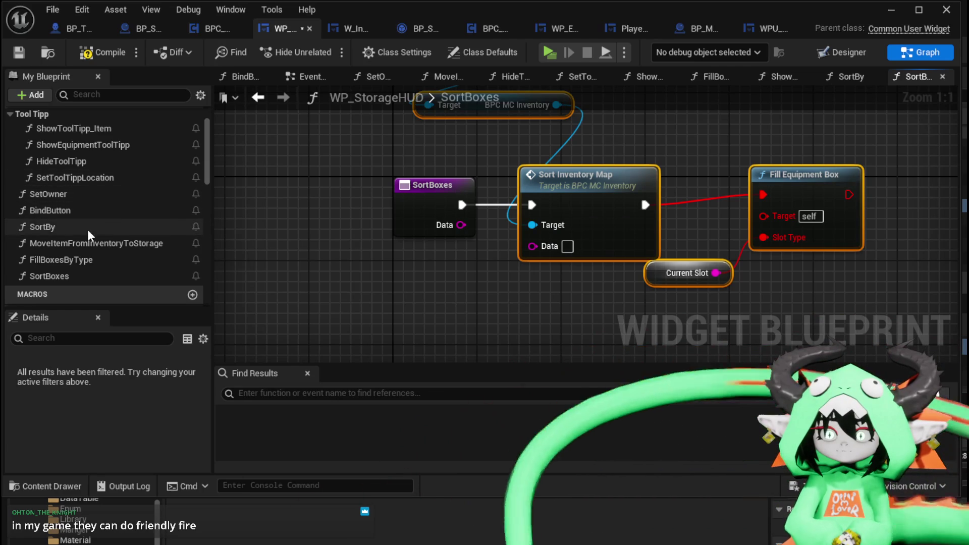
Step: Add a Sort By call after Sort Inventory Map, deleting Fill Equipment Box and Current Slot
left_click_drag(88, 227, 474, 302)
left_click_drag(858, 197, 662, 151)
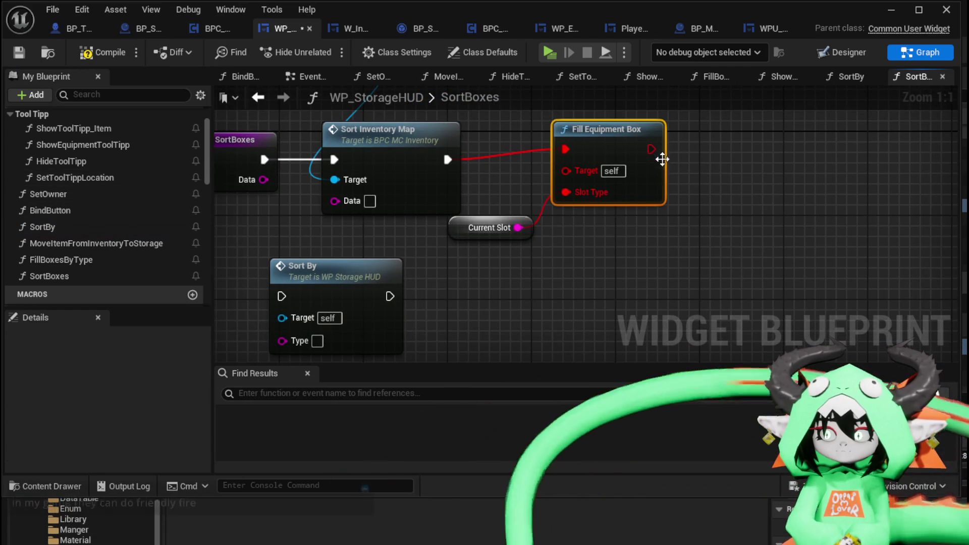
key("Delete")
left_click(490, 227)
key("Delete")
mouse_move(390, 314)
left_mouse_down()
mouse_move(558, 220)
mouse_move(600, 153)
mouse_move(611, 152)
left_mouse_up()
left_click_drag(448, 160, 541, 164)
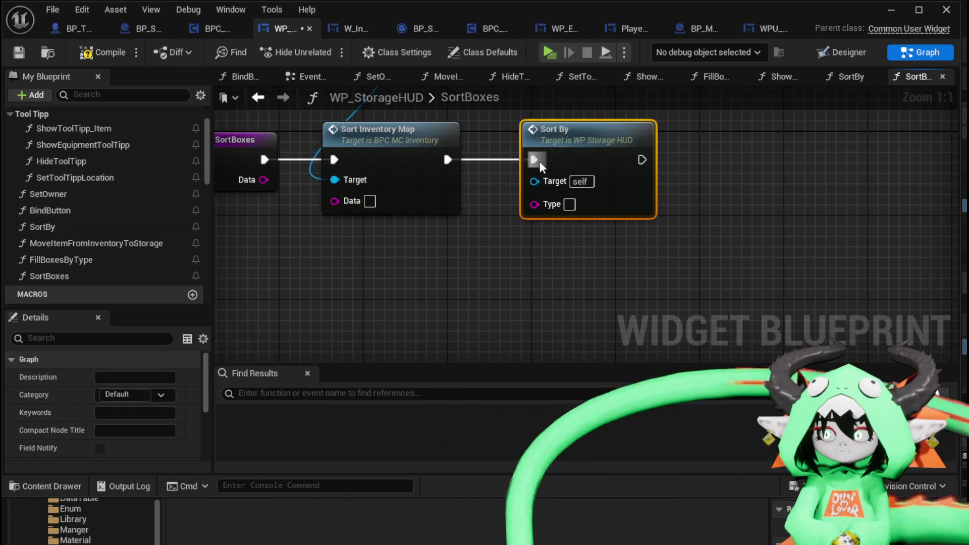
scroll(126, 212, "down", 3)
mouse_move(337, 277)
left_mouse_down()
mouse_move(480, 350)
mouse_move(444, 297)
left_mouse_up()
scroll(83, 262, "down", 5)
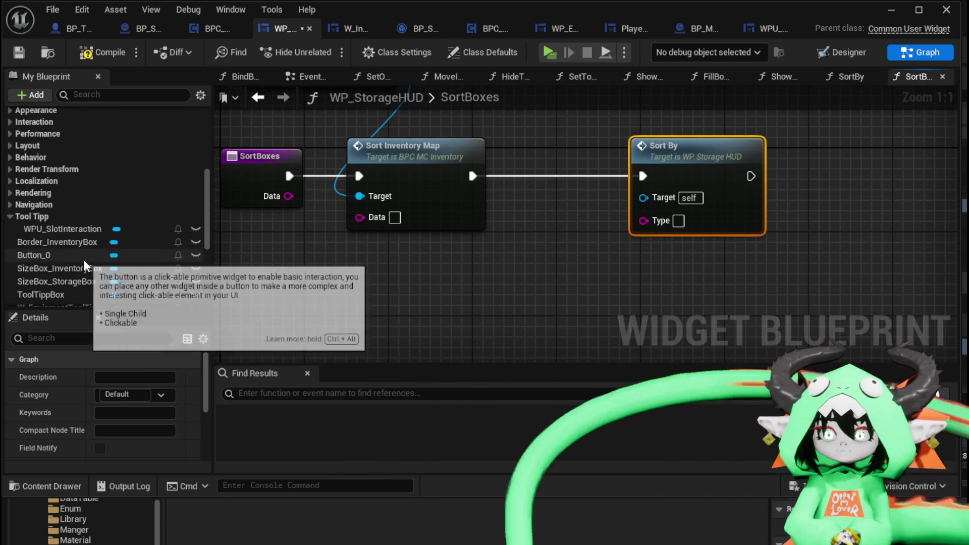
scroll(84, 259, "down", 3)
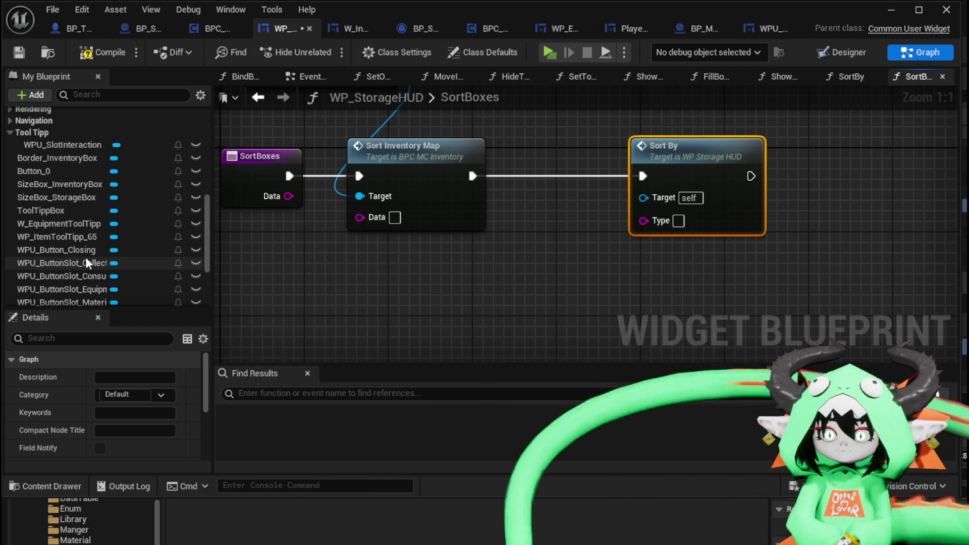
scroll(179, 261, "down", 5)
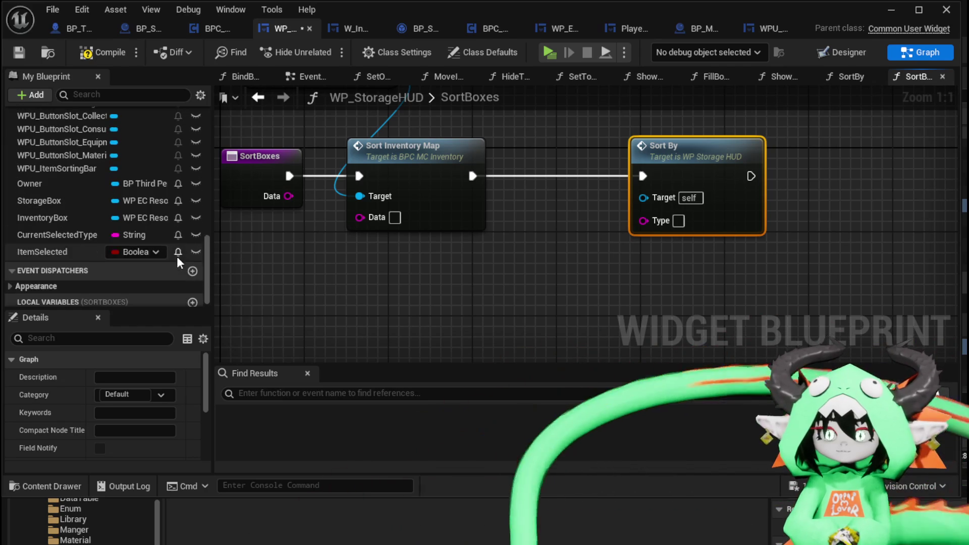
Step: Feed a Current Selected Type getter into Sort By's Type pin
mouse_move(61, 234)
left_mouse_down()
mouse_move(369, 281)
mouse_move(394, 273)
left_mouse_up()
left_click(455, 287)
mouse_move(486, 265)
left_mouse_down()
mouse_move(520, 271)
mouse_move(644, 220)
left_mouse_up()
left_click_drag(404, 270, 521, 260)
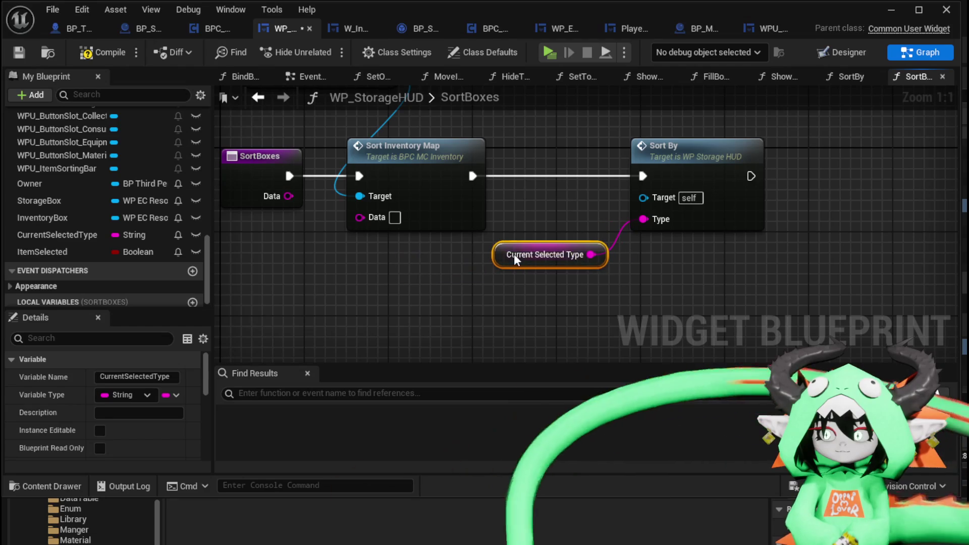
left_click_drag(265, 157, 353, 153)
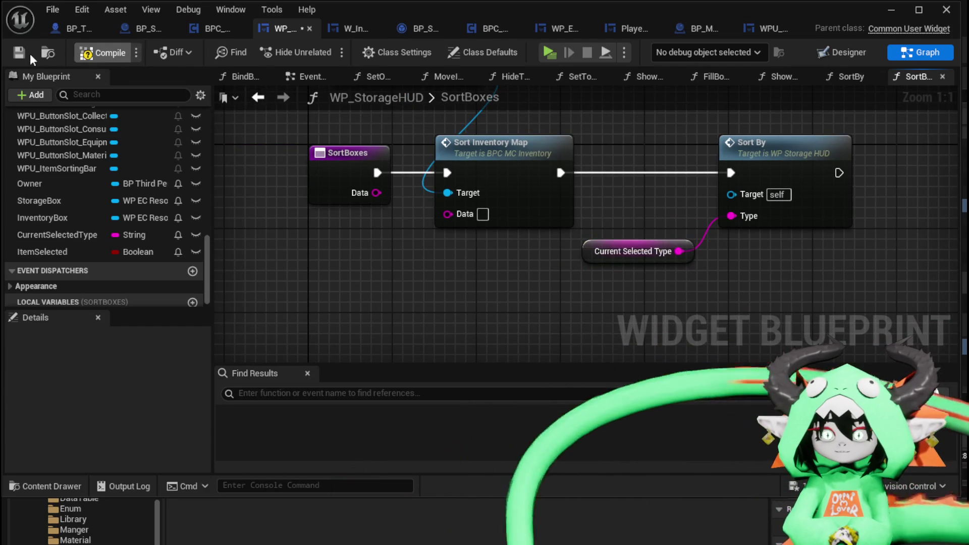
Step: Wire SortBoxes' Data into Sort Inventory Map, save, and tidy the Owner and Target nodes
left_click_drag(355, 193, 448, 214)
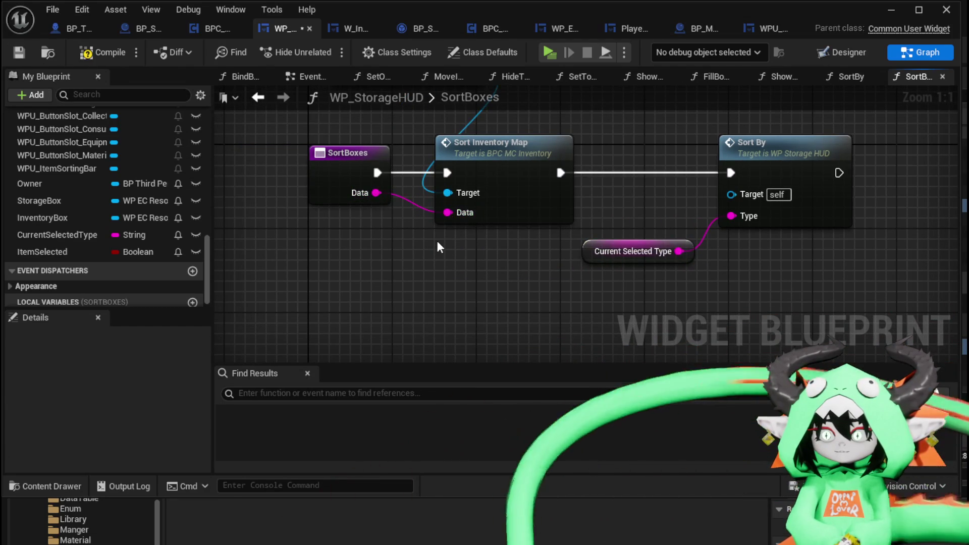
left_click(23, 55)
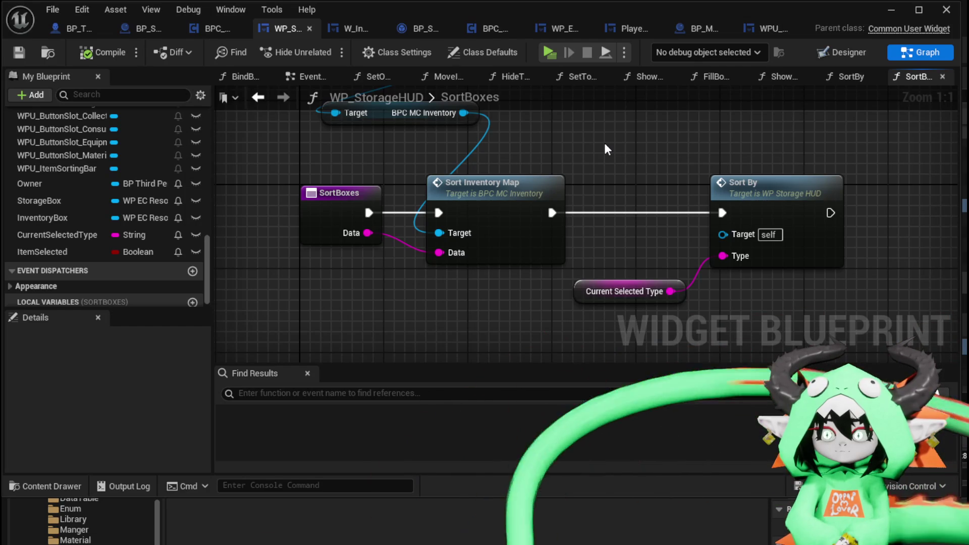
mouse_move(295, 198)
left_mouse_down()
mouse_move(354, 139)
mouse_move(356, 107)
left_mouse_up()
mouse_move(345, 170)
left_mouse_down()
mouse_move(342, 201)
mouse_move(323, 212)
left_mouse_up()
left_click(474, 129)
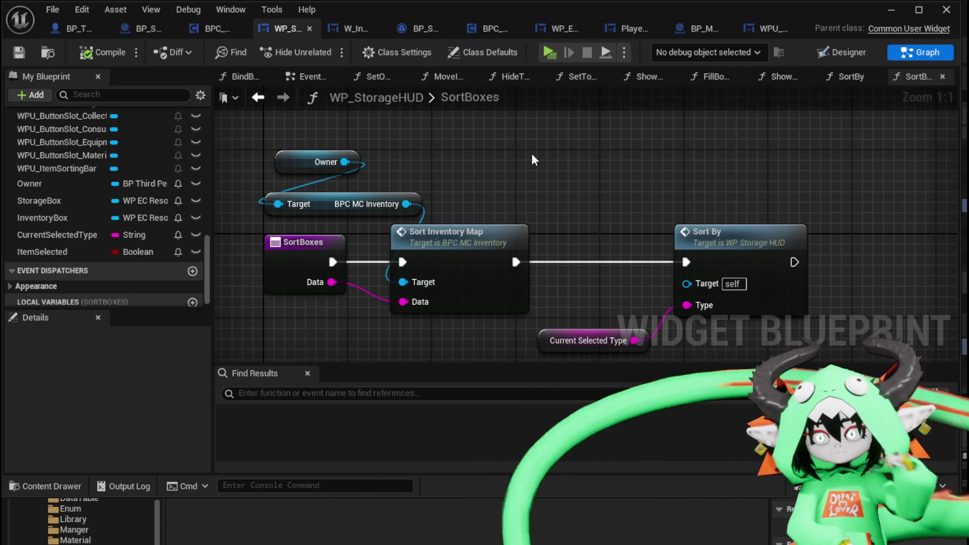
Step: Look over the wired SortBoxes sort chain and start a play-test of the game
left_click_drag(624, 185, 523, 145)
left_click(598, 312)
mouse_move(458, 172)
left_mouse_down()
mouse_move(545, 169)
mouse_move(567, 179)
mouse_move(574, 211)
left_mouse_up()
mouse_move(432, 123)
left_mouse_down()
mouse_move(493, 255)
mouse_move(346, 132)
left_mouse_up()
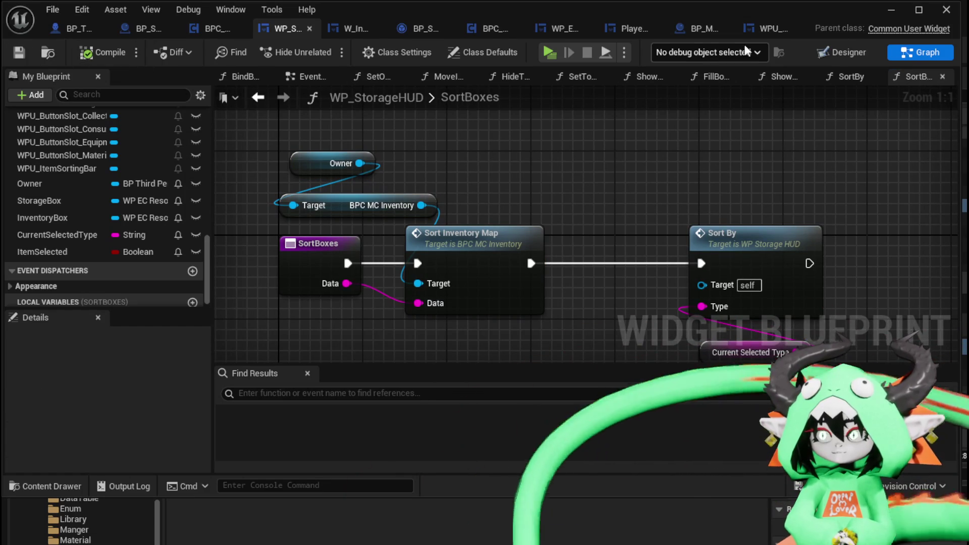
left_click(891, 10)
left_click(351, 54)
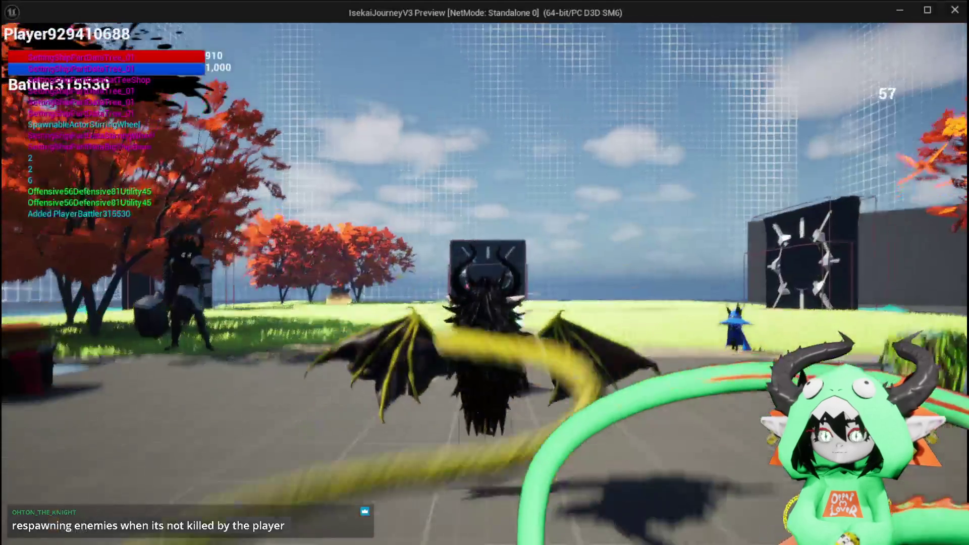
key("i")
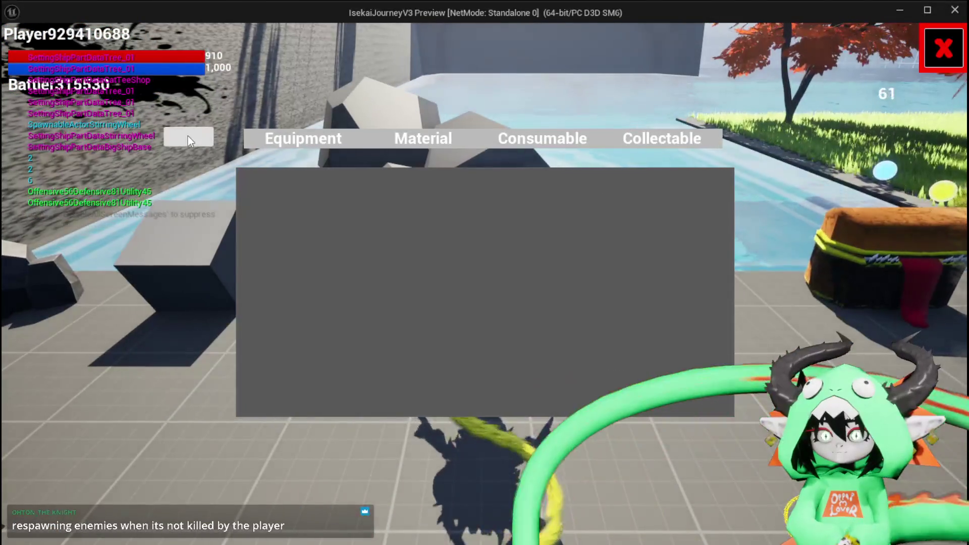
left_click(262, 138)
left_click(310, 143)
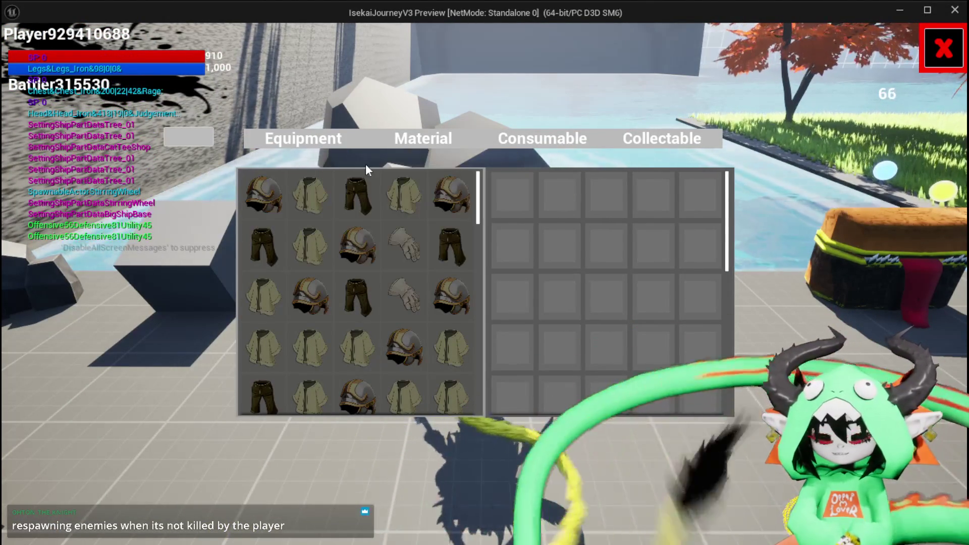
key("Escape")
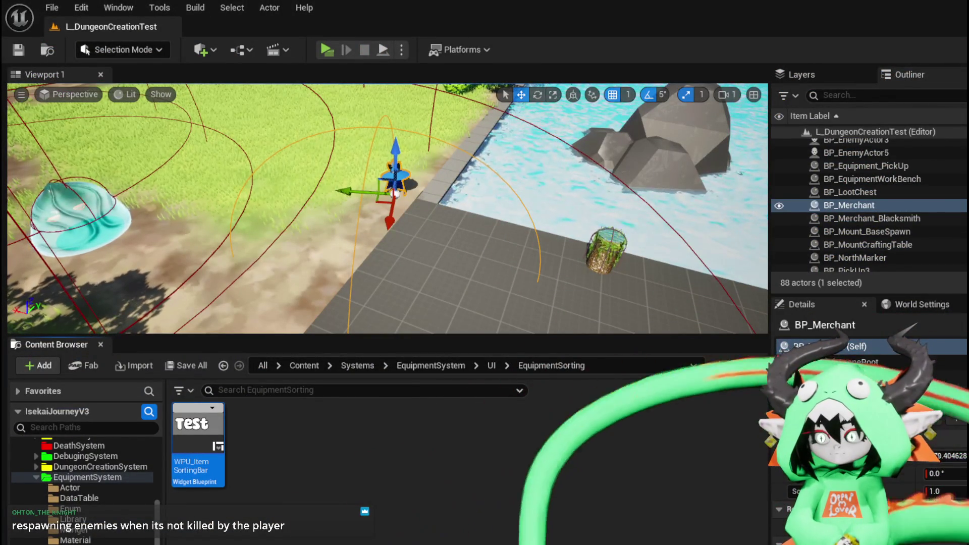
key("alt+Tab")
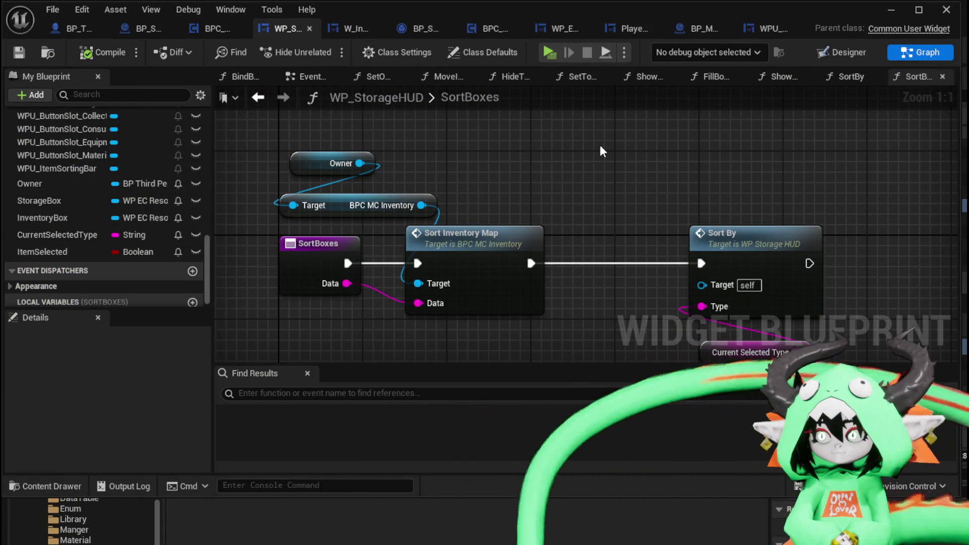
Step: Open WP_StorageHUD's EventGraph
scroll(107, 134, "up", 5)
scroll(108, 135, "up", 5)
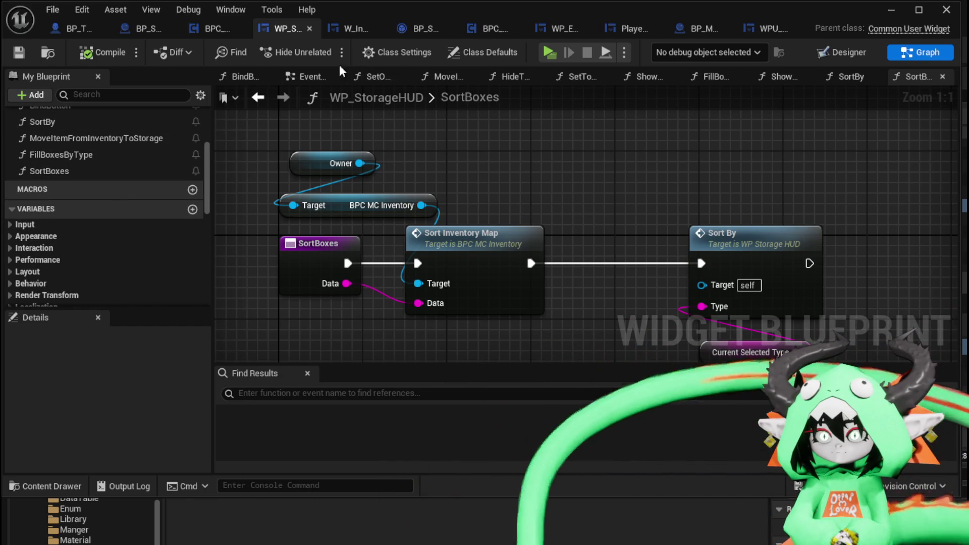
left_click(299, 75)
mouse_move(507, 178)
left_mouse_down()
mouse_move(538, 198)
mouse_move(489, 195)
left_mouse_up()
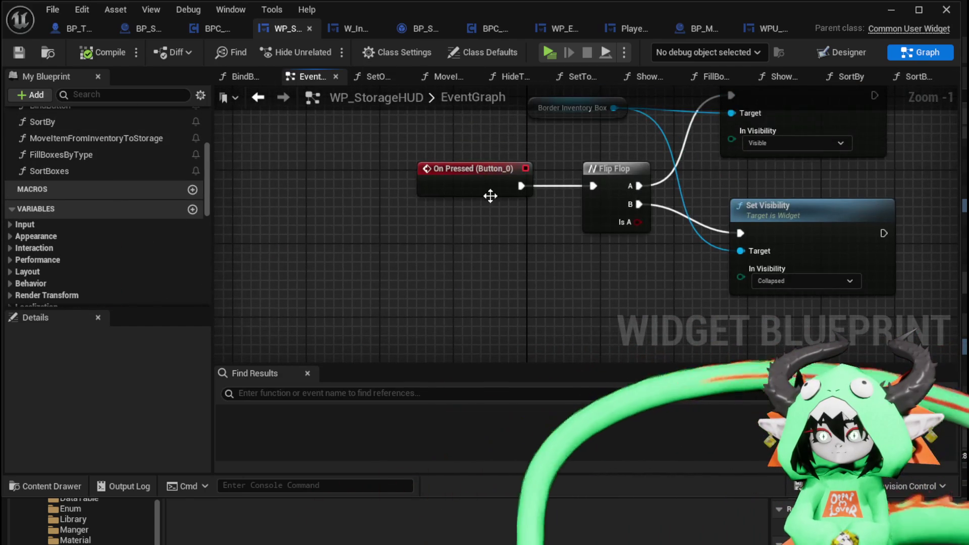
Step: Select Button_0 in the Designer and jump to its On Pressed visibility flip-flop nodes
left_click(852, 48)
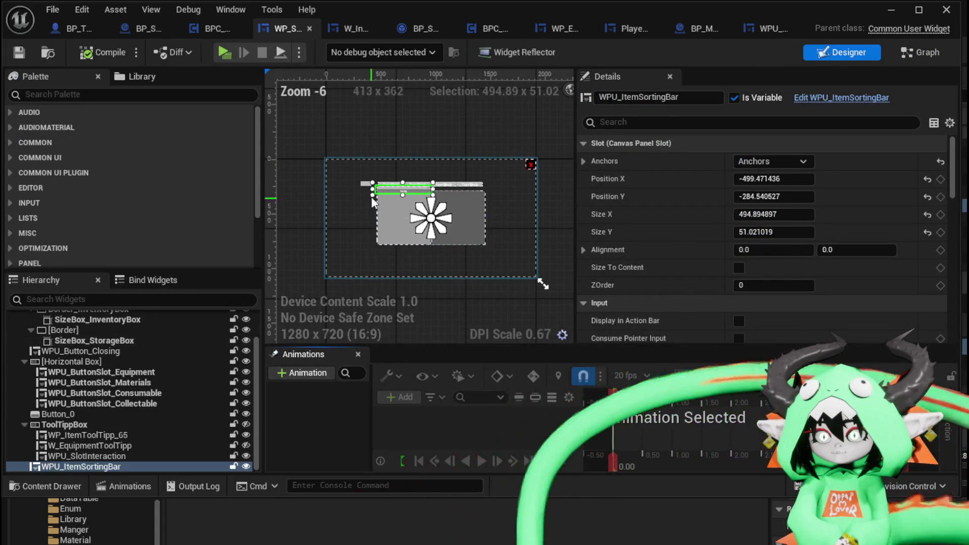
scroll(373, 189, "up", 4)
left_click(324, 159)
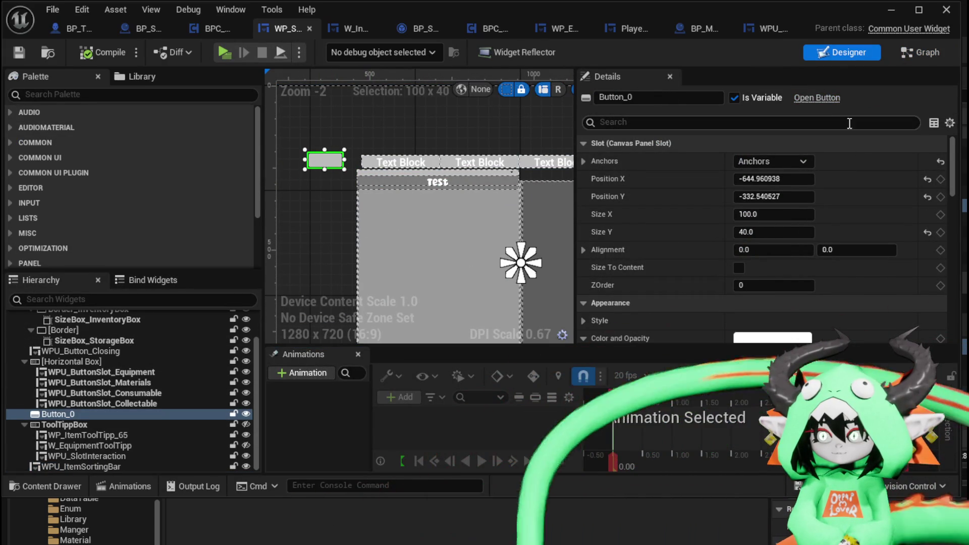
scroll(953, 197, "down", 3)
scroll(953, 199, "down", 5)
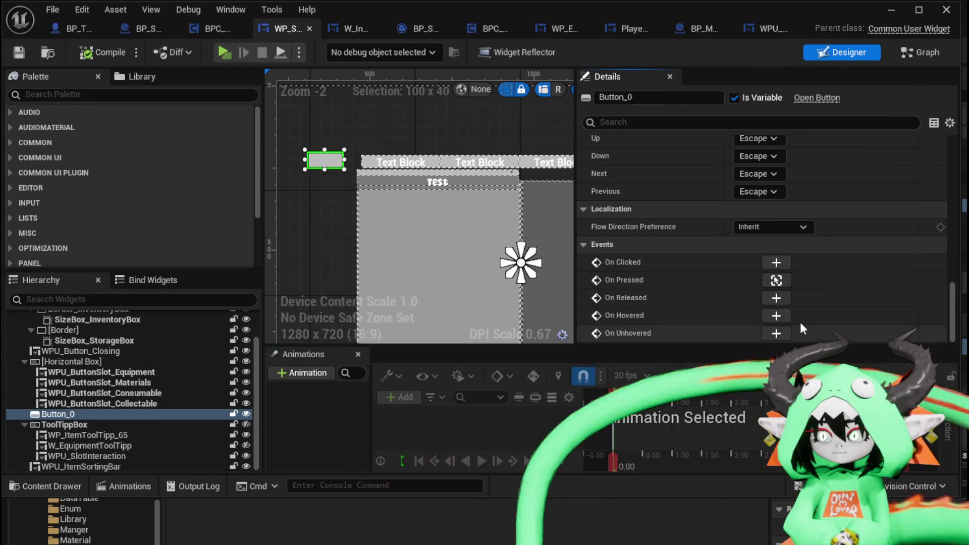
left_click(777, 277)
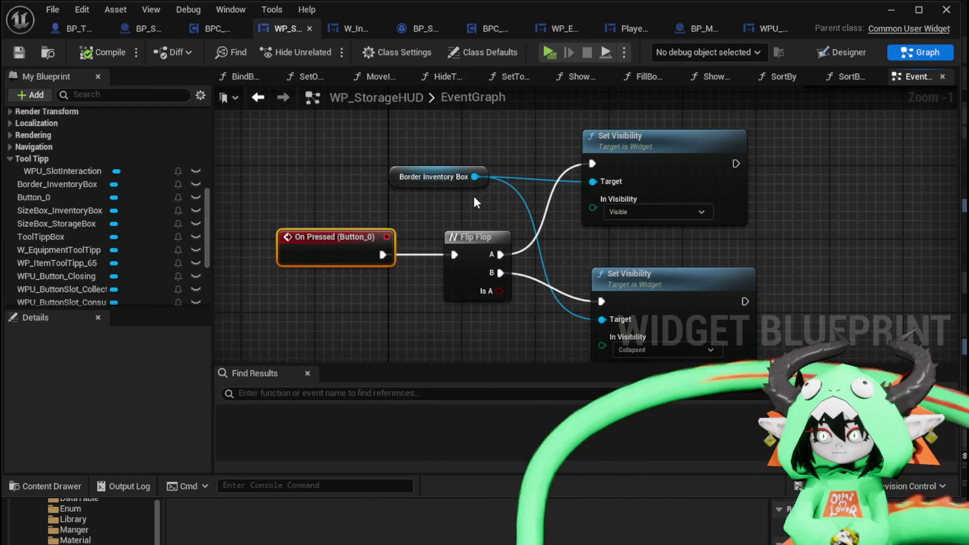
left_click_drag(383, 202, 686, 134)
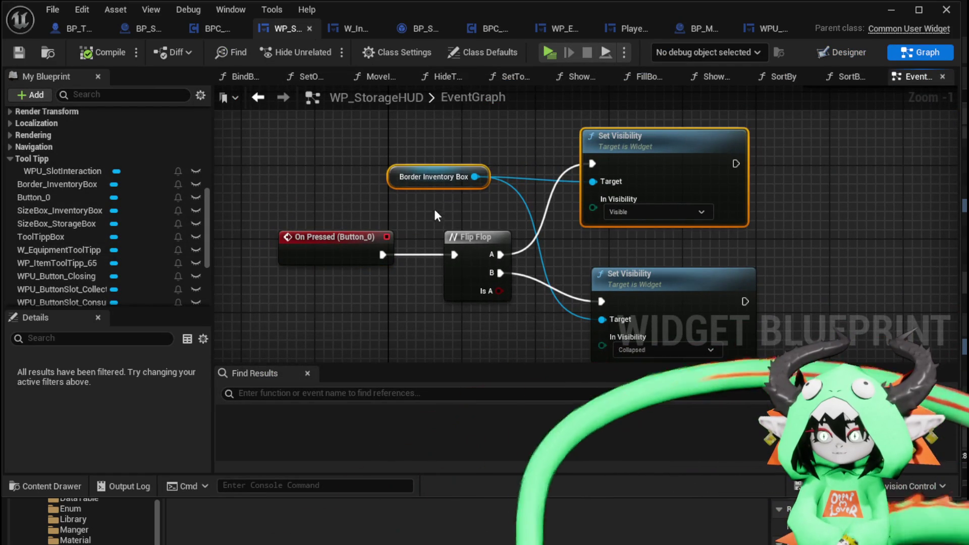
left_click(517, 126)
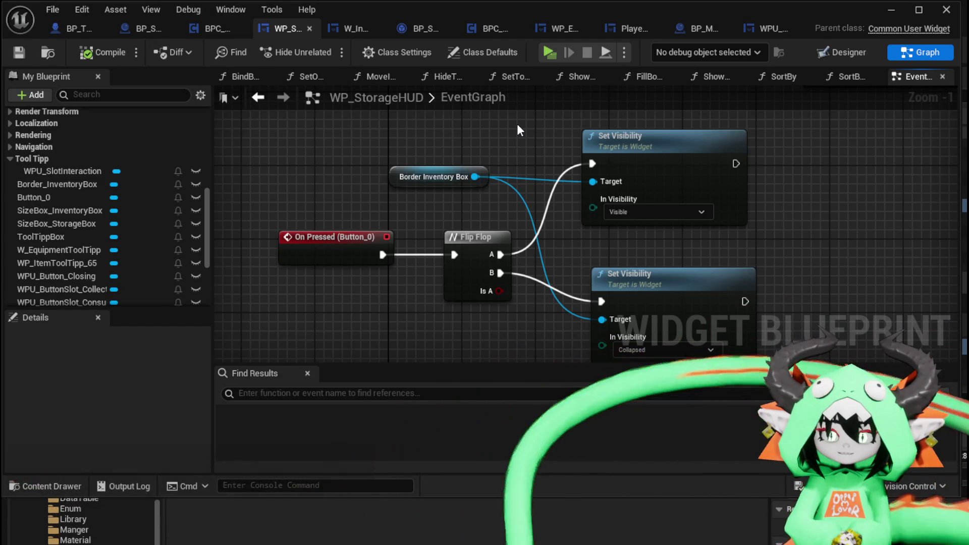
mouse_move(520, 130)
left_mouse_down()
mouse_move(376, 127)
mouse_move(412, 124)
mouse_move(400, 109)
left_mouse_up()
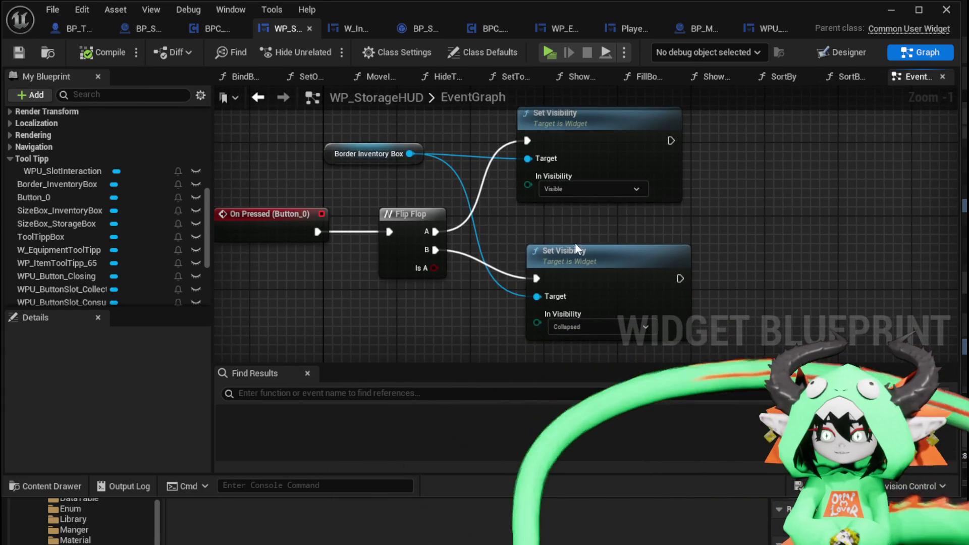
left_click(586, 281)
left_click_drag(587, 280, 655, 259)
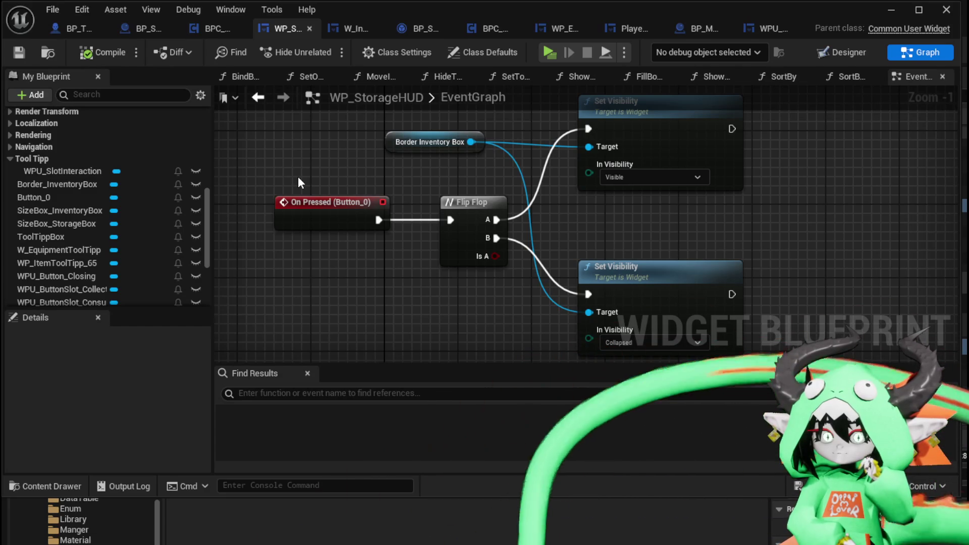
scroll(298, 178, "down", 1)
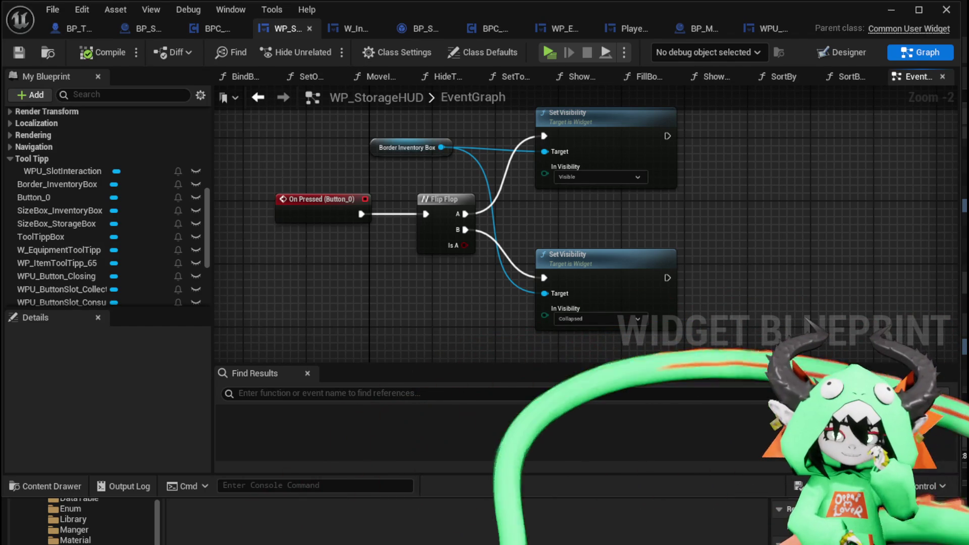
mouse_move(432, 276)
left_mouse_down()
mouse_move(410, 271)
mouse_move(434, 290)
mouse_move(415, 267)
mouse_move(410, 271)
left_mouse_up()
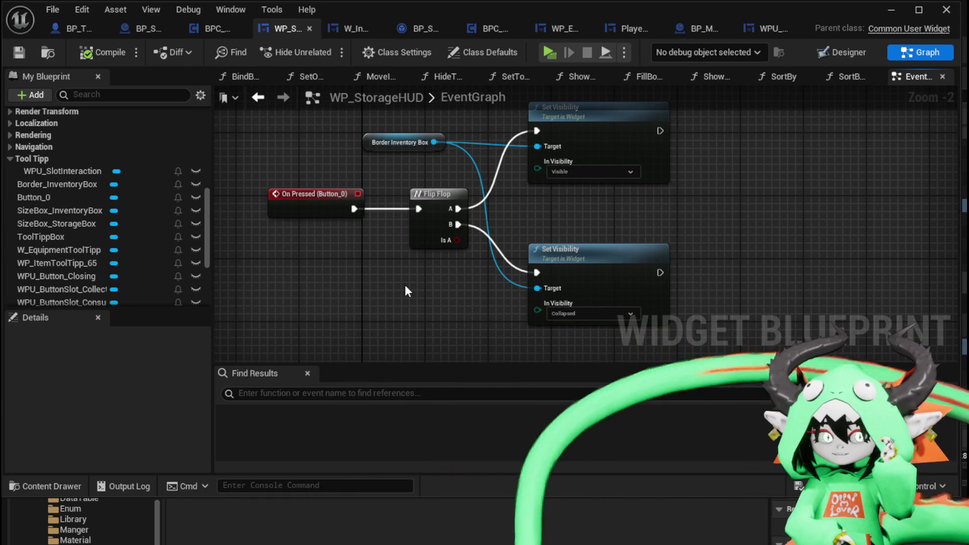
left_click_drag(401, 307, 435, 275)
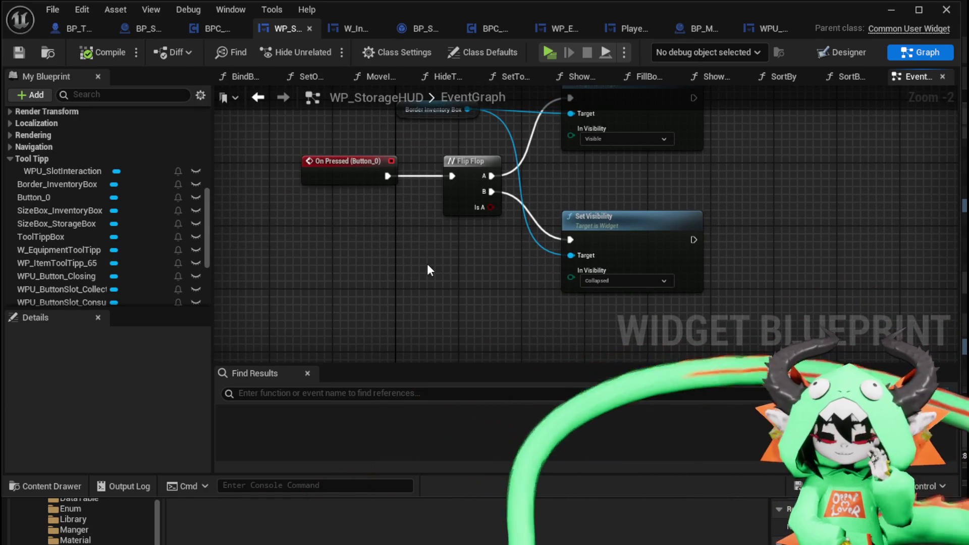
mouse_move(249, 256)
left_mouse_down()
mouse_move(398, 281)
mouse_move(396, 290)
mouse_move(655, 216)
left_mouse_up()
key("ctrl+s")
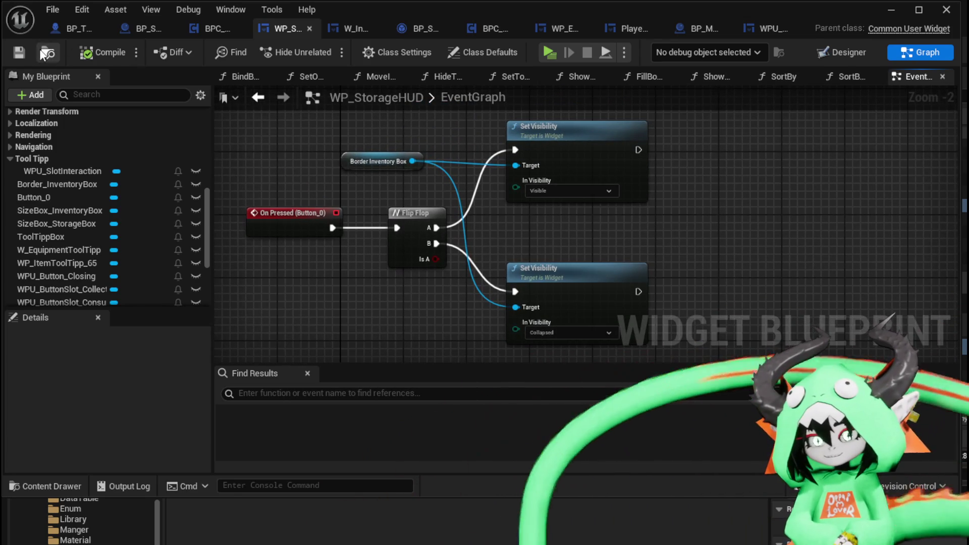
Step: Check the closing-button and Button_0 toggle logic, then switch WP_StorageHUD to the Designer
mouse_move(525, 188)
left_mouse_down()
mouse_move(510, 276)
mouse_move(433, 216)
mouse_move(437, 300)
left_mouse_up()
left_click_drag(417, 217, 733, 119)
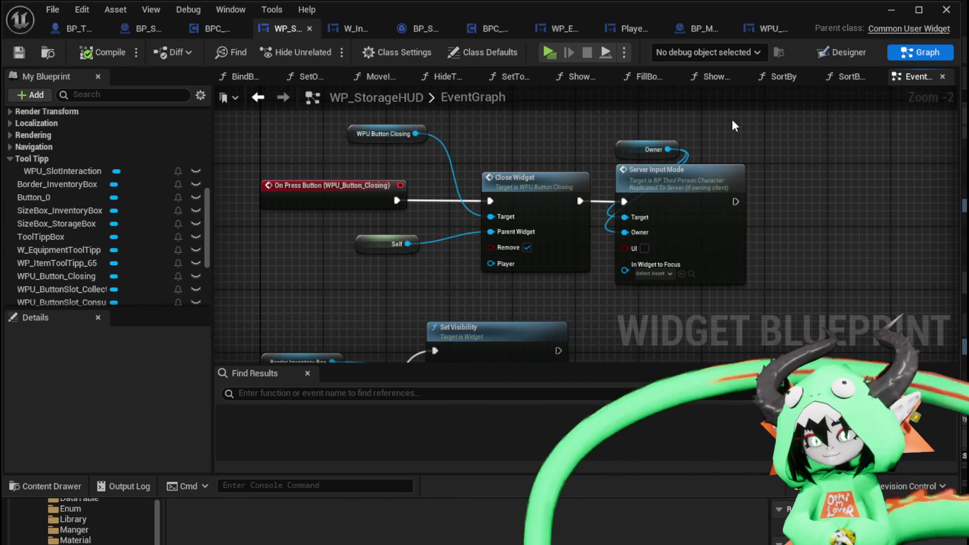
mouse_move(768, 157)
left_mouse_down()
mouse_move(835, 158)
mouse_move(814, 171)
mouse_move(384, 217)
left_mouse_up()
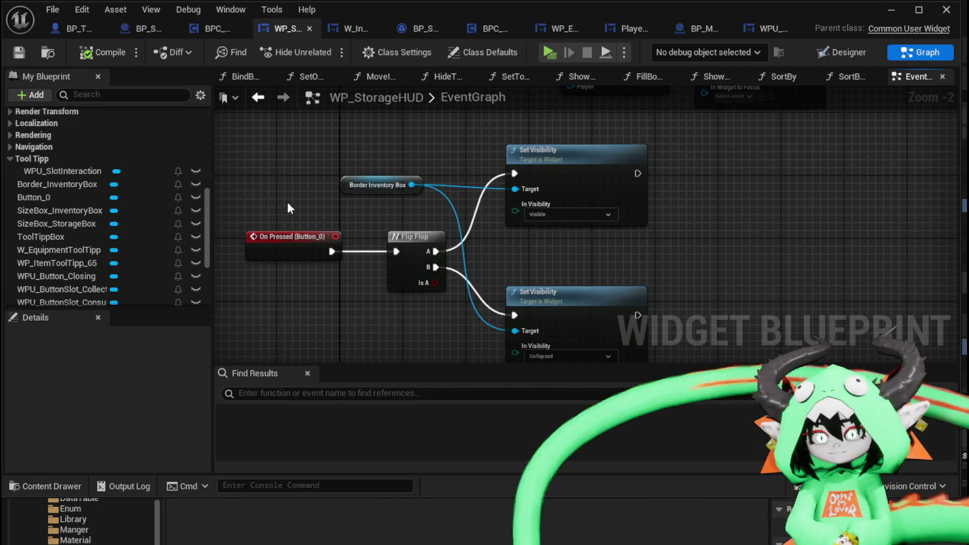
left_click_drag(601, 273, 581, 255)
scroll(134, 173, "up", 10)
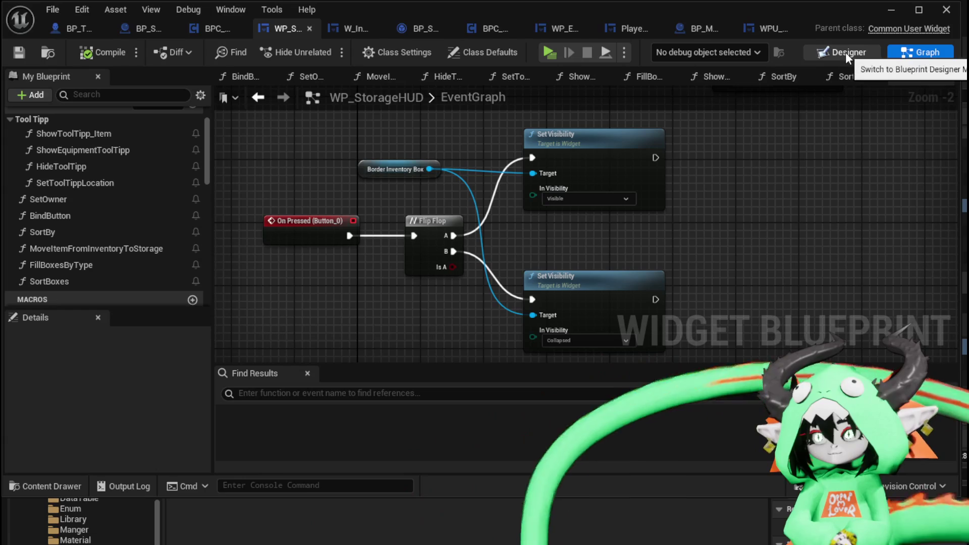
key("ctrl+shift+d")
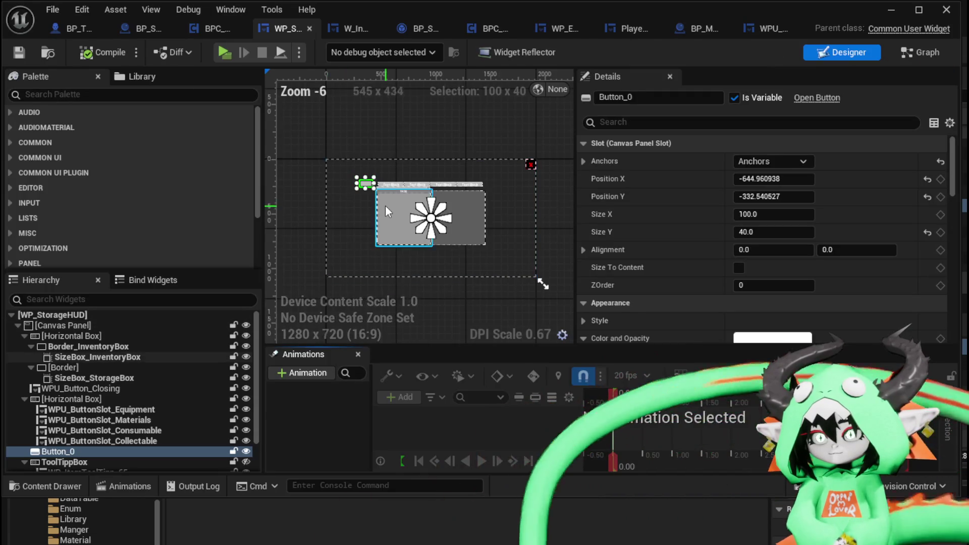
Step: Set Border_InventoryBox's visibility to Visible and save the widget blueprint
left_click(386, 205)
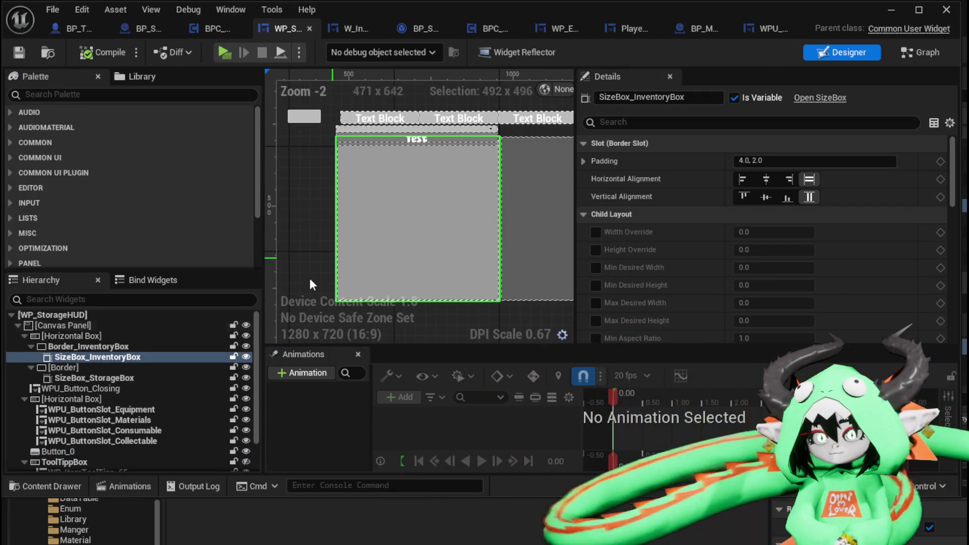
left_click(69, 347)
scroll(877, 254, "down", 3)
scroll(875, 257, "down", 5)
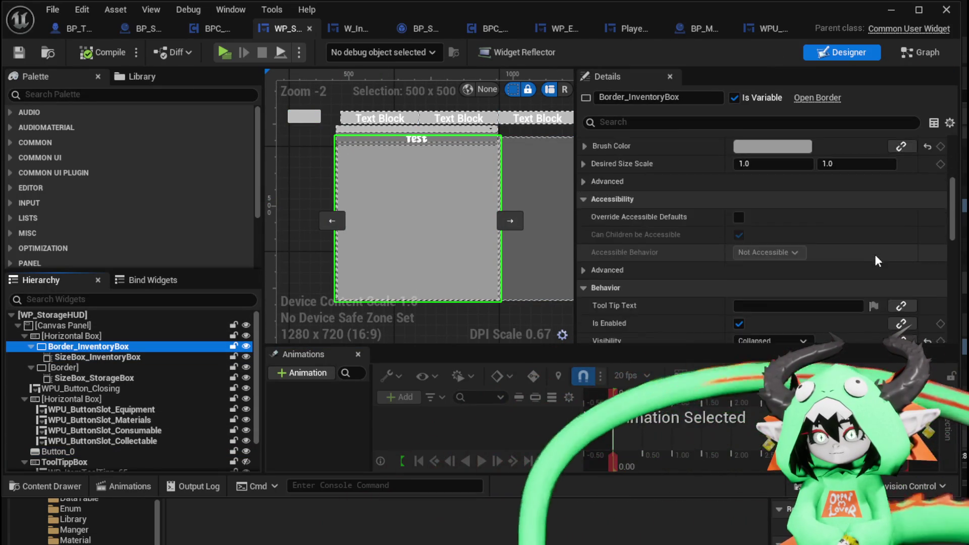
left_click(771, 257)
left_click(763, 272)
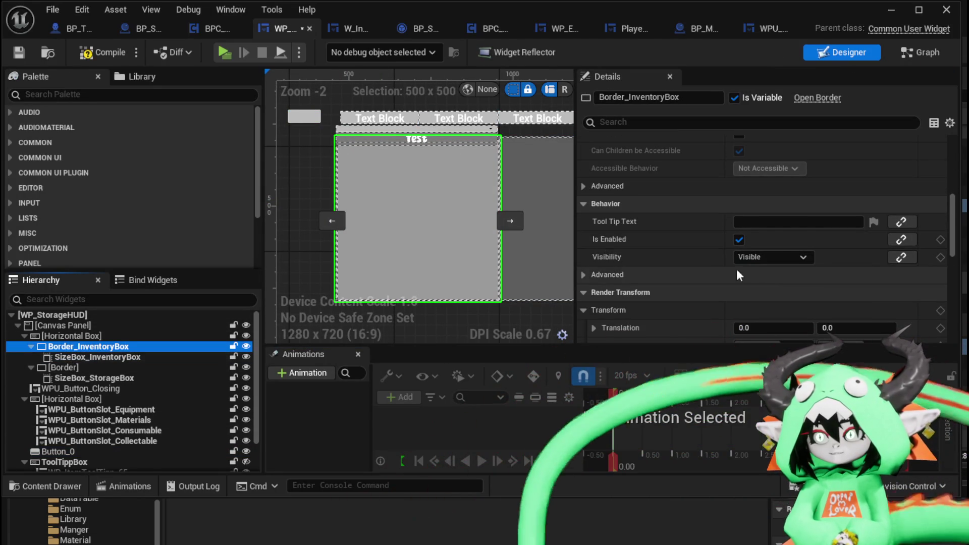
left_click(16, 52)
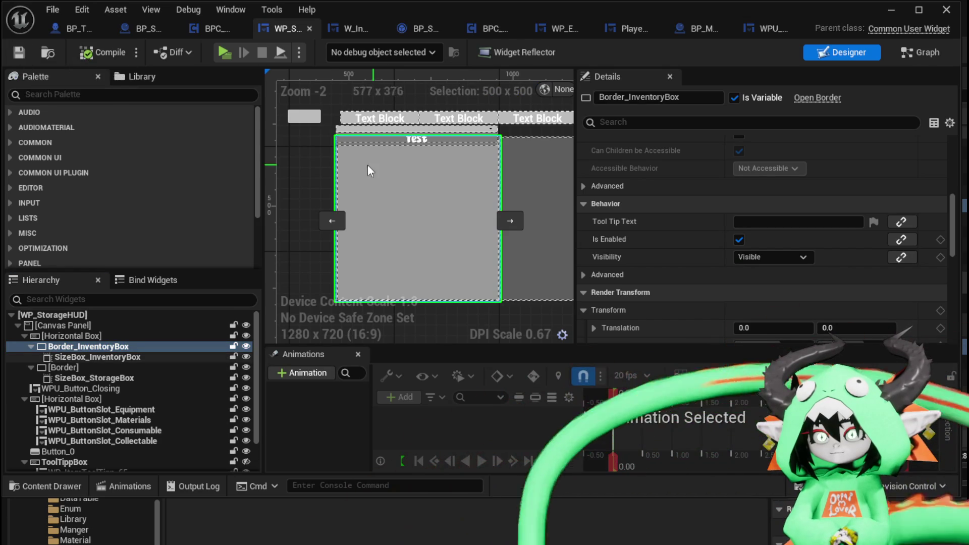
Step: Set the WPU_ItemSortingBar's visibility back to Visible
left_click(341, 129)
scroll(773, 211, "up", 8)
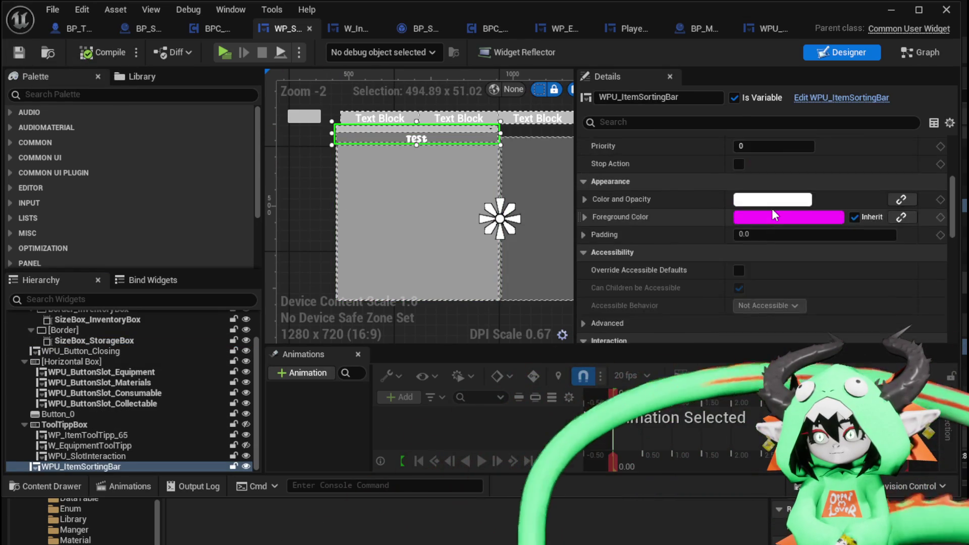
scroll(771, 208, "down", 3)
scroll(773, 210, "down", 10)
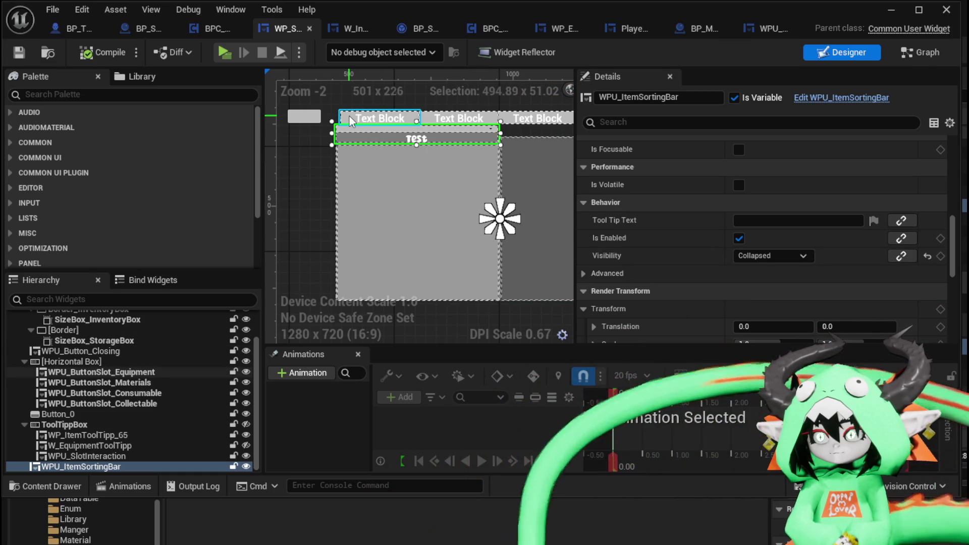
left_click(742, 256)
left_click(758, 271)
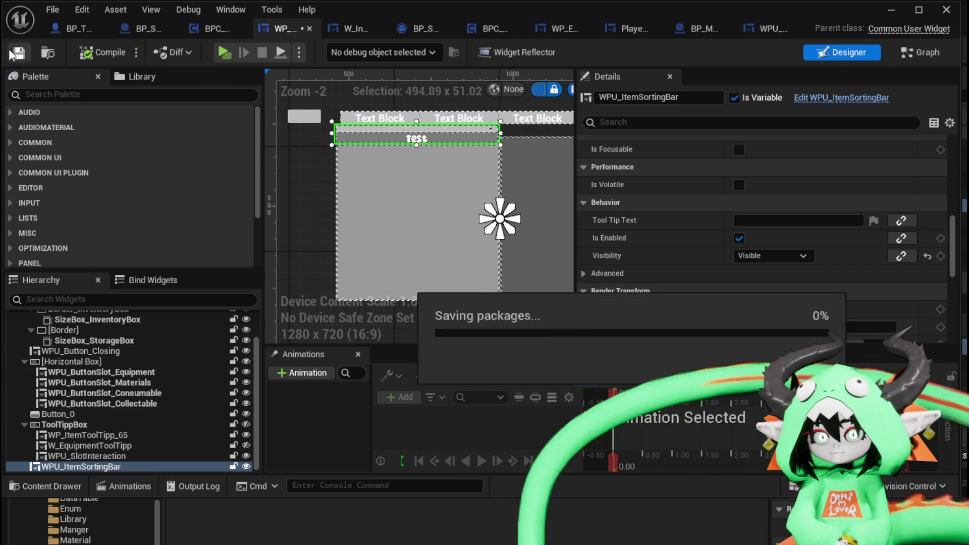
Step: Play-test the storage window, sorting Equipment by Offensive and then Defensive
key("alt+Tab")
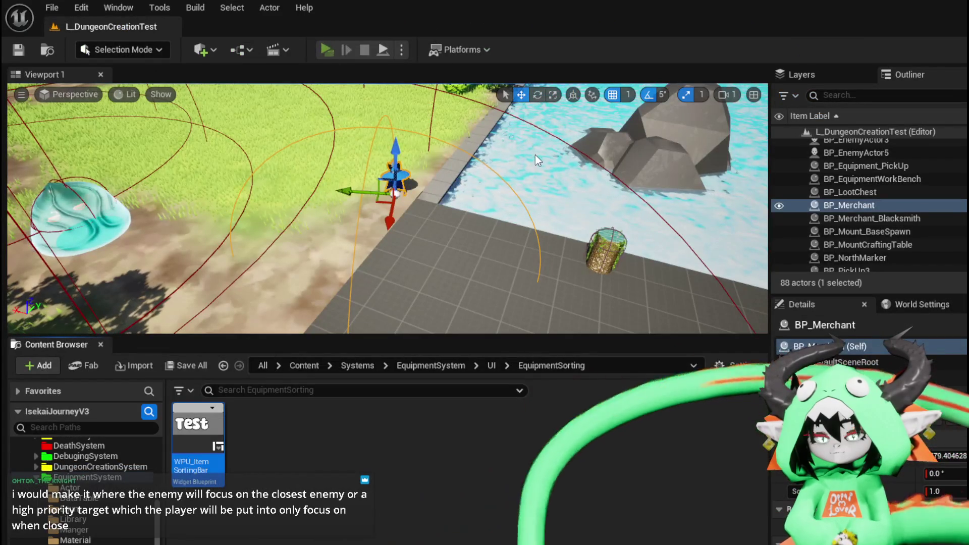
left_click(326, 53)
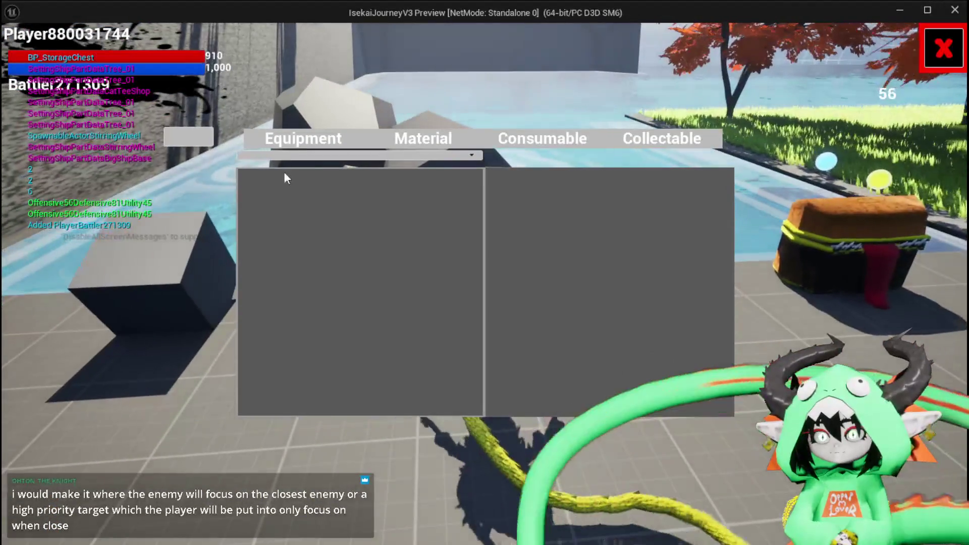
left_click(303, 138)
left_click(303, 156)
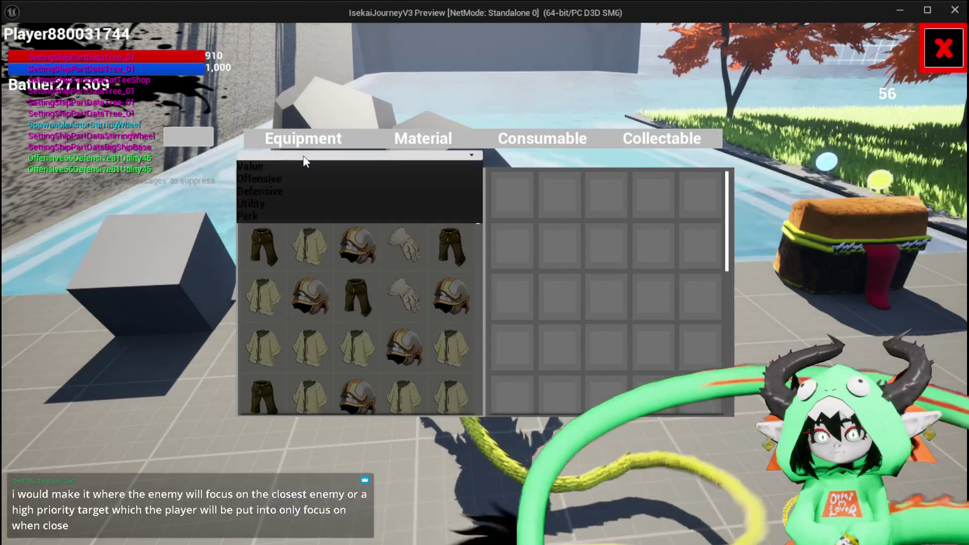
left_click(294, 174)
left_click(292, 158)
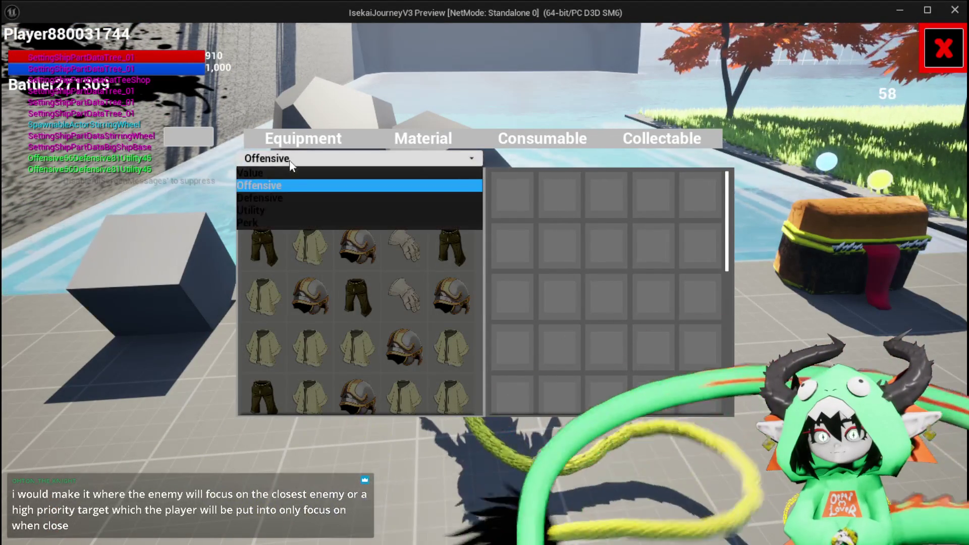
left_click(269, 173)
left_click(260, 199)
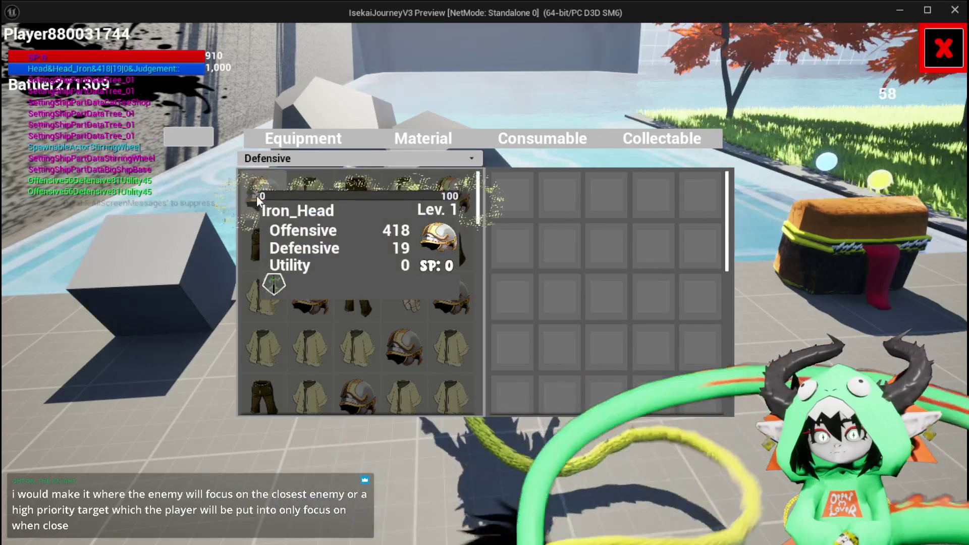
left_click(298, 143)
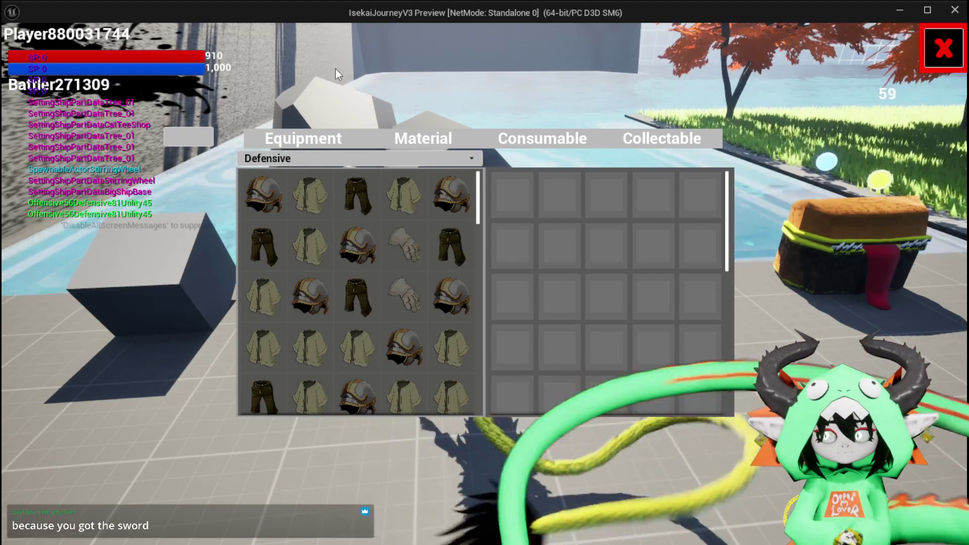
Step: Stop the play-test and save the L_DungeonCreationTest level
key("alt+Tab")
key("Escape")
left_click(18, 54)
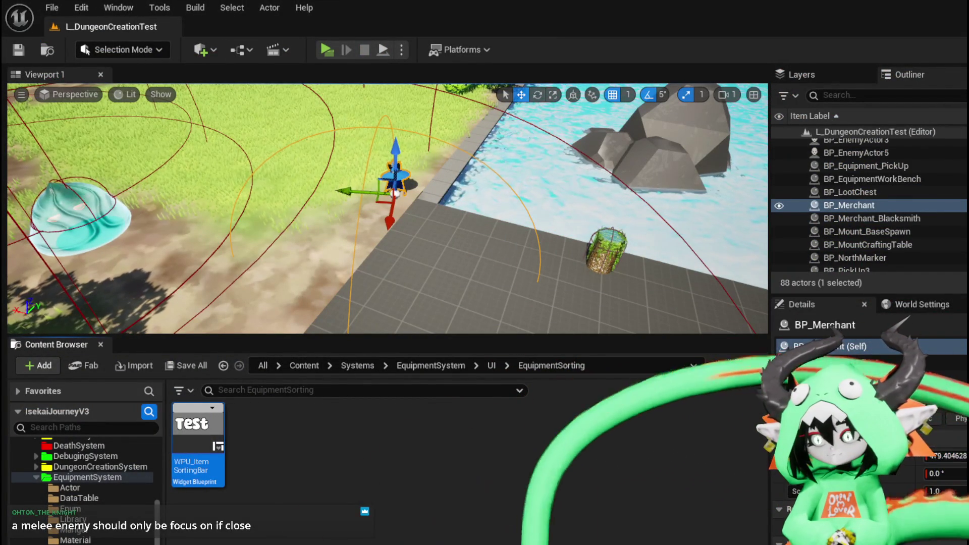
Step: Switch back to WP_StorageHUD and view its EventGraph with Button_0's Flip Flop toggle
key("alt+Tab")
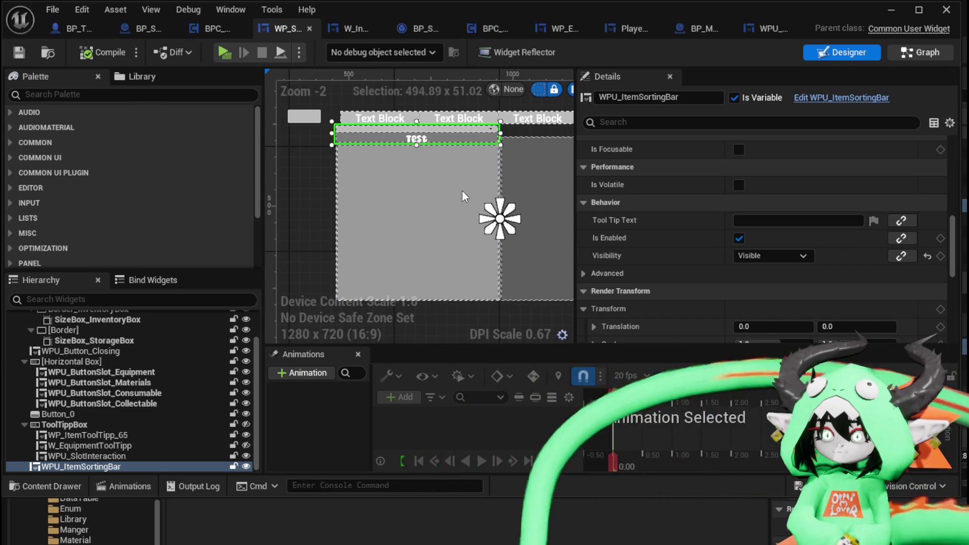
scroll(98, 168, "up", 10)
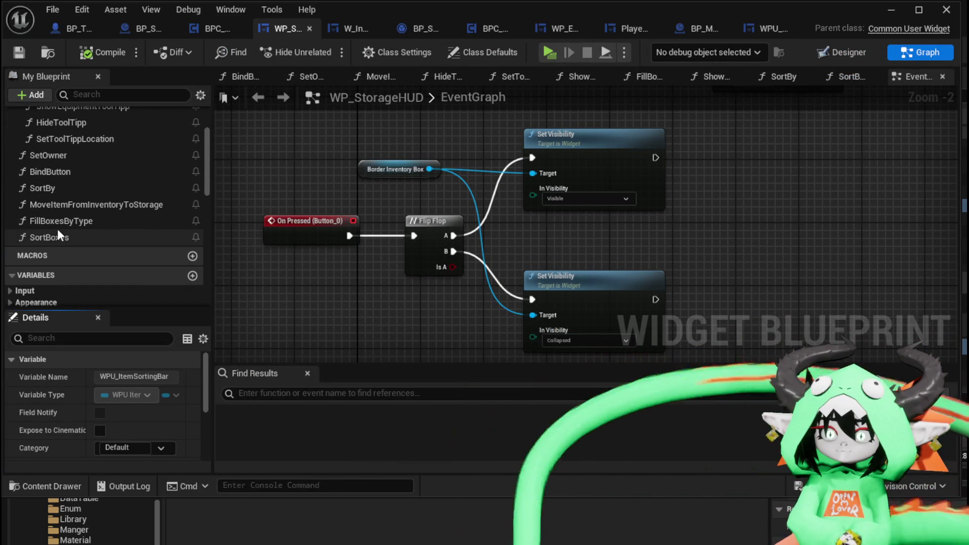
scroll(58, 165, "up", 1)
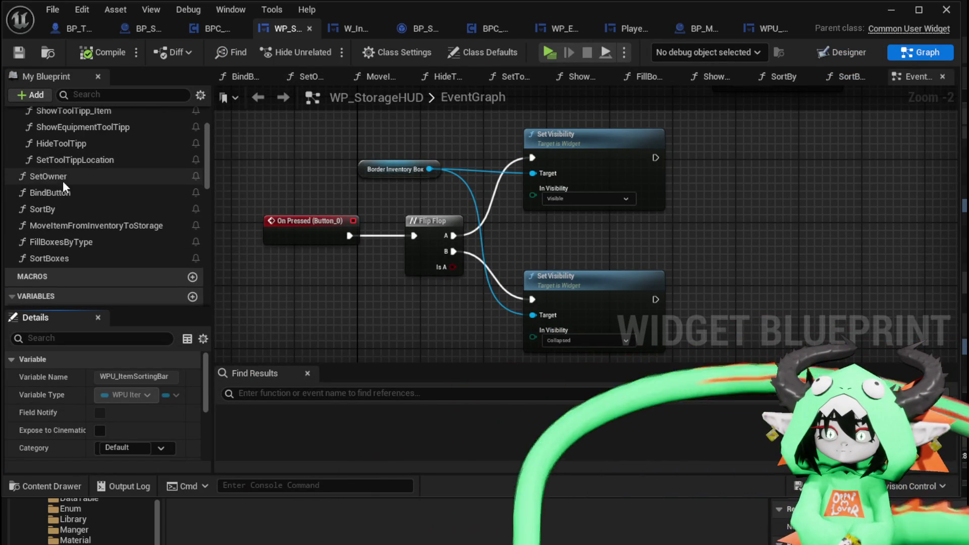
Step: In BindButton, add a WPU_ItemSortingBar reference and a Bind Event to On Sort Inventory
double_click(51, 192)
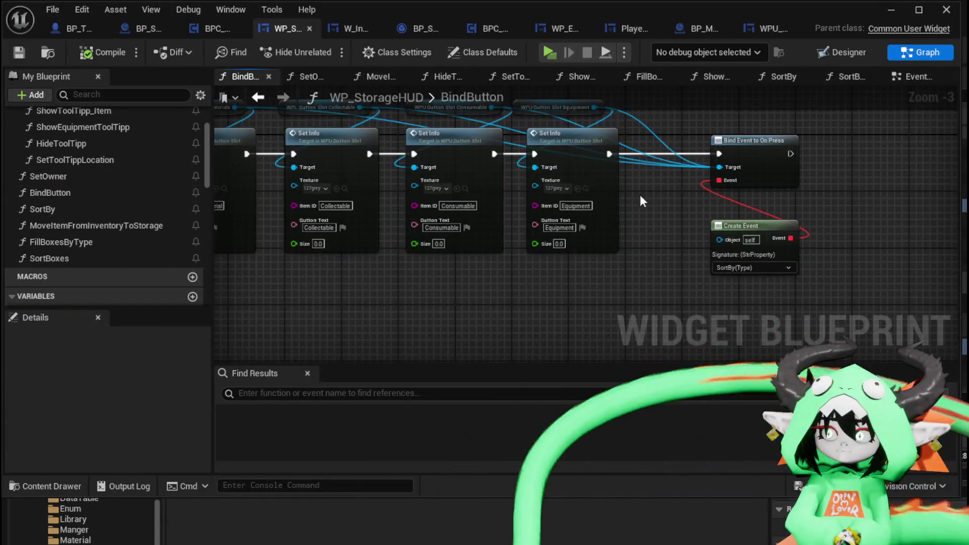
scroll(76, 217, "down", 10)
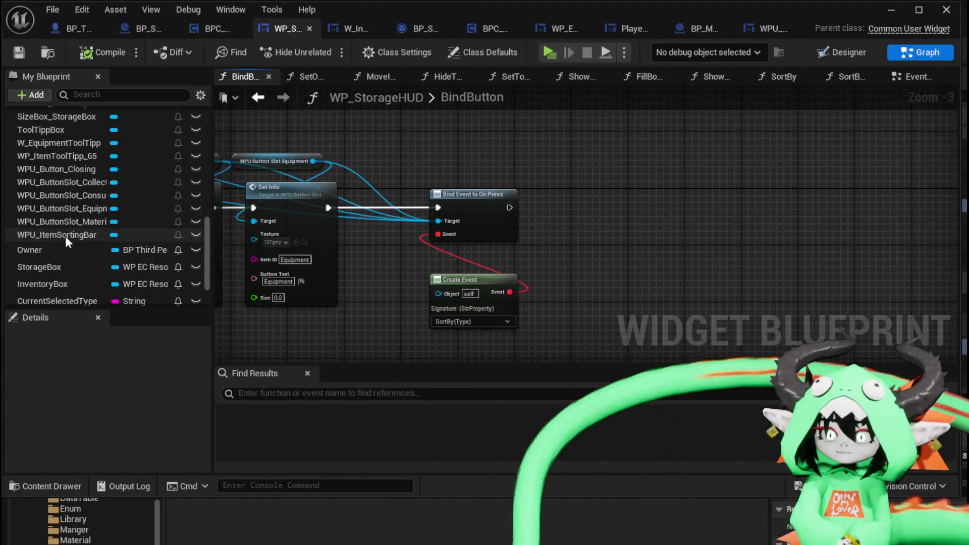
mouse_move(65, 238)
left_mouse_down()
mouse_move(519, 189)
mouse_move(447, 138)
left_mouse_up()
left_click_drag(509, 140, 559, 156)
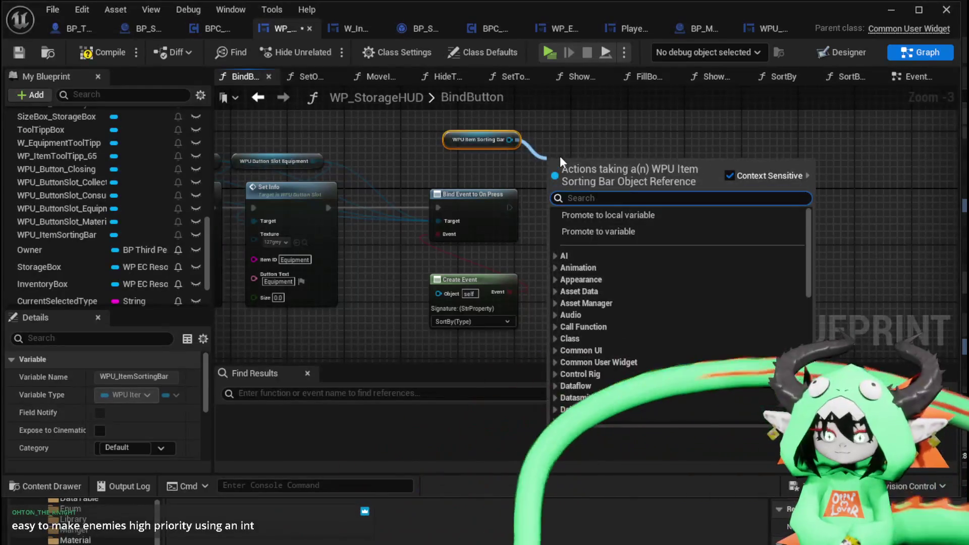
type("Bind on Sor")
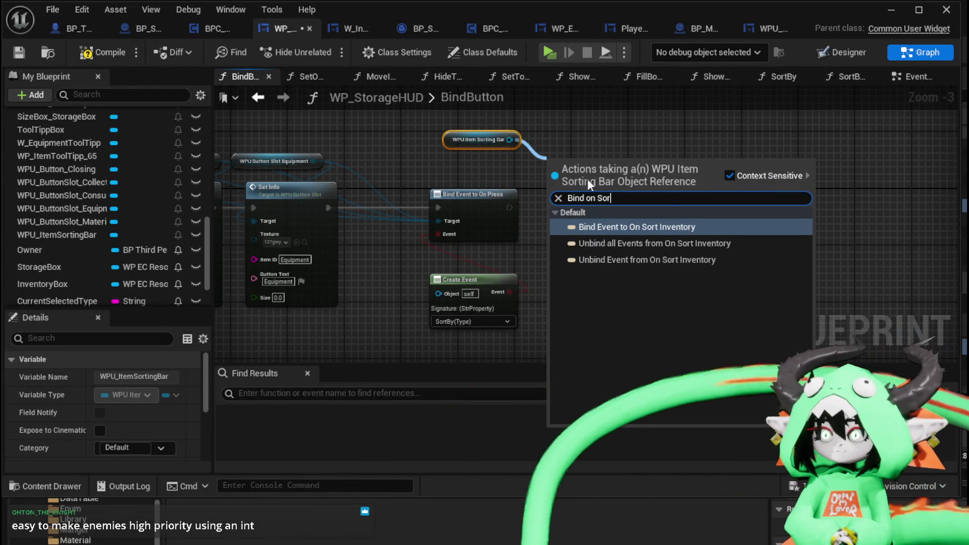
left_click(619, 227)
Step: Run the new binding after the On Press binding, with a Create Event set to SortBoxes
mouse_move(619, 226)
left_mouse_down()
mouse_move(608, 200)
mouse_move(629, 201)
left_mouse_up()
mouse_move(510, 208)
left_mouse_down()
mouse_move(587, 207)
mouse_move(610, 262)
left_mouse_up()
left_click(669, 328)
scroll(593, 250, "up", 2)
left_click(594, 255)
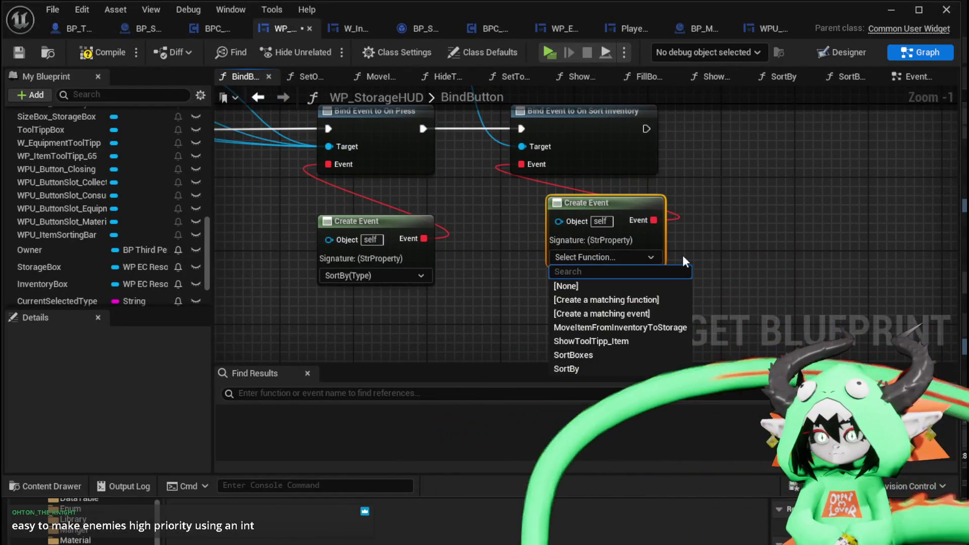
left_click(591, 355)
Step: Compile and save the WP_StorageHUD blueprint, then return to the level editor
left_click(104, 52)
left_click(19, 52)
key("alt+Tab")
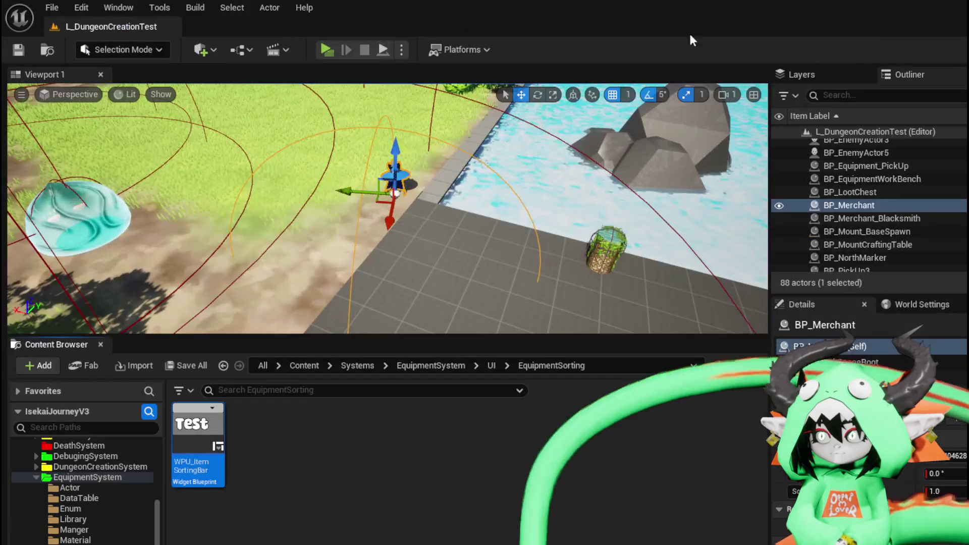
Step: Start the play-test, open the storage chest, and sort the equipment by Offensive
left_click(321, 49)
key("w")
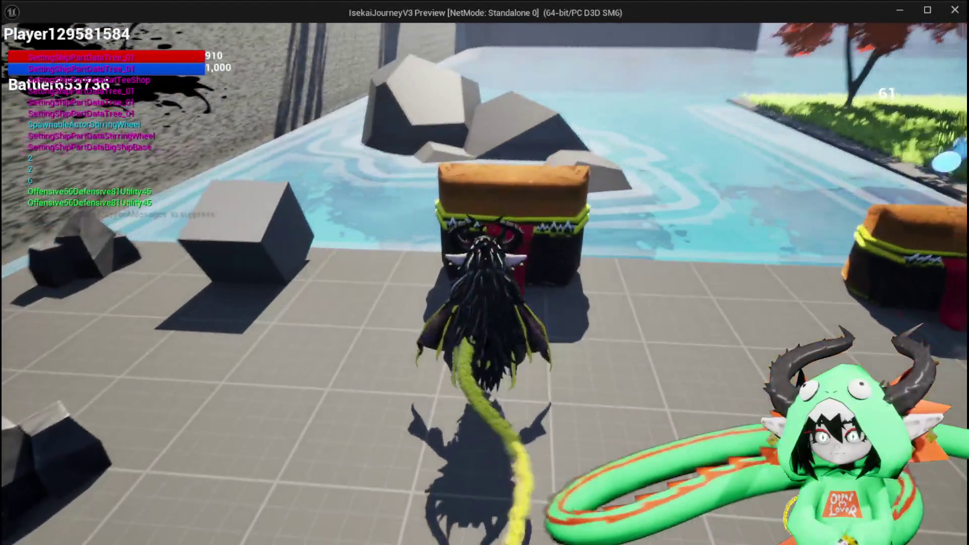
key("e")
left_click(303, 155)
left_click(303, 155)
left_click(282, 145)
left_click(285, 157)
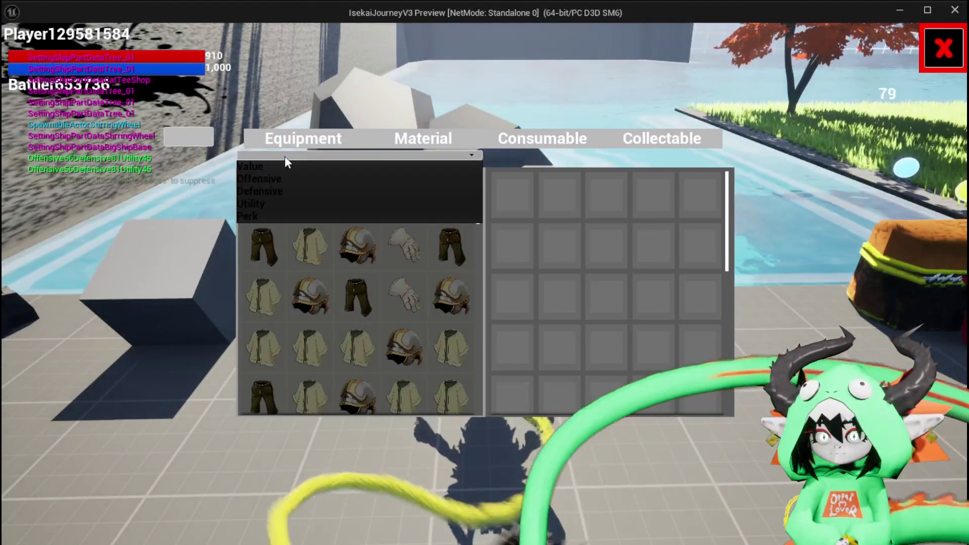
left_click(268, 181)
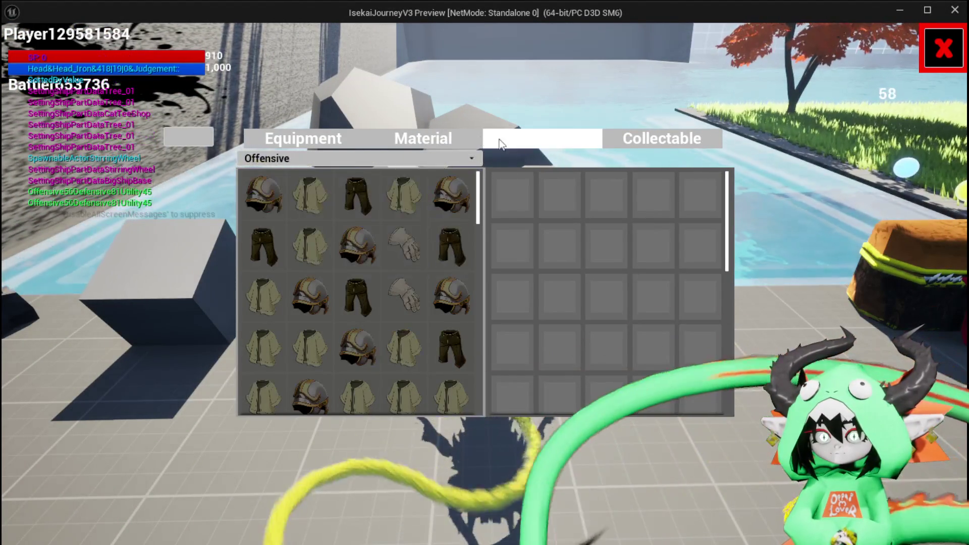
Step: Look over the Offensive-sorted equipment, then re-sort it by Value
mouse_move(368, 196)
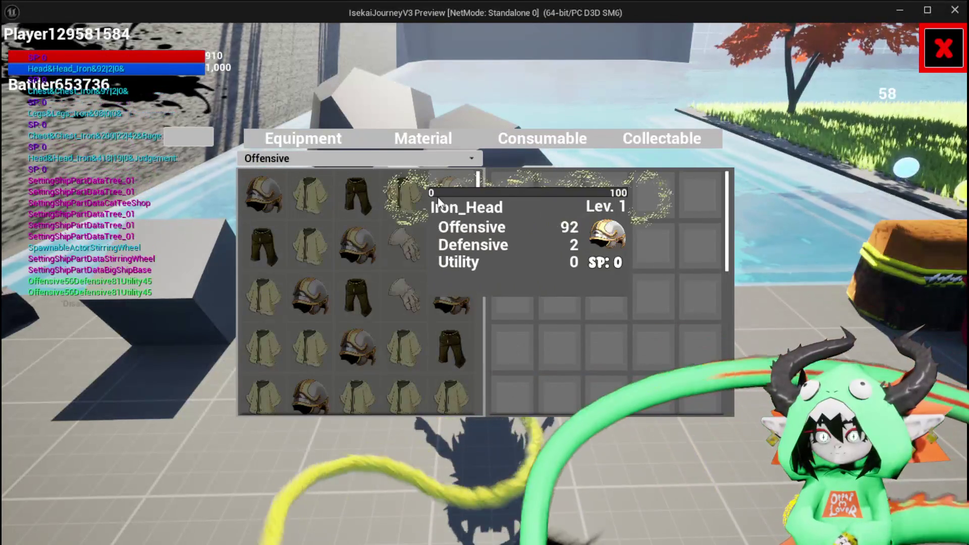
mouse_move(327, 251)
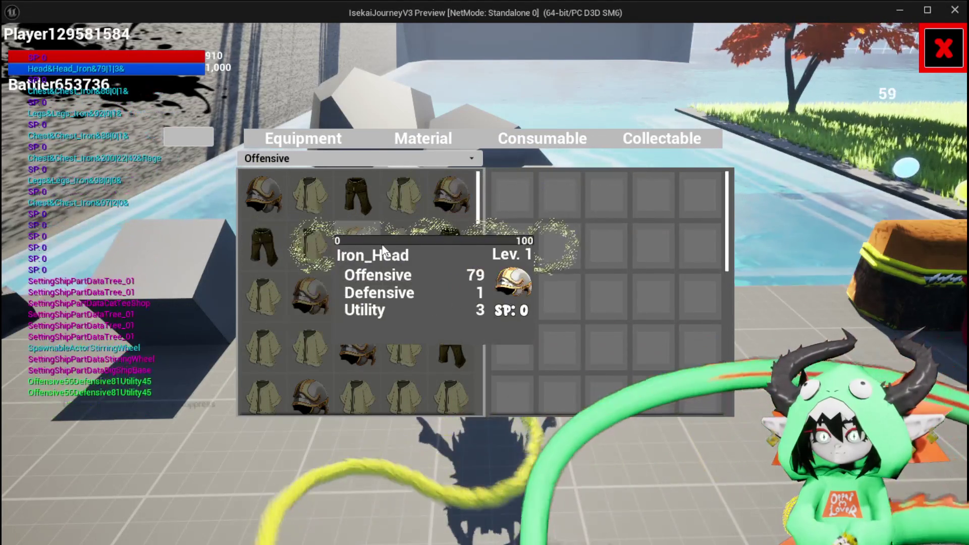
mouse_move(283, 303)
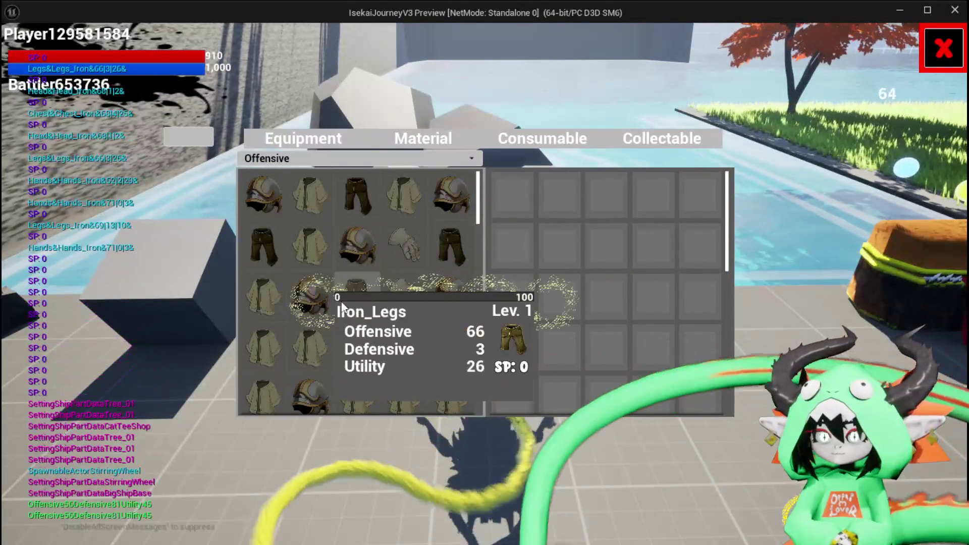
mouse_move(466, 302)
scroll(447, 283, "down", 1)
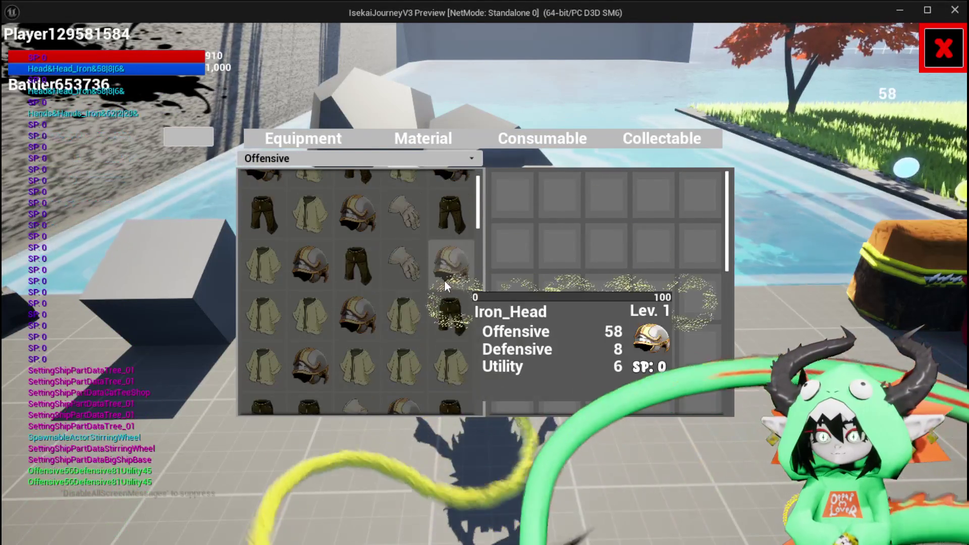
scroll(453, 308, "up", 1)
left_click(286, 158)
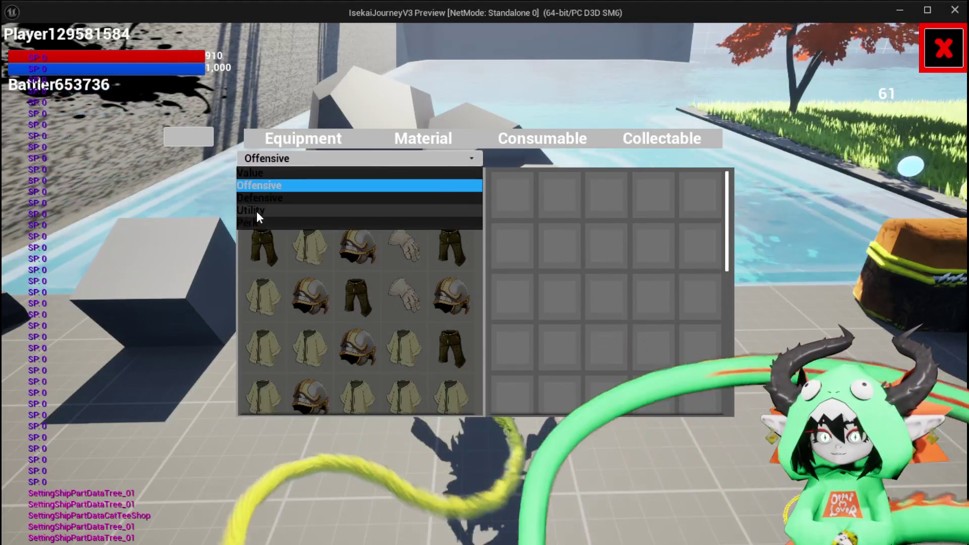
left_click(257, 174)
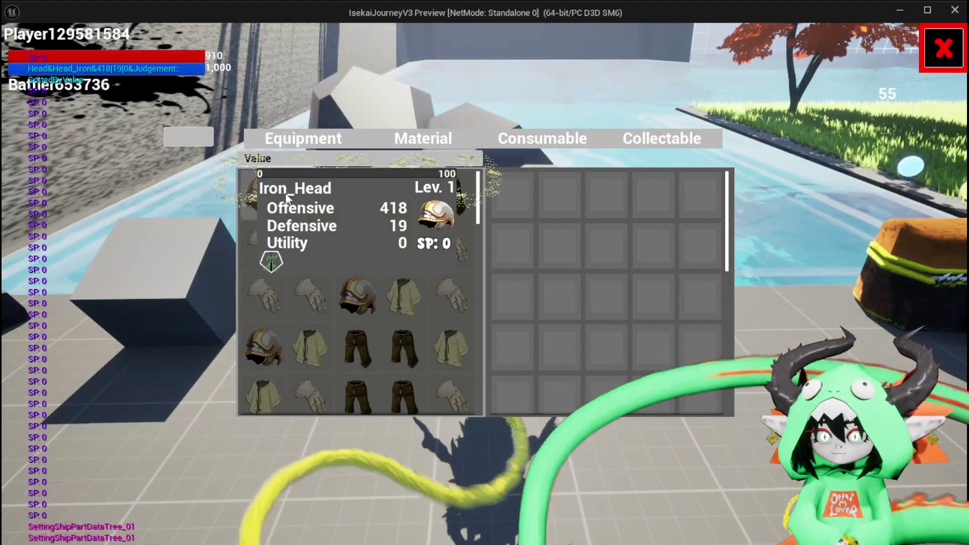
Step: Move Iron_Head, Iron_Legs and three more items into the other panel
mouse_move(317, 200)
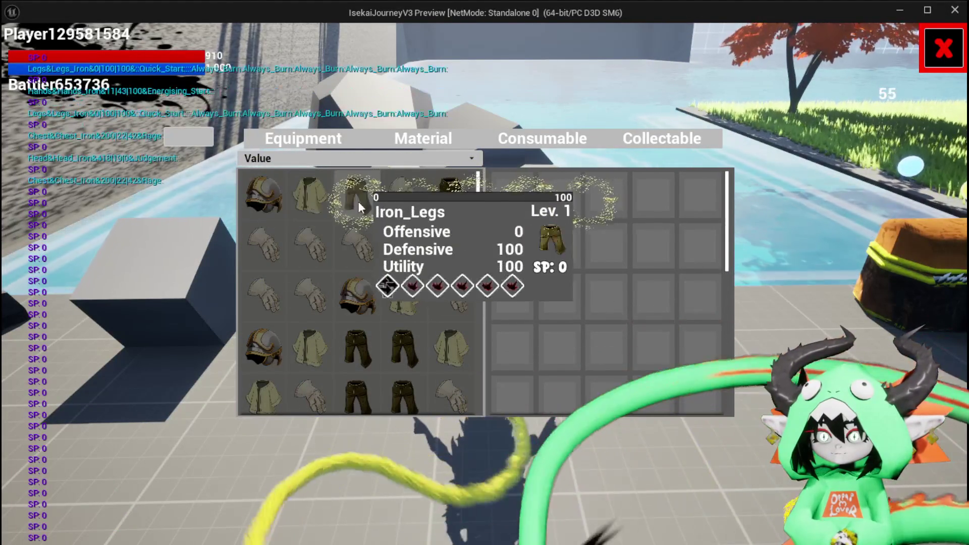
left_click(274, 199)
left_click(318, 202)
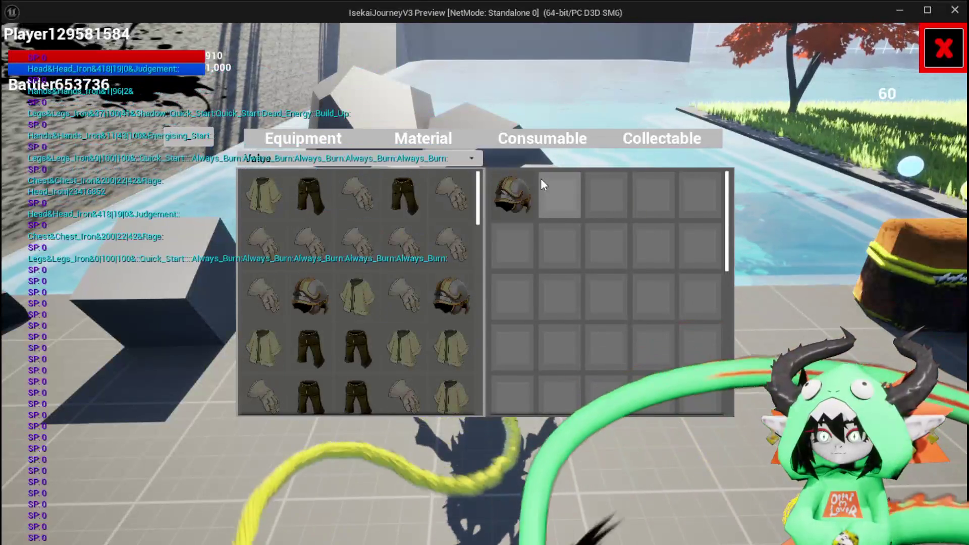
left_click(322, 302)
left_click(426, 304)
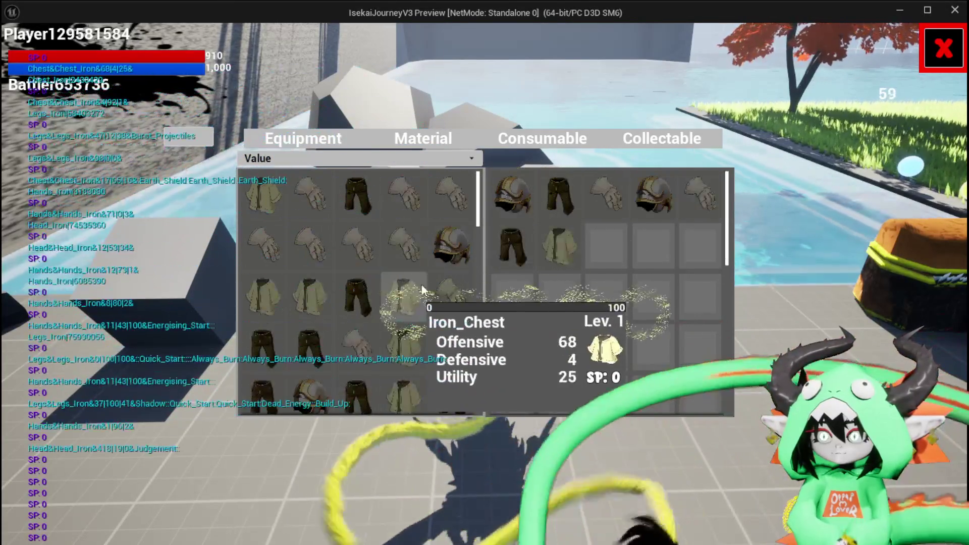
left_click(373, 196)
Step: Re-sort the items by Offensive, then by Value
left_click(364, 159)
left_click(293, 185)
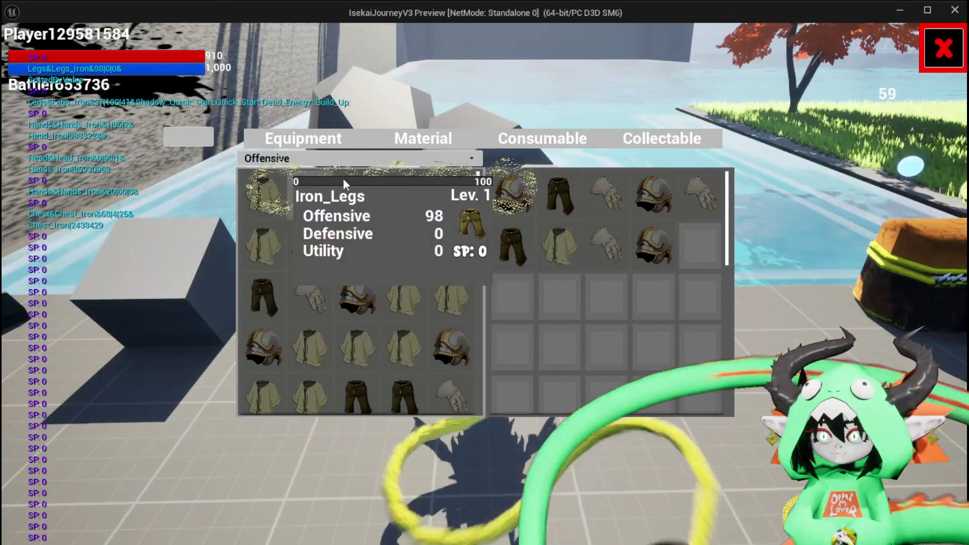
mouse_move(561, 224)
left_click(392, 157)
left_click(330, 174)
mouse_move(586, 190)
Step: Switch storage to Material, back to Equipment, and sort it by Perk
left_click(423, 139)
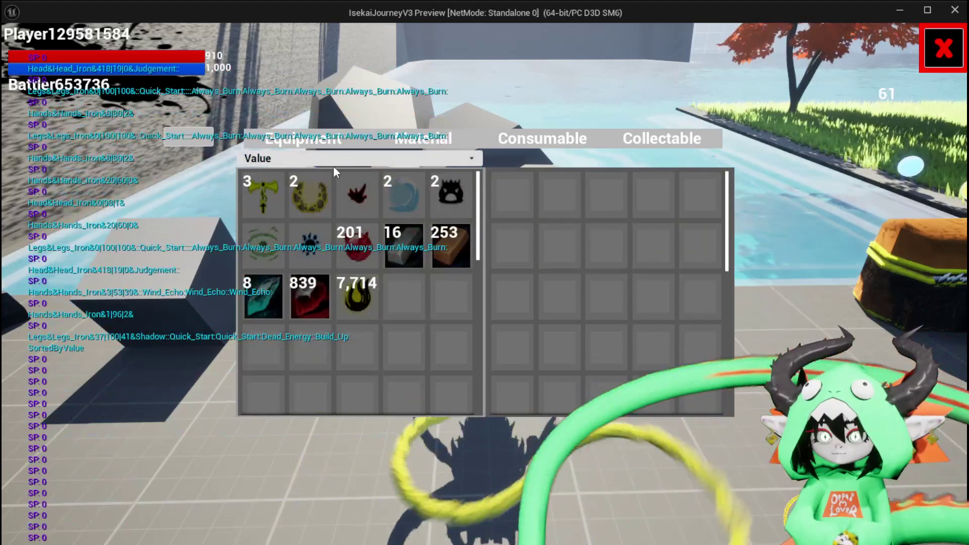
left_click(331, 162)
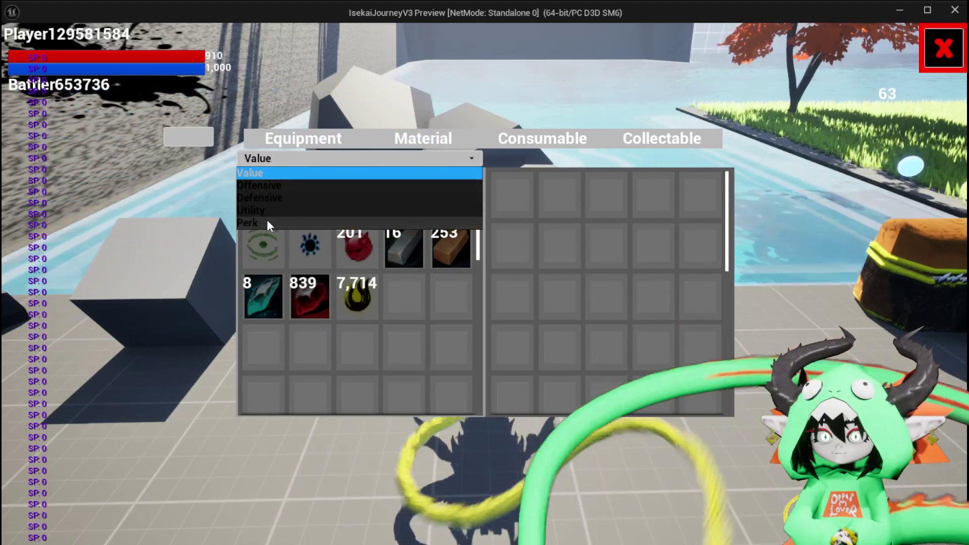
left_click(337, 157)
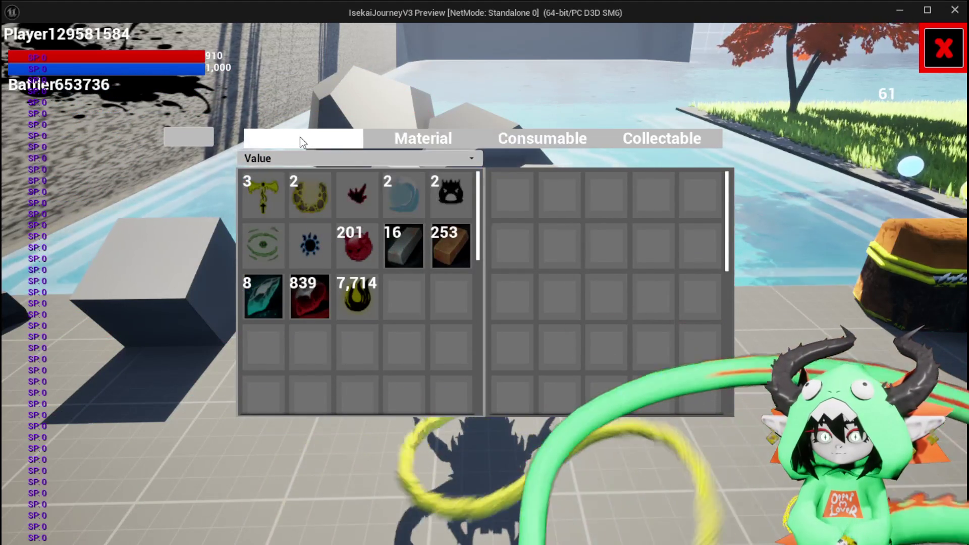
left_click(300, 138)
left_click(274, 160)
left_click(264, 223)
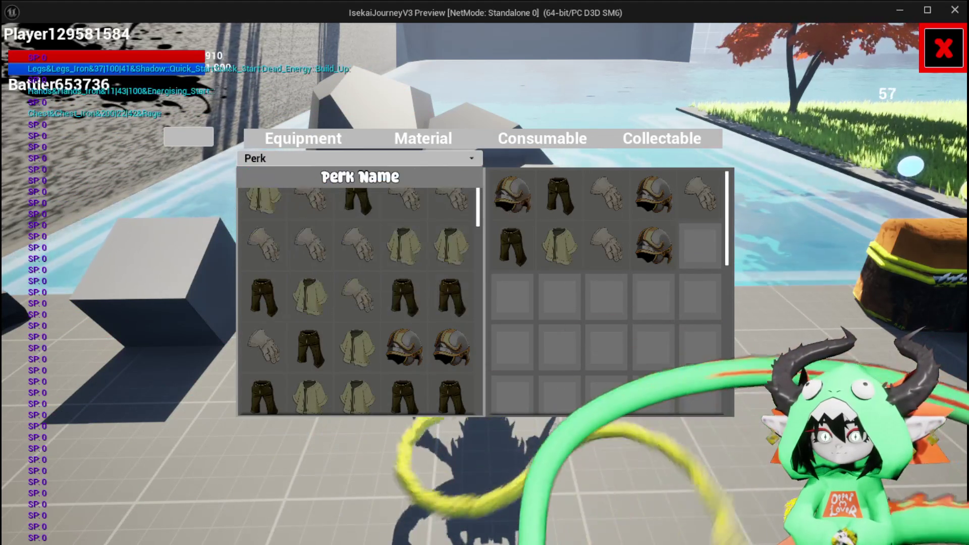
Step: Filter the Perk Name field by 'Dead', then close the storage panel
left_click(357, 175)
type("Dead")
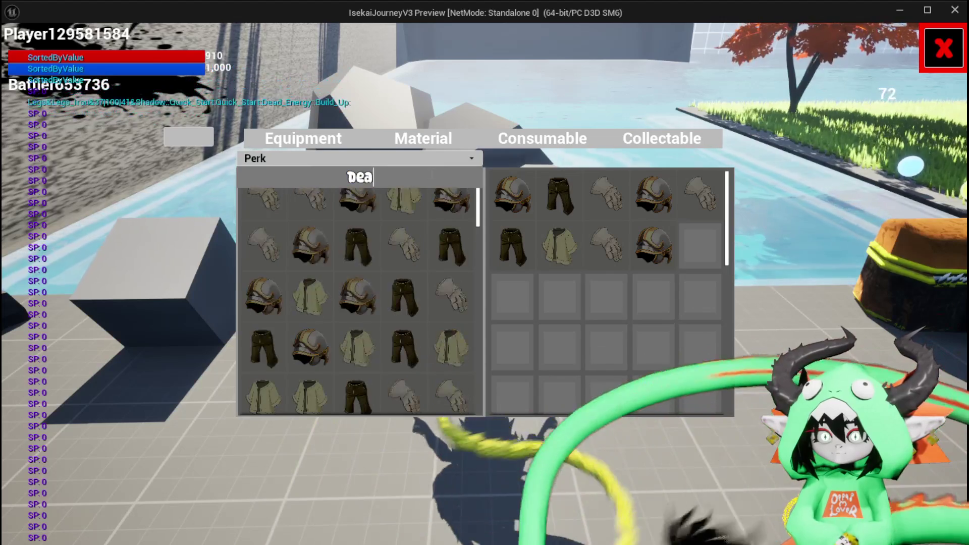
mouse_move(268, 198)
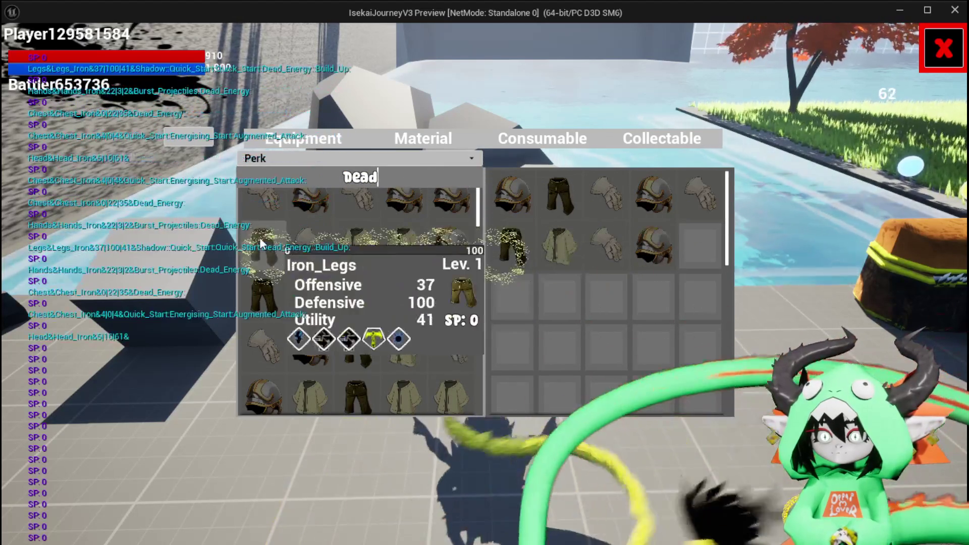
left_click(943, 48)
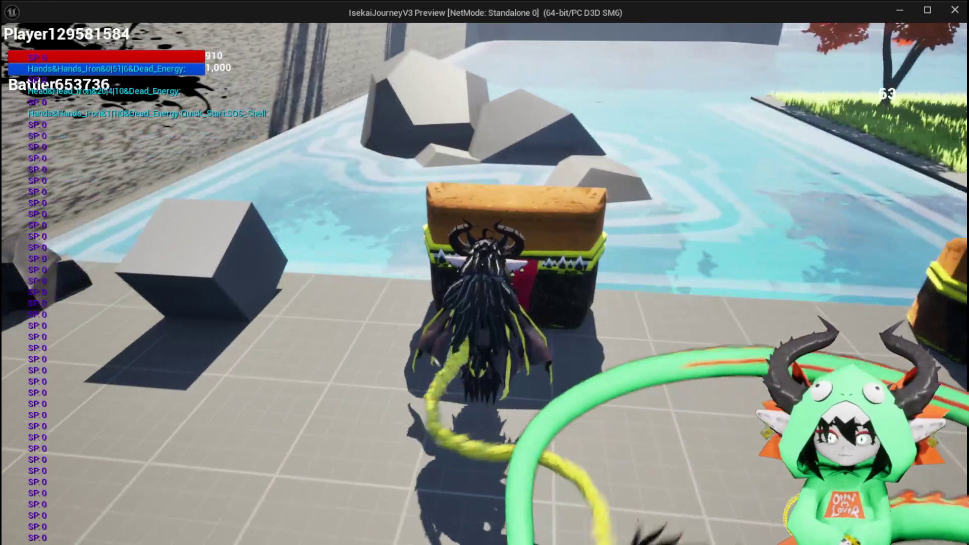
Step: Stop the play-test, save the level, and open WP_StorageHUD's SortBoxes function graph
key("Escape")
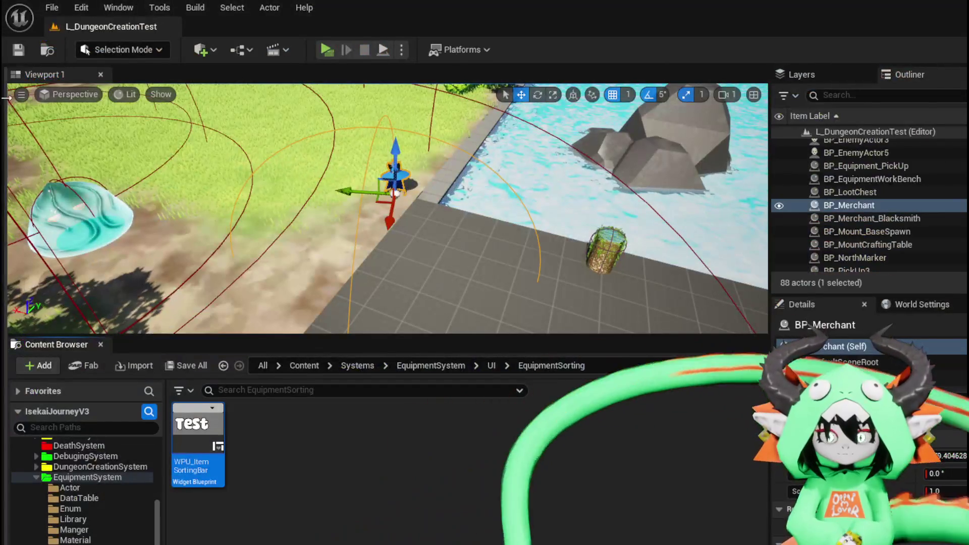
left_click(20, 50)
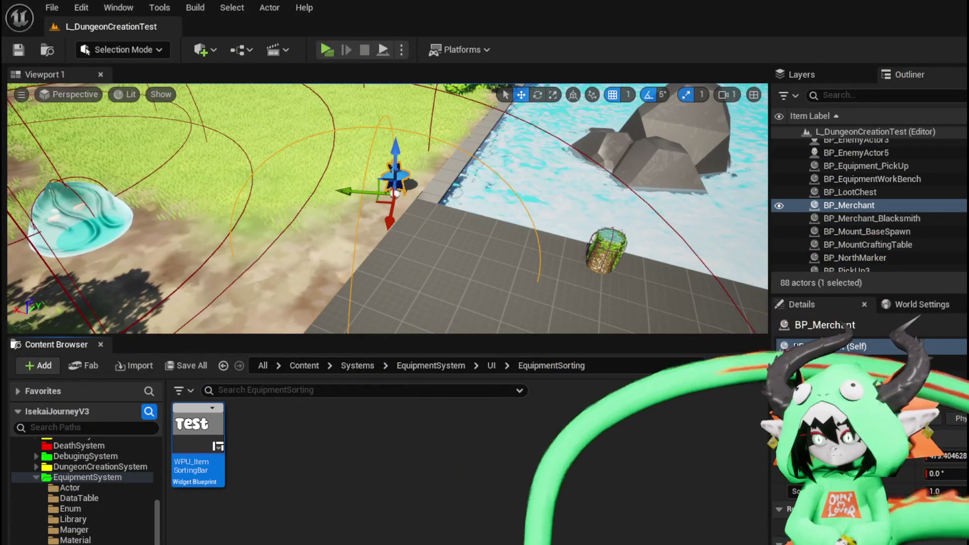
key("alt+Tab")
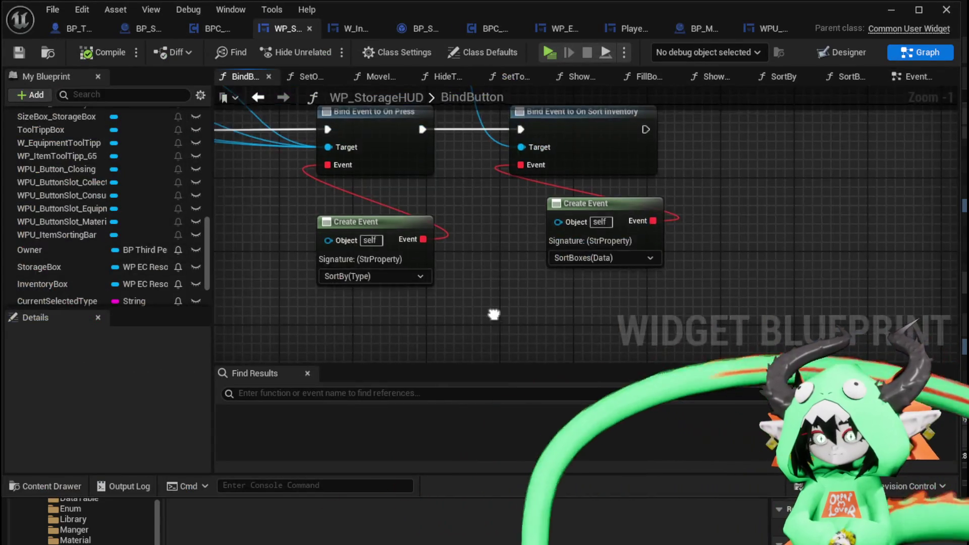
left_click_drag(493, 175, 546, 314)
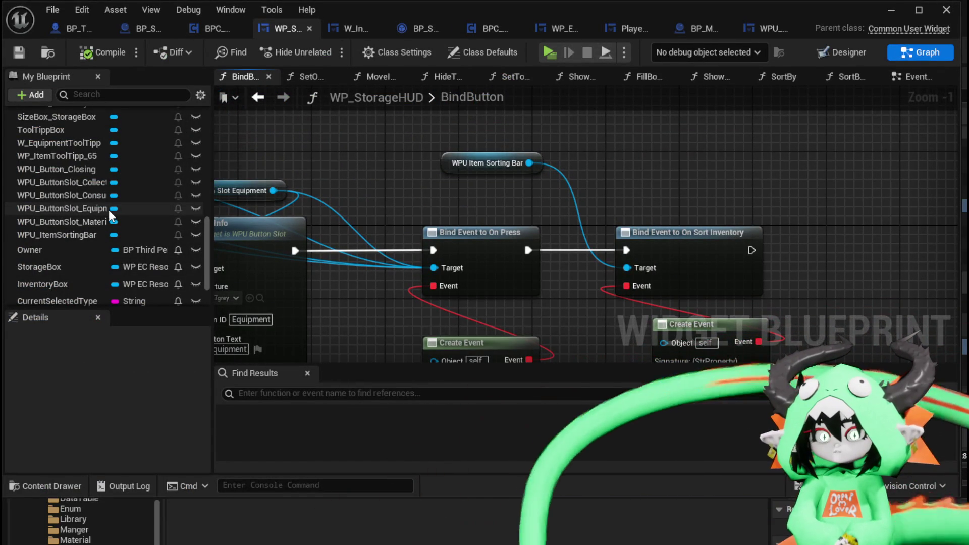
scroll(106, 222, "down", 3)
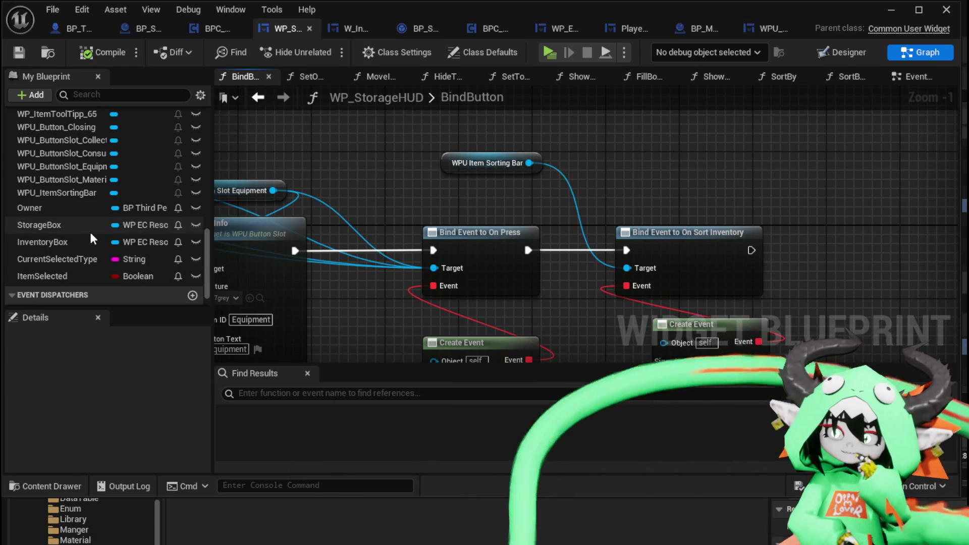
scroll(33, 177, "up", 10)
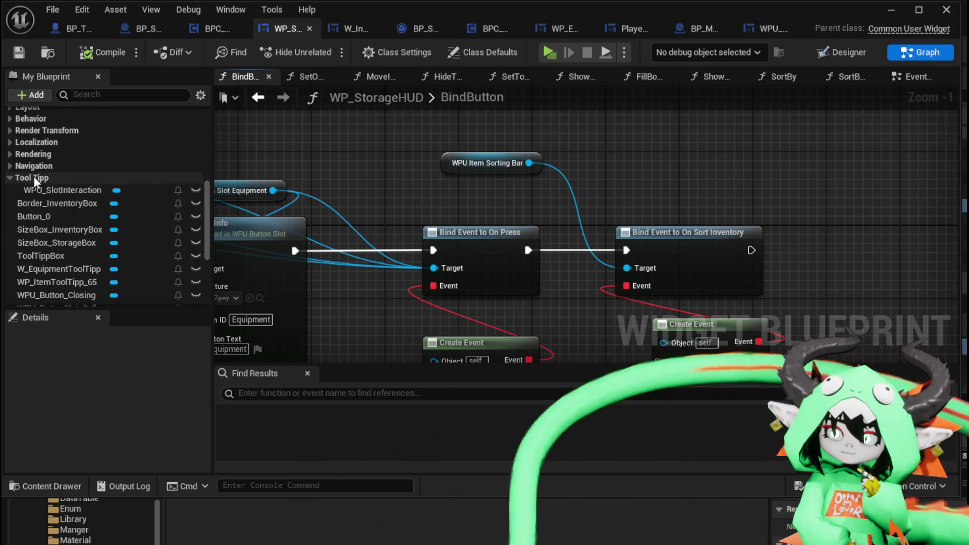
double_click(64, 195)
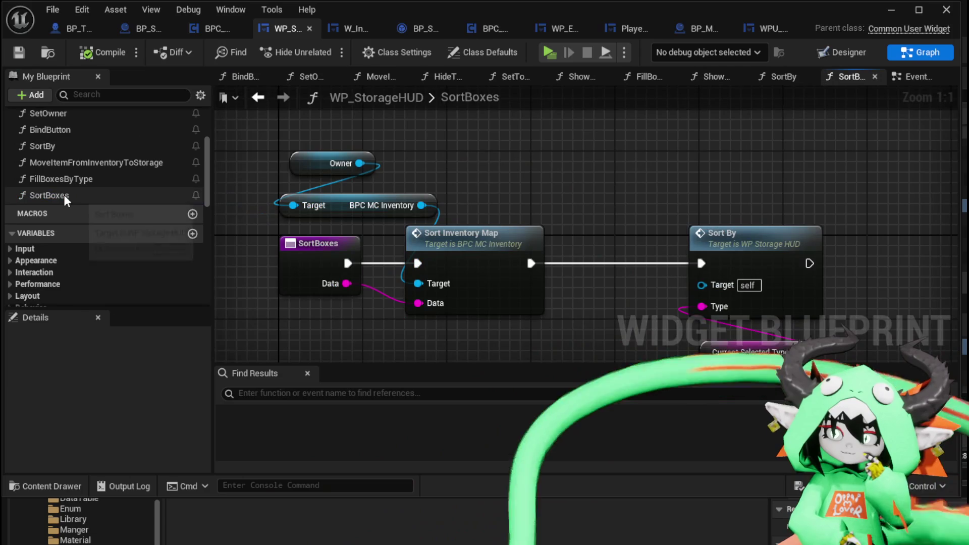
Step: Marquee-select the Sort By and Current Selected Type nodes and move them further right
left_click_drag(288, 137, 369, 209)
mouse_move(579, 195)
left_mouse_down()
mouse_move(486, 187)
mouse_move(555, 192)
left_mouse_up()
mouse_move(626, 184)
left_mouse_down()
mouse_move(768, 315)
mouse_move(602, 192)
mouse_move(707, 318)
left_mouse_up()
left_click_drag(608, 202, 713, 347)
left_click_drag(714, 199, 857, 200)
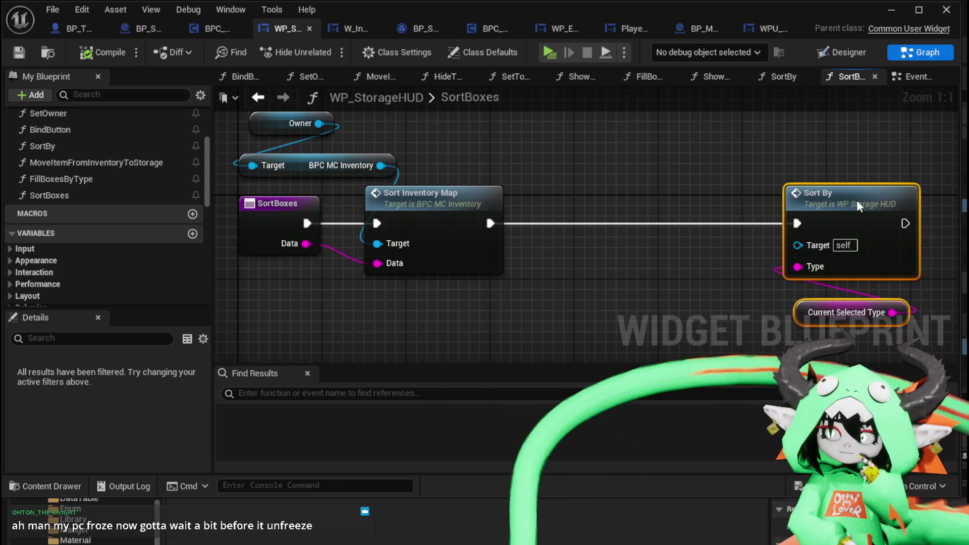
left_click(623, 159)
double_click(421, 197)
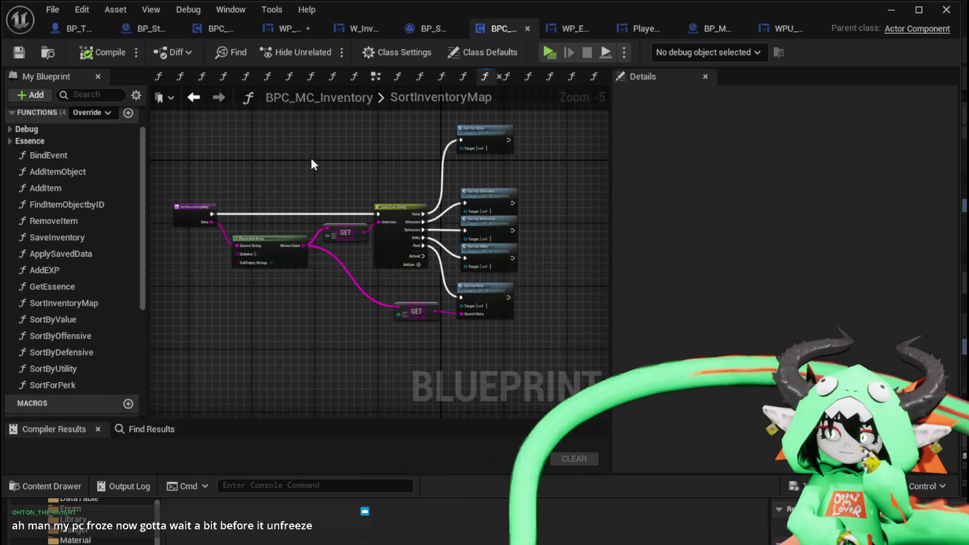
scroll(311, 158, "up", 2)
mouse_move(341, 167)
left_mouse_down()
mouse_move(181, 160)
mouse_move(288, 210)
left_mouse_up()
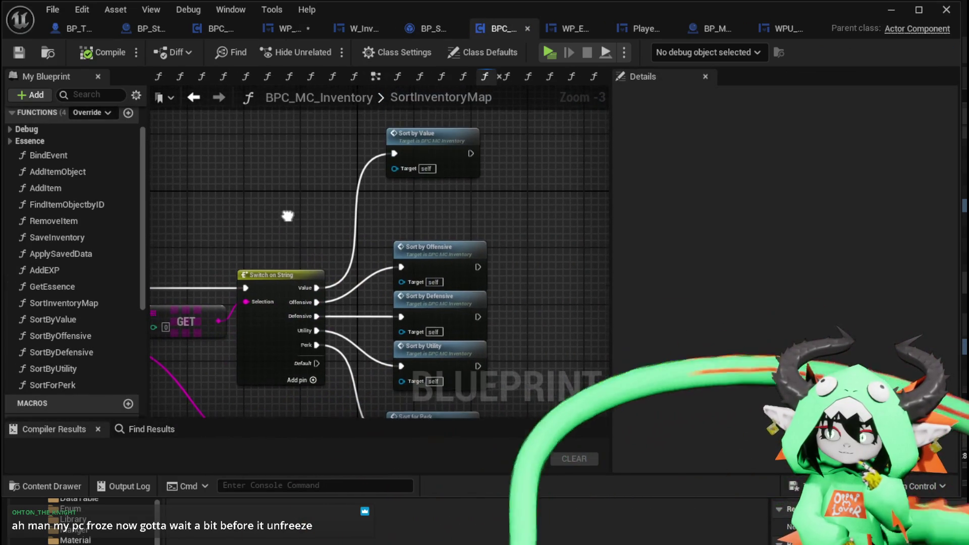
double_click(416, 147)
scroll(318, 150, "down", 1)
mouse_move(396, 174)
left_mouse_down()
mouse_move(440, 172)
mouse_move(450, 153)
left_mouse_up()
scroll(450, 153, "up", 3)
mouse_move(121, 111)
left_mouse_down()
mouse_move(271, 193)
mouse_move(222, 213)
left_mouse_up()
scroll(286, 210, "down", 1)
scroll(401, 229, "down", 2)
left_click_drag(401, 229, 255, 205)
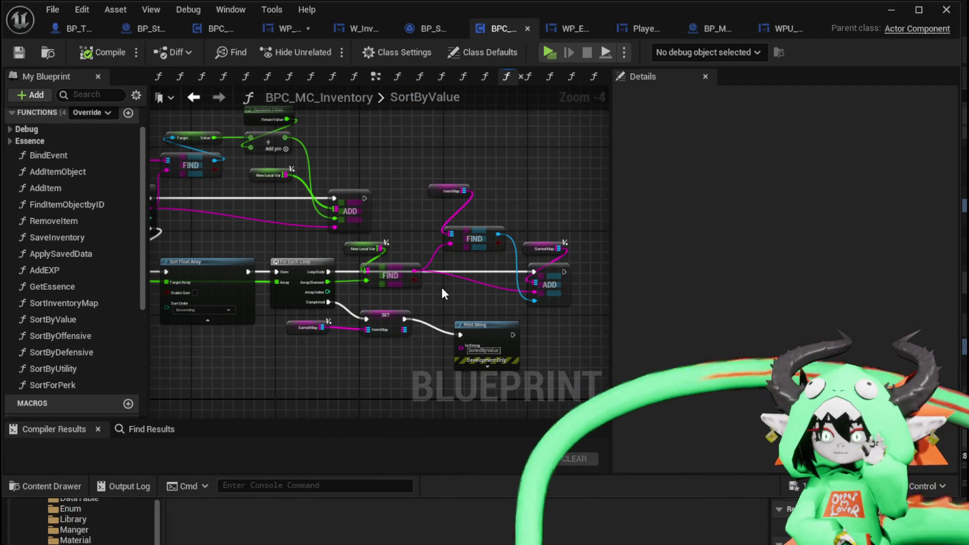
scroll(442, 287, "up", 1)
mouse_move(441, 286)
left_mouse_down()
mouse_move(468, 258)
mouse_move(239, 244)
left_mouse_up()
scroll(468, 259, "up", 1)
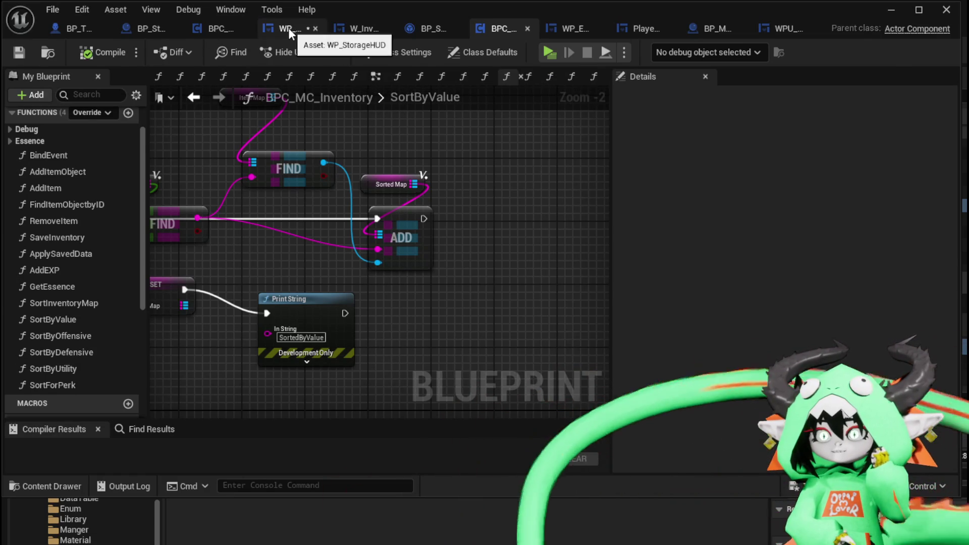
left_click(284, 29)
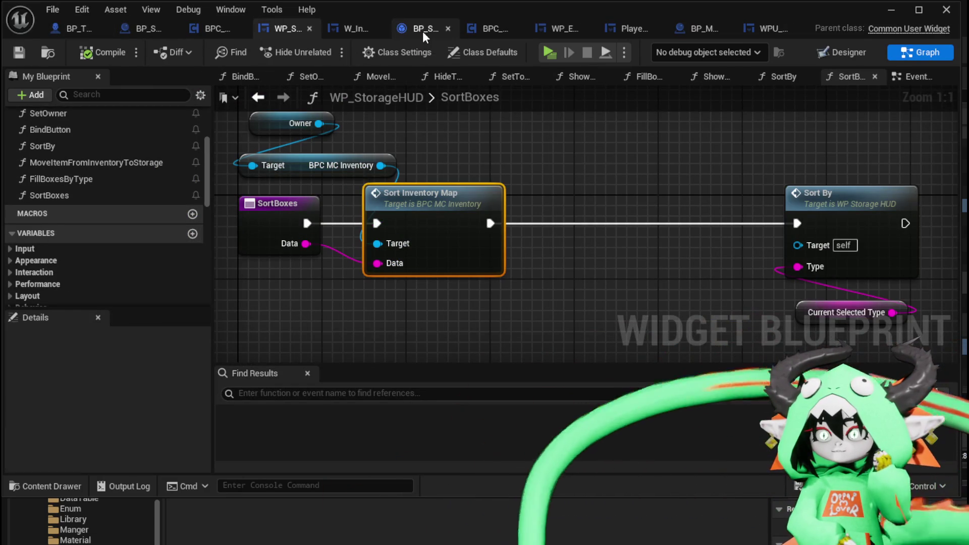
left_click(564, 31)
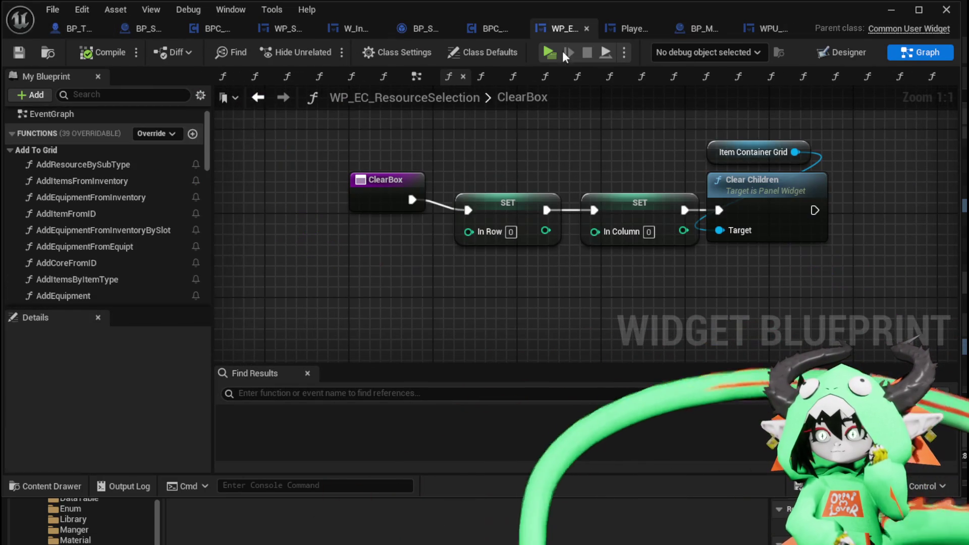
scroll(150, 192, "down", 15)
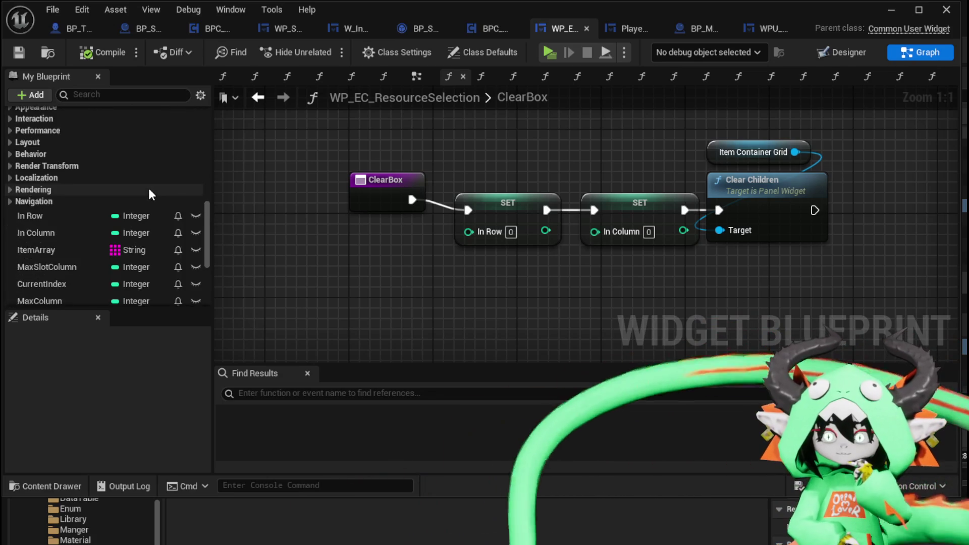
scroll(149, 191, "down", 3)
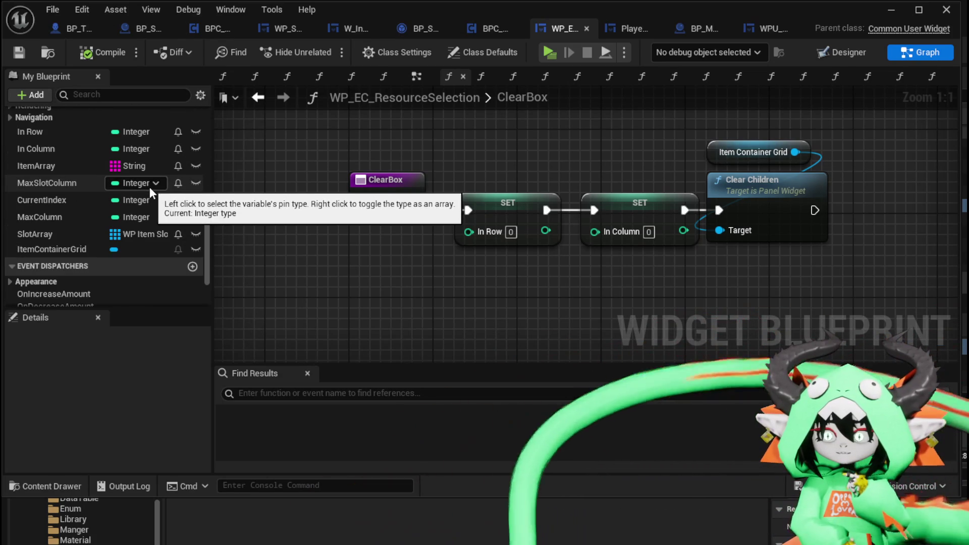
scroll(151, 193, "up", 10)
scroll(150, 193, "up", 10)
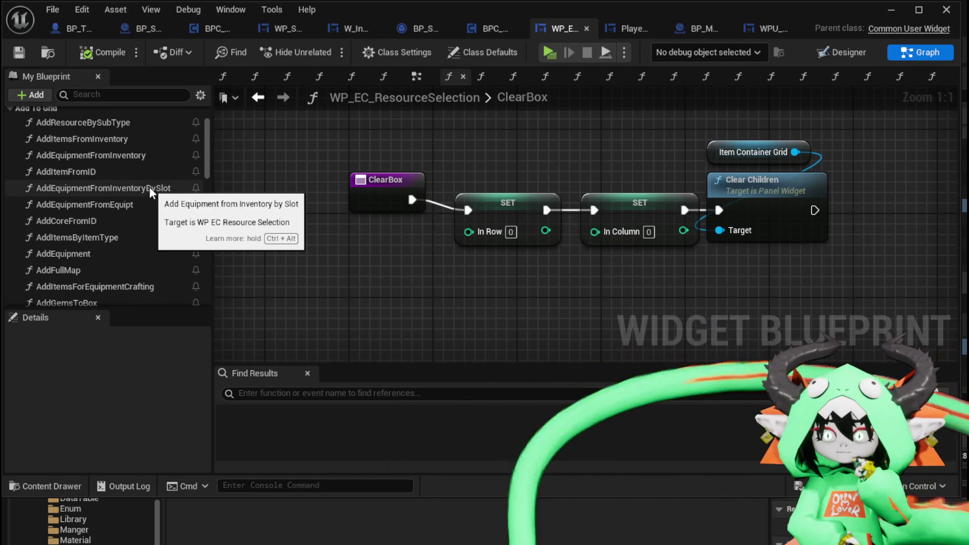
left_click(490, 29)
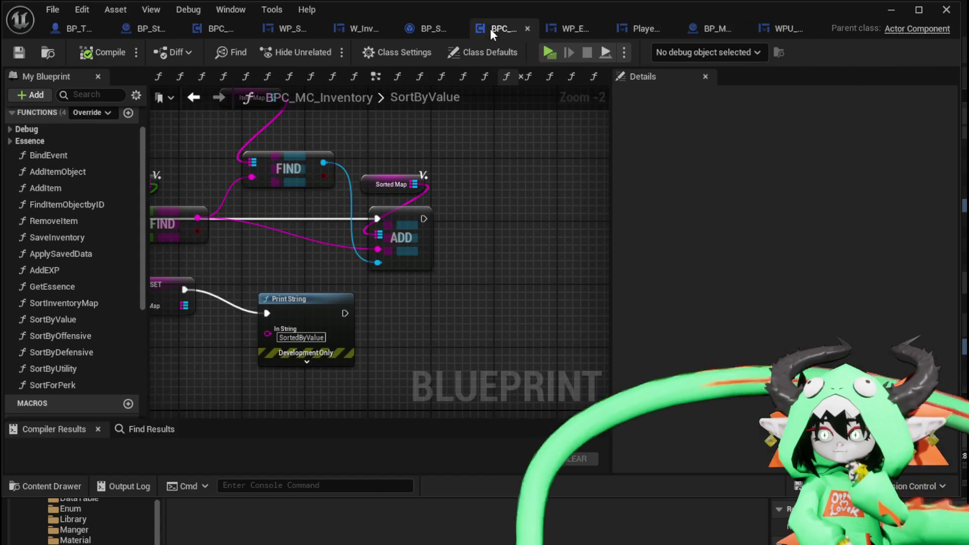
scroll(586, 151, "down", 2)
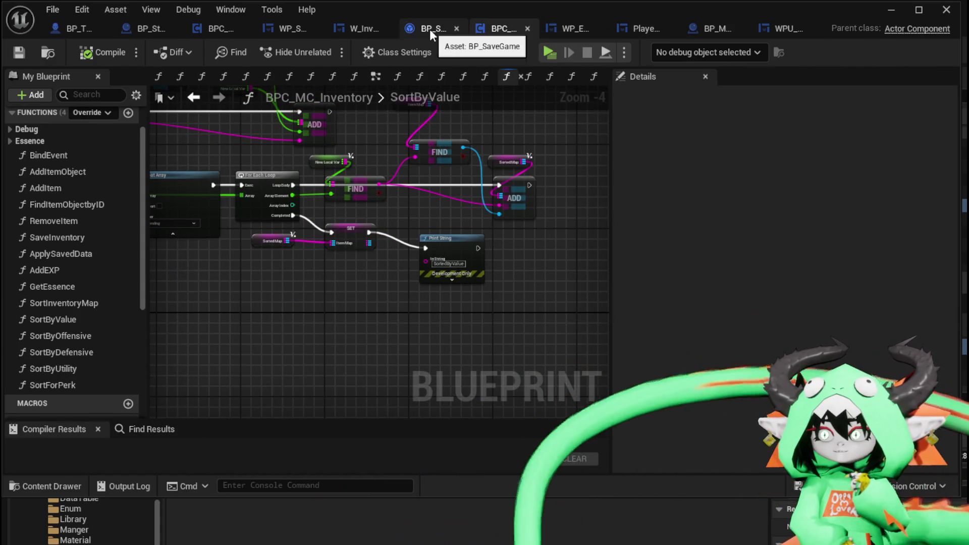
left_click(286, 29)
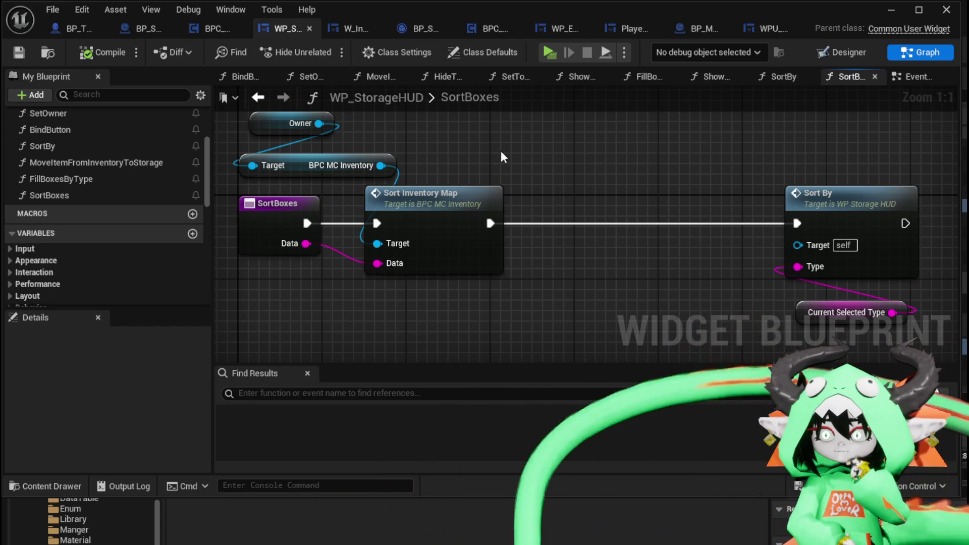
Step: Open Sort Inventory Map and Sort by Value, inspect the Item Map variable, and save all
double_click(428, 217)
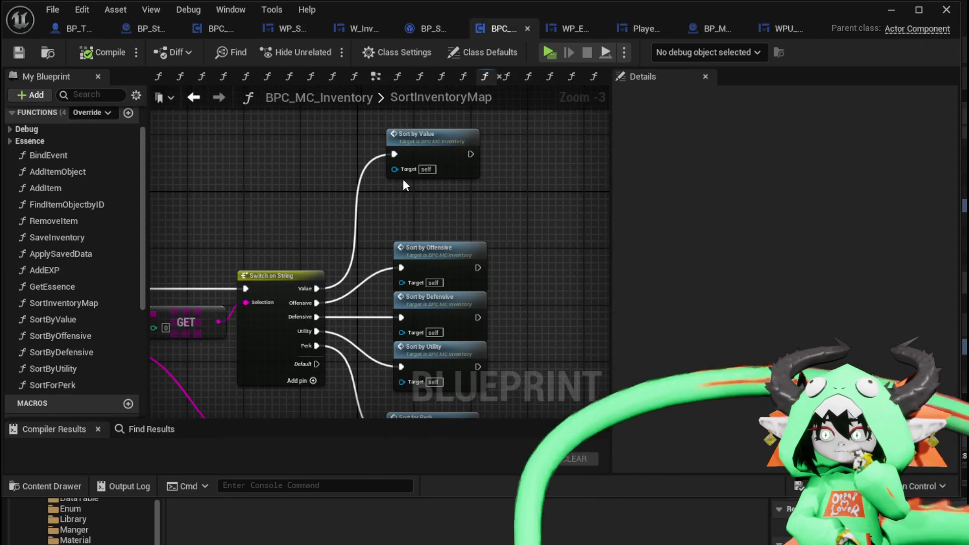
double_click(402, 172)
scroll(324, 158, "up", 4)
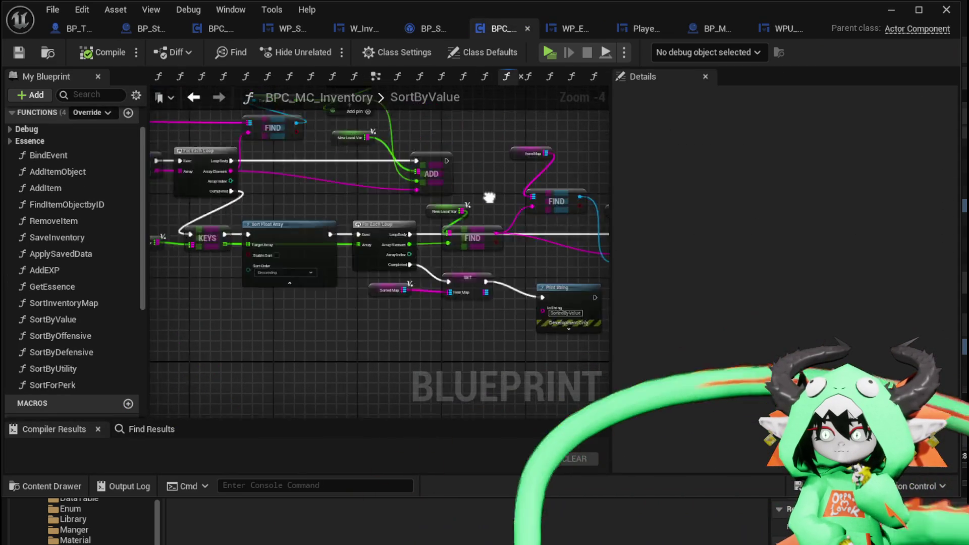
left_click(207, 151)
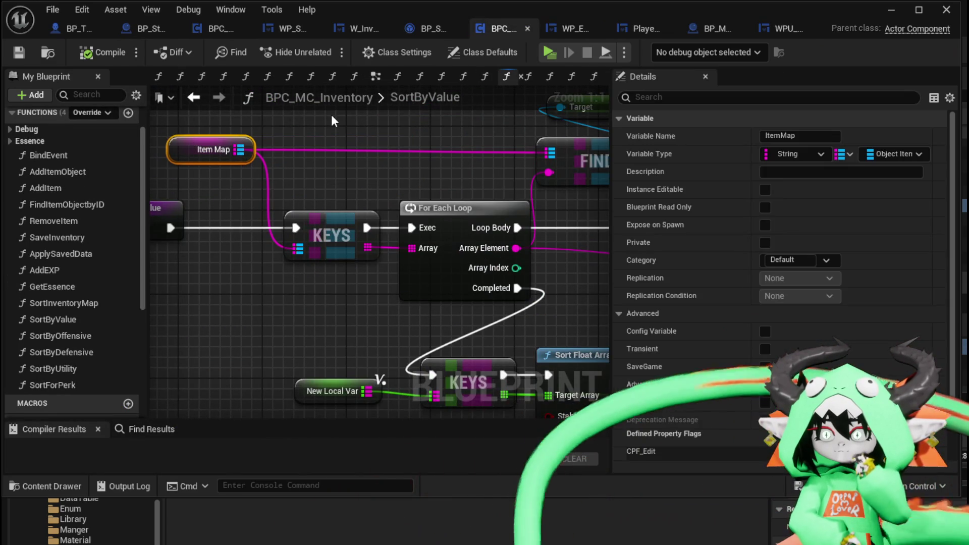
scroll(331, 114, "down", 2)
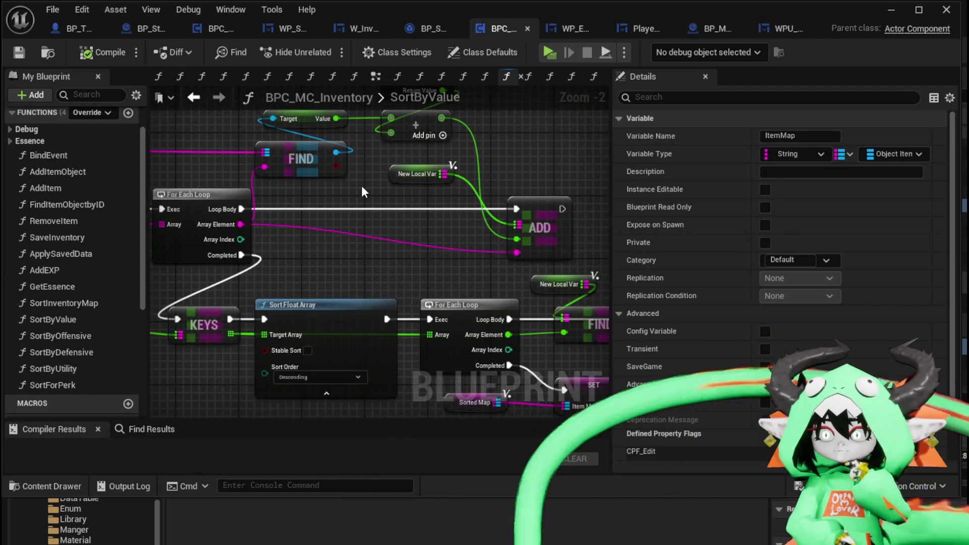
left_click(362, 185)
scroll(287, 160, "down", 3)
scroll(232, 148, "up", 3)
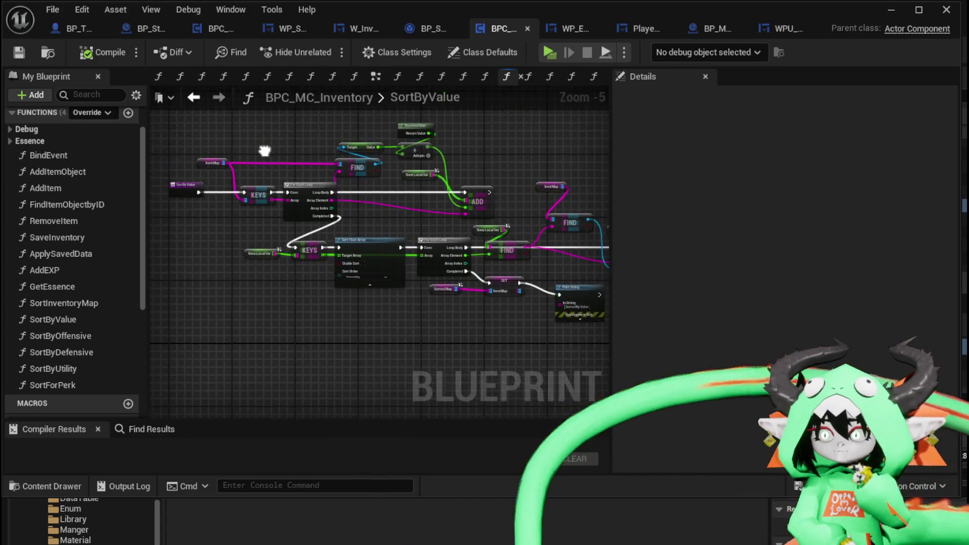
key("ctrl+s")
mouse_move(362, 149)
left_mouse_down()
mouse_move(49, 116)
mouse_move(312, 106)
mouse_move(360, 176)
left_mouse_up()
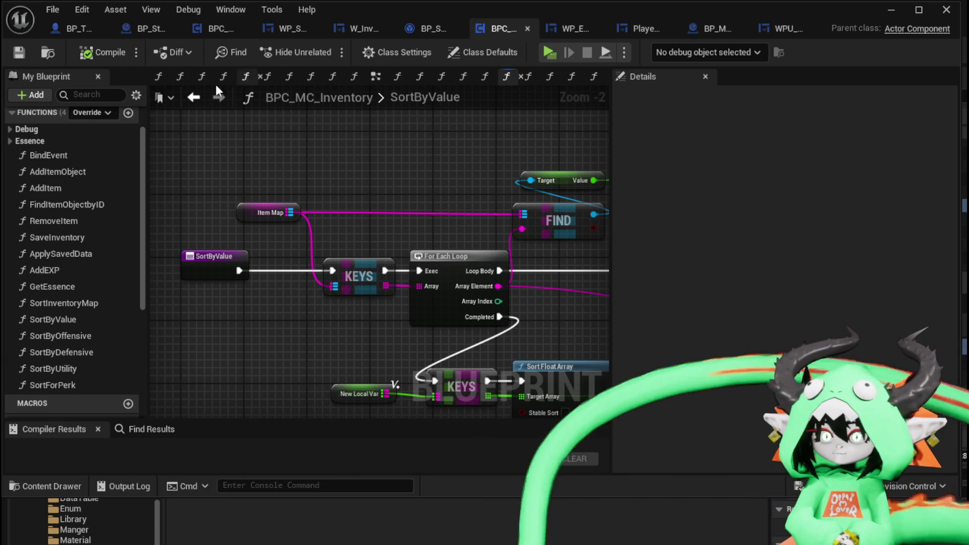
Step: In SortInventoryMap, select the Switch, GET, Parse Into Array and Sort nodes, then open BPC_MC_Storage
left_click(194, 97)
scroll(266, 174, "down", 2)
left_click_drag(259, 133, 520, 399)
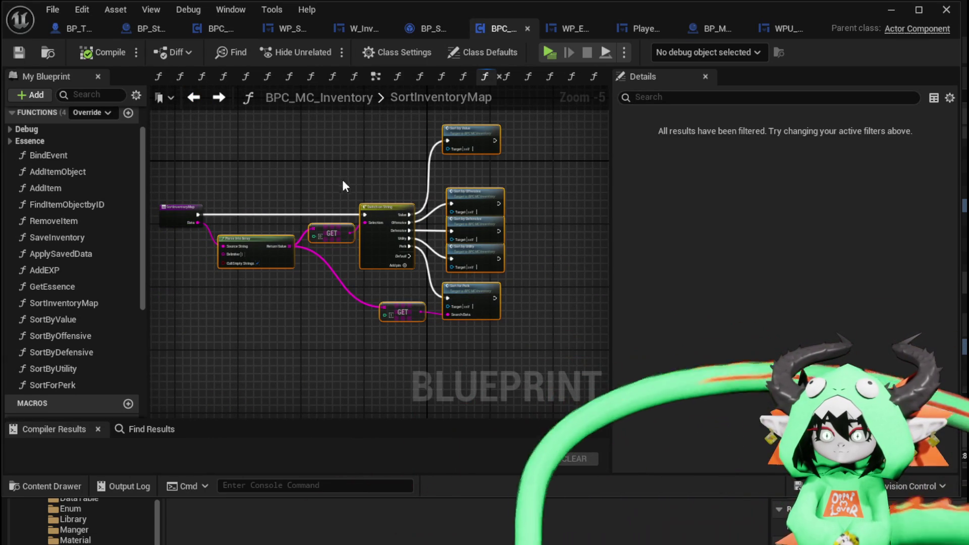
scroll(296, 168, "up", 3)
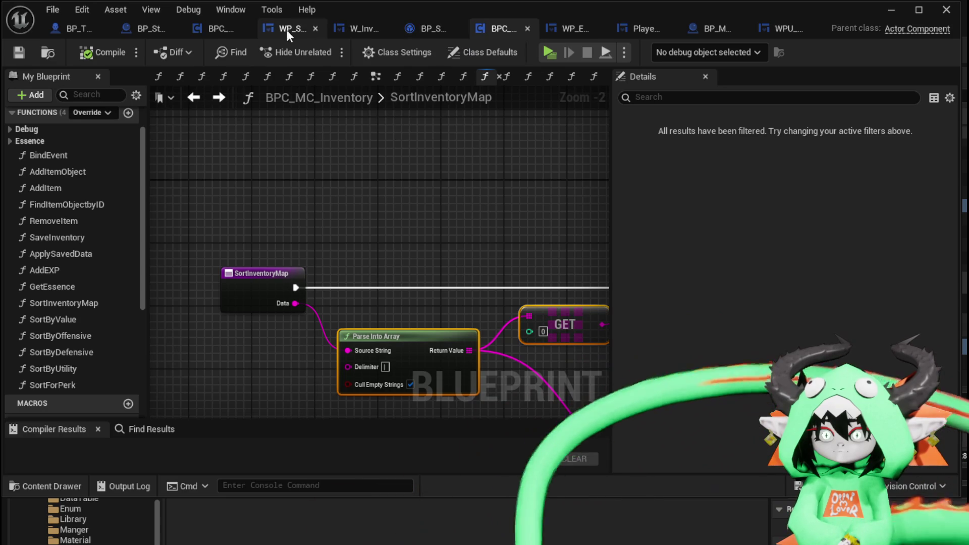
mouse_move(212, 31)
left_mouse_down()
mouse_move(445, 42)
mouse_move(404, 32)
left_mouse_up()
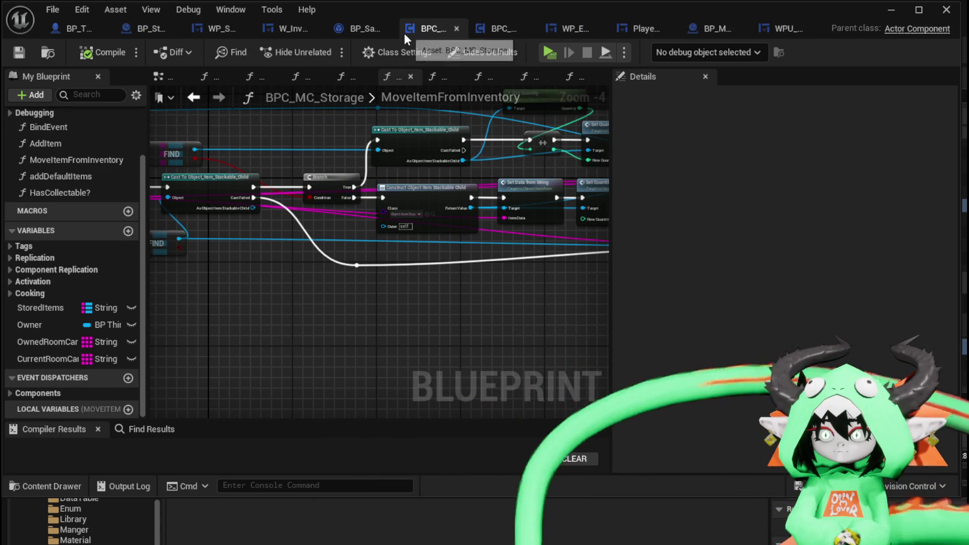
Step: Add a new function named SortStorageMap to BPC_MC_Storage
scroll(78, 261, "up", 3)
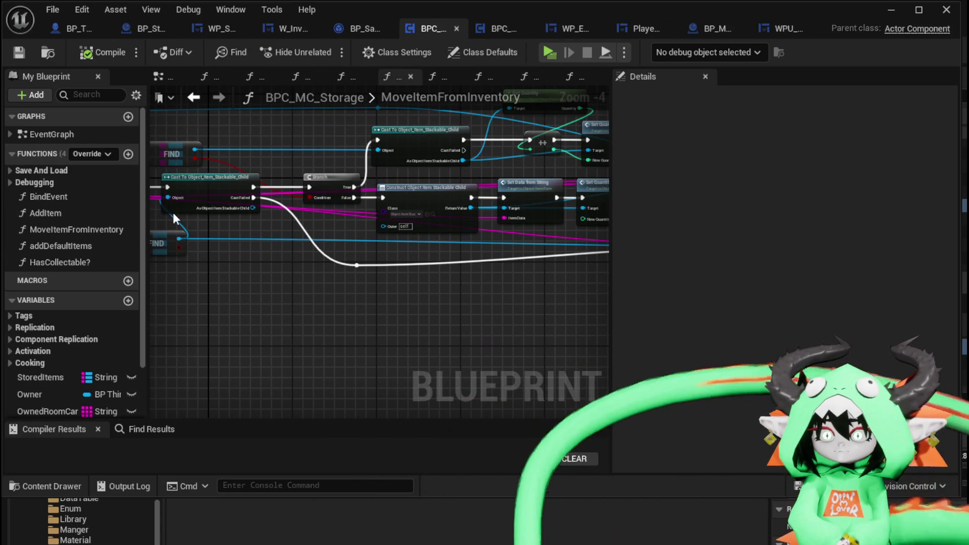
left_click(129, 154)
type("St")
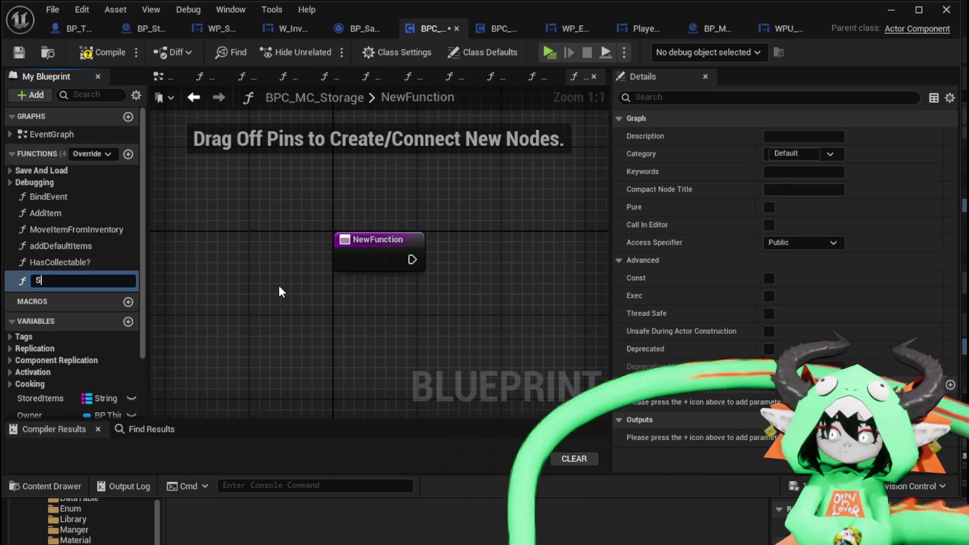
key("BackSpace")
key("BackSpace")
type("Sort")
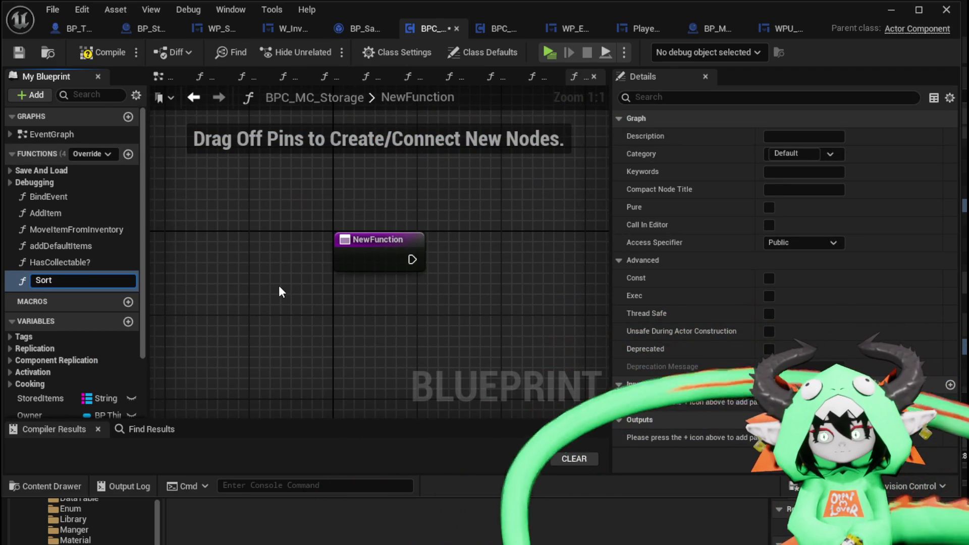
type("Storage")
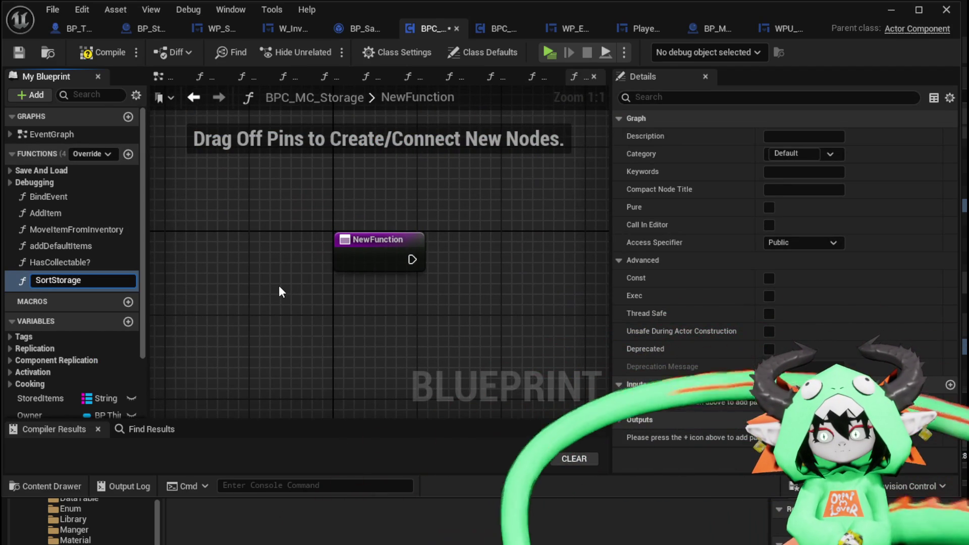
type("Map")
key("Return")
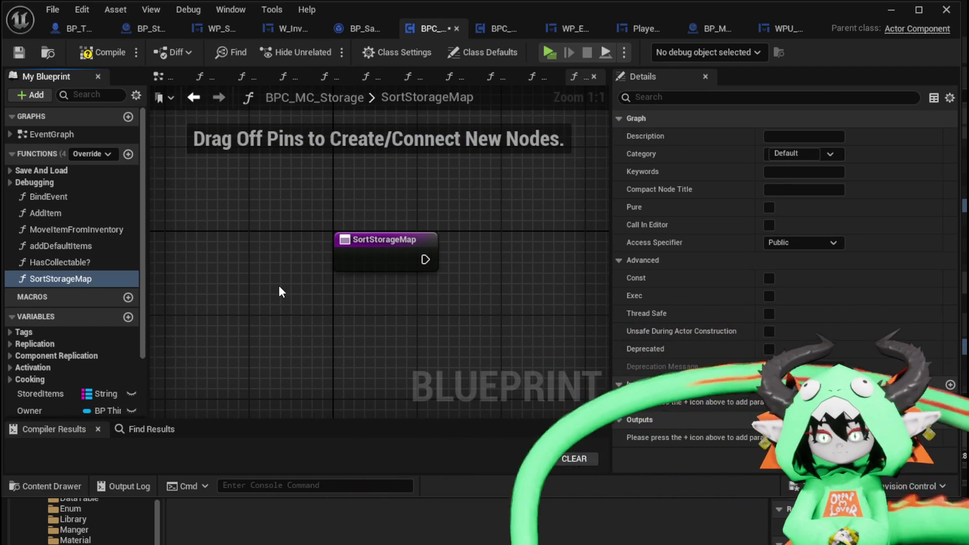
Step: Paste the sorting nodes, accept the fix dialog, and wire the entry exec to Switch on String
scroll(440, 228, "down", 4)
key("ctrl+v")
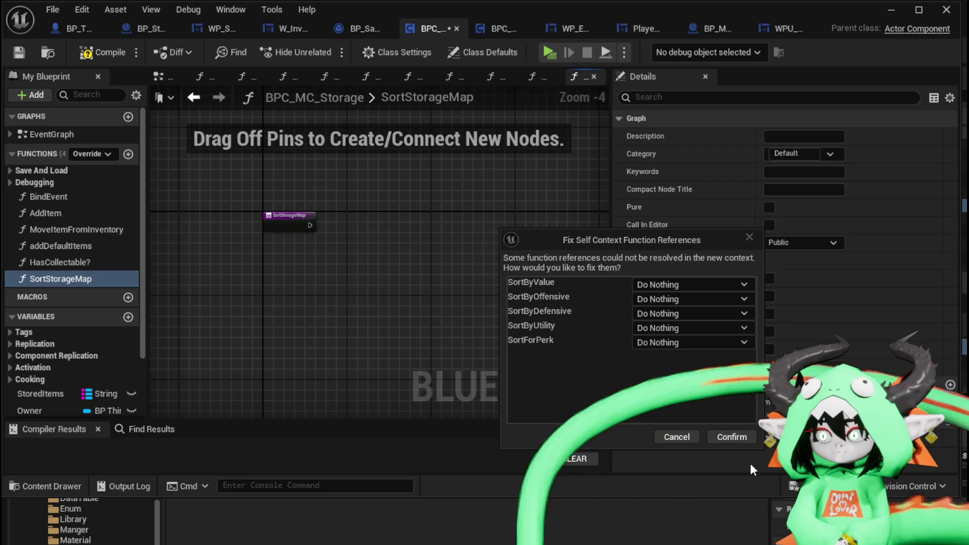
left_click(743, 437)
left_click_drag(413, 197, 418, 229)
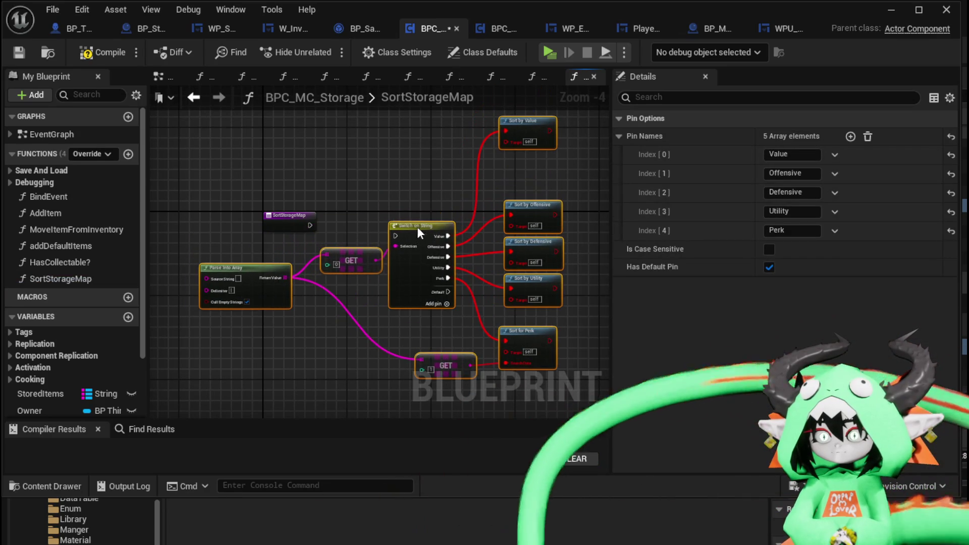
mouse_move(310, 225)
left_mouse_down()
mouse_move(395, 236)
mouse_move(253, 215)
mouse_move(203, 222)
left_mouse_up()
scroll(359, 216, "up", 2)
Step: Add a function input named TypeData that feeds Parse Into Array
left_click_drag(262, 302, 186, 241)
left_click(667, 331)
type("TypeData")
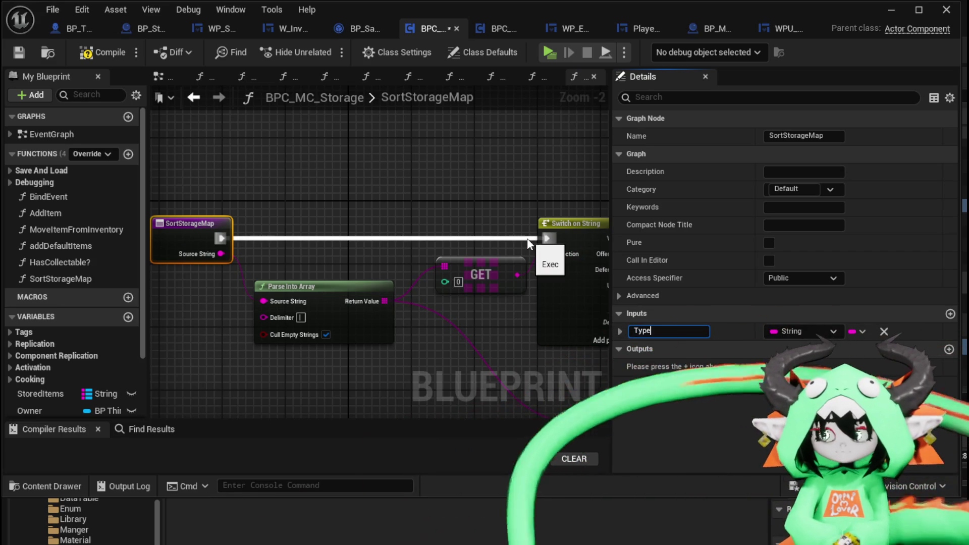
key("Return")
Step: Create matching SortByValue, SortByOffensive, SortByDefensive, SortByUtility and SortForPerk functions from the Sort nodes
mouse_move(527, 239)
left_mouse_down()
mouse_move(419, 247)
mouse_move(249, 193)
mouse_move(262, 223)
left_mouse_up()
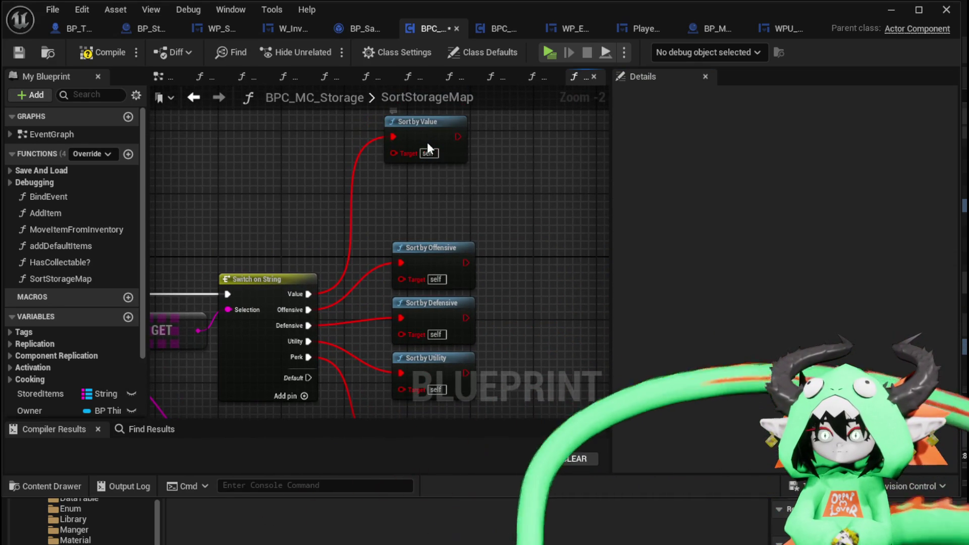
right_click(427, 141)
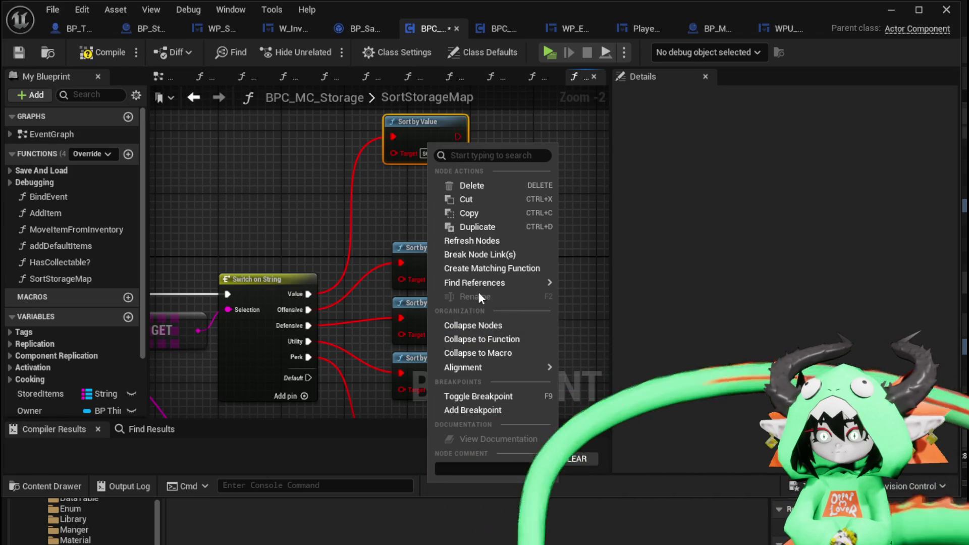
left_click(476, 268)
right_click(433, 259)
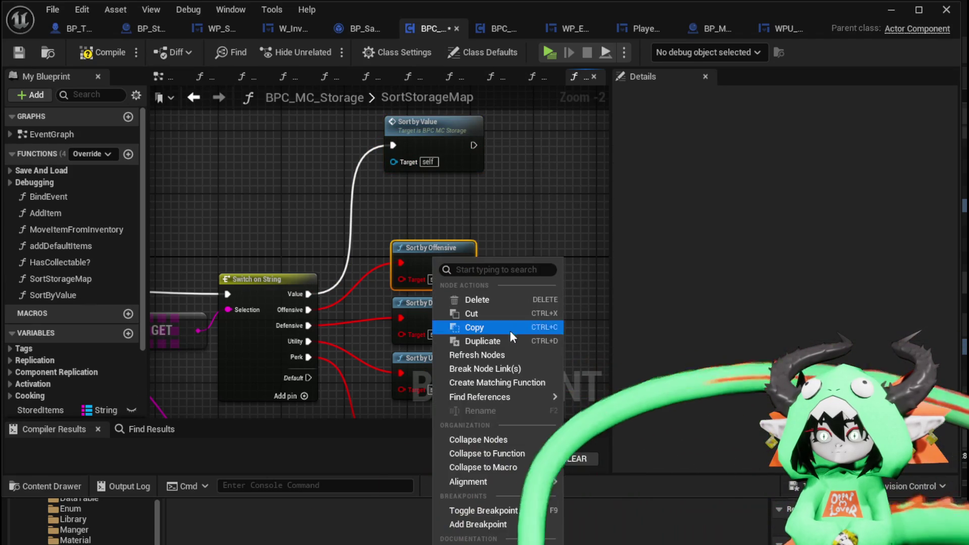
left_click(492, 385)
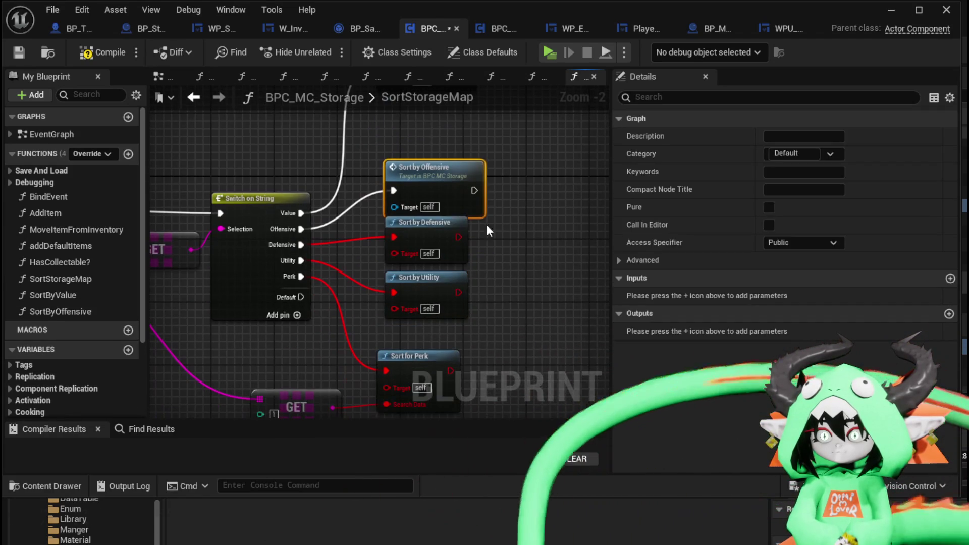
right_click(427, 231)
left_click(497, 352)
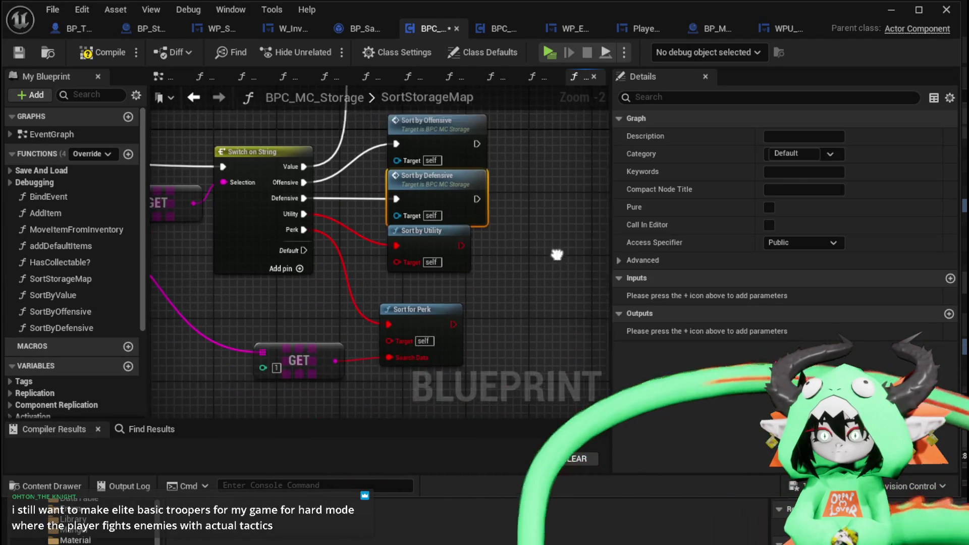
right_click(435, 223)
left_click(495, 349)
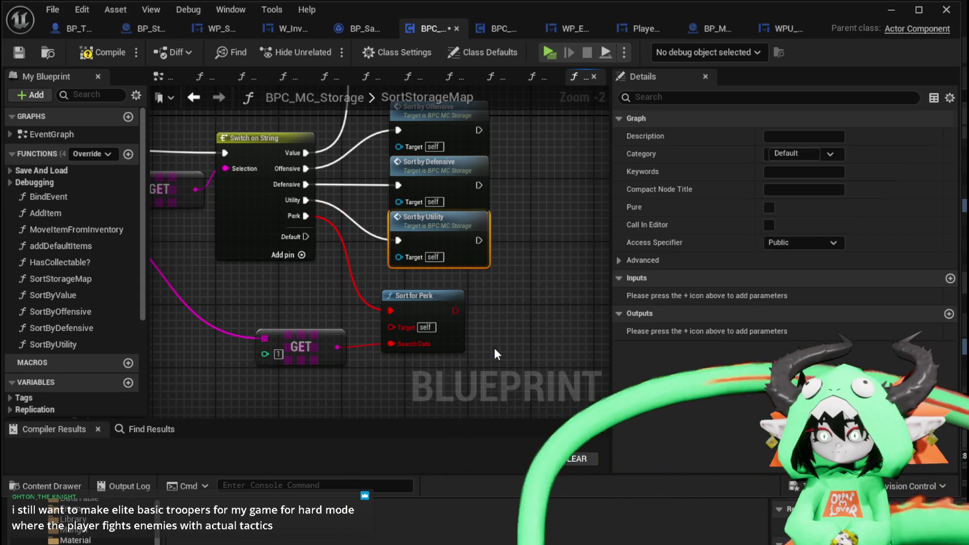
right_click(411, 311)
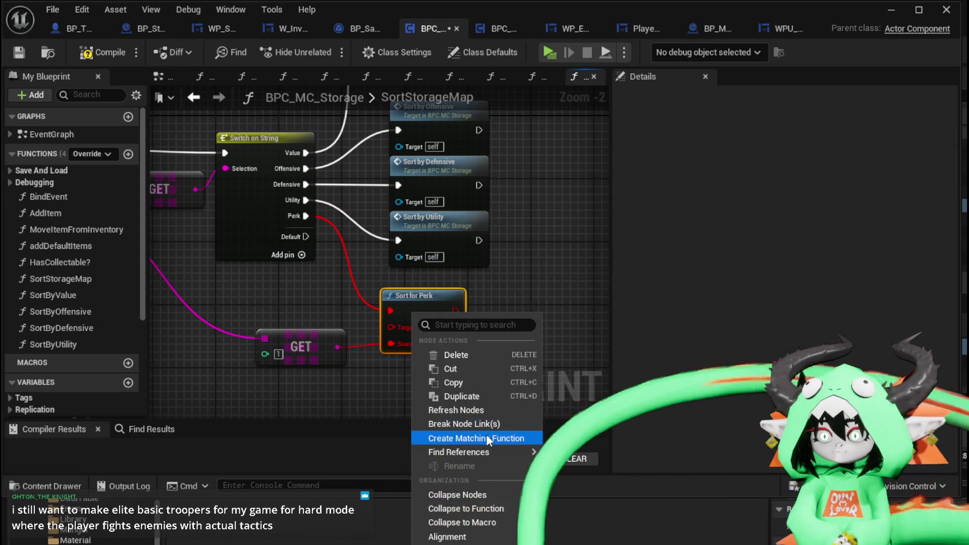
left_click(494, 438)
left_click_drag(468, 274, 571, 292)
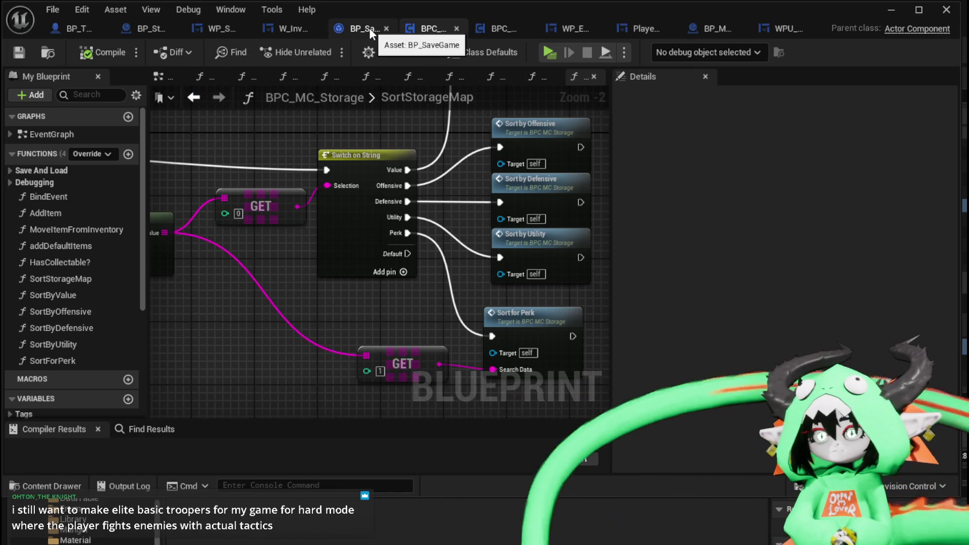
Step: Open the inventory's SortByValue function and marquee-select all its nodes
left_click(505, 29)
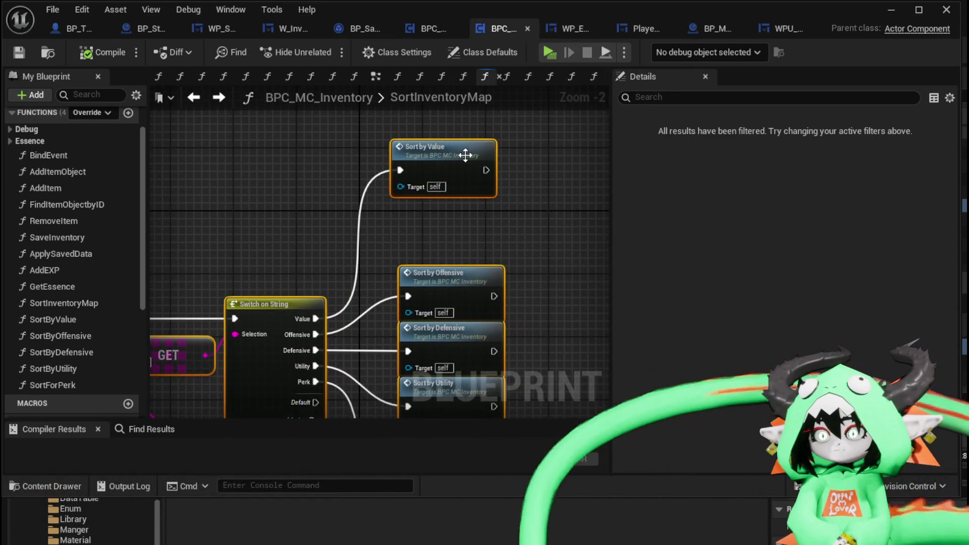
double_click(465, 156)
scroll(242, 151, "down", 6)
mouse_move(223, 135)
left_mouse_down()
mouse_move(359, 239)
mouse_move(523, 302)
left_mouse_up()
scroll(285, 191, "up", 3)
mouse_move(283, 187)
left_mouse_down()
mouse_move(488, 194)
mouse_move(160, 199)
left_mouse_up()
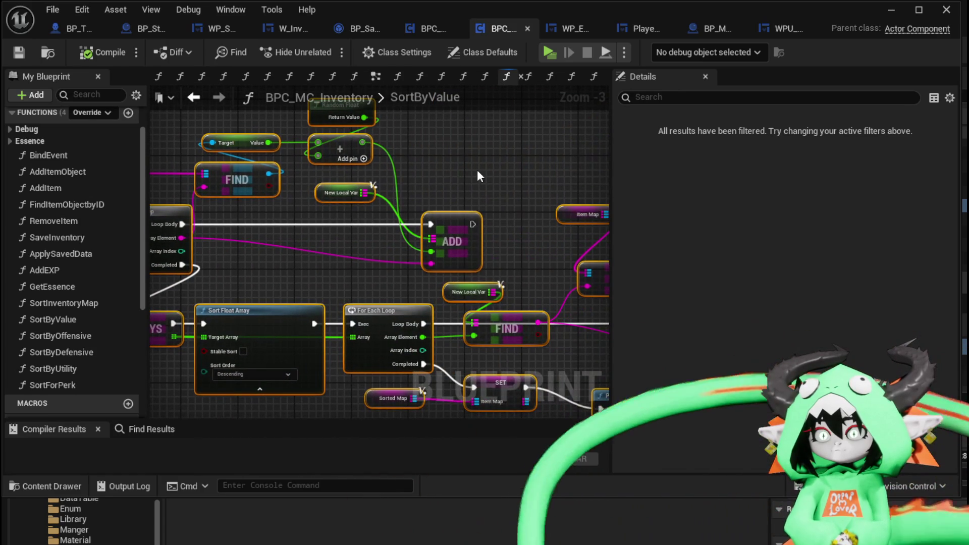
Step: Open the storage's SortByValue and wire its entry exec into the pasted KEYS node
left_click(434, 29)
scroll(462, 146, "down", 1)
left_click_drag(462, 146, 395, 166)
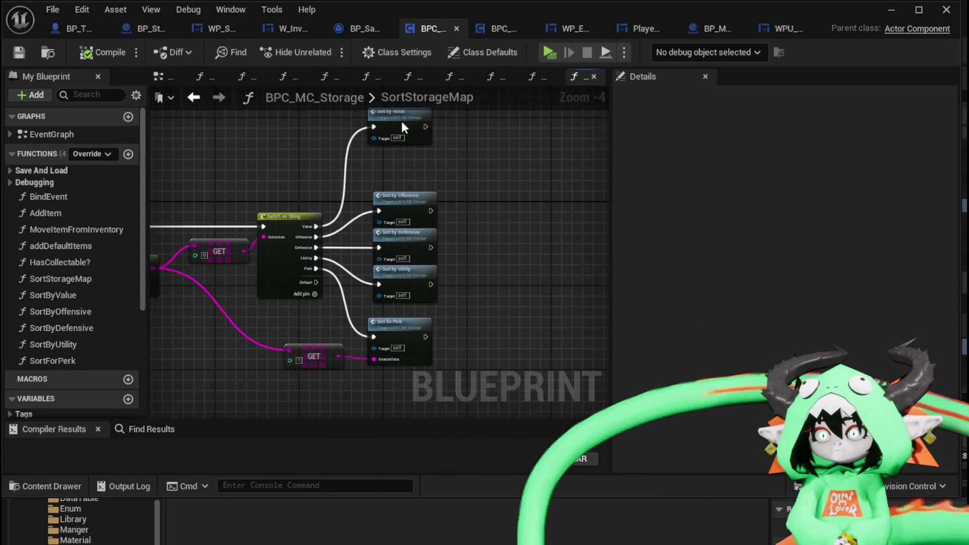
double_click(403, 125)
scroll(436, 195, "down", 3)
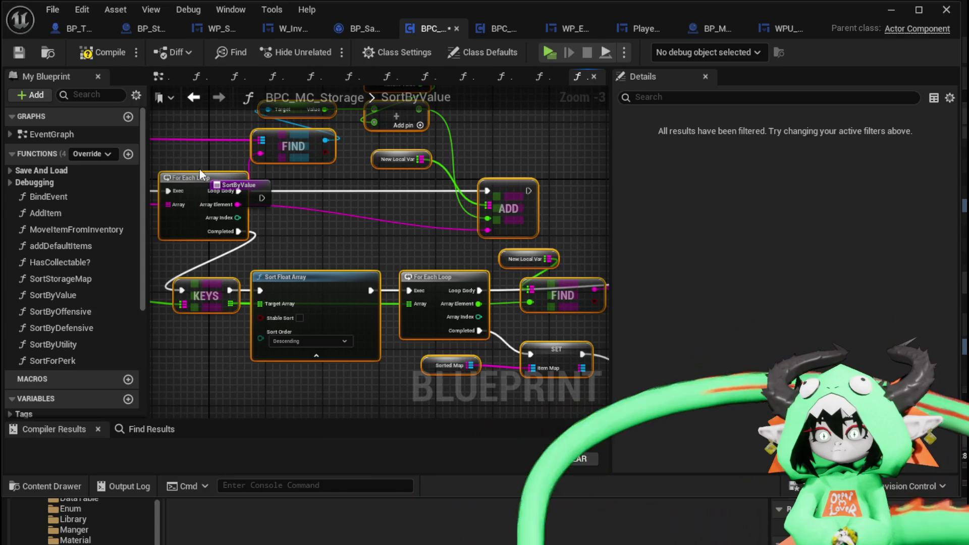
mouse_move(178, 174)
left_mouse_down()
mouse_move(411, 183)
mouse_move(381, 179)
left_mouse_up()
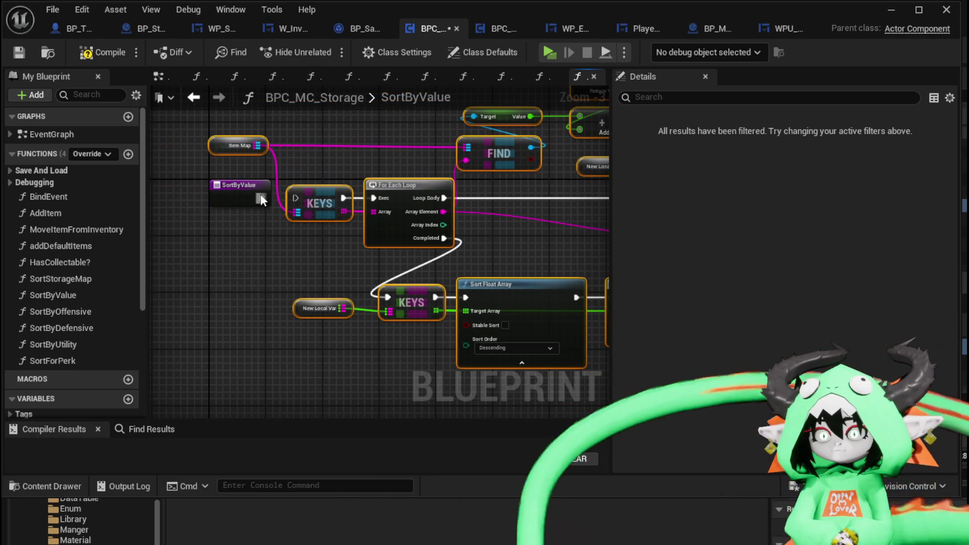
left_click_drag(260, 198, 294, 198)
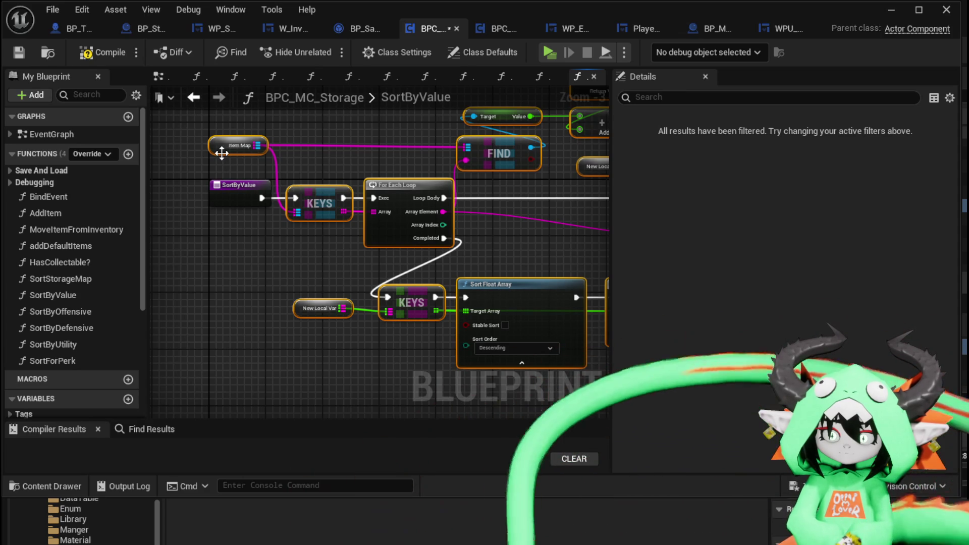
mouse_move(214, 162)
left_mouse_down()
mouse_move(200, 160)
mouse_move(192, 139)
mouse_move(238, 147)
left_mouse_up()
scroll(222, 154, "up", 3)
right_click(197, 135)
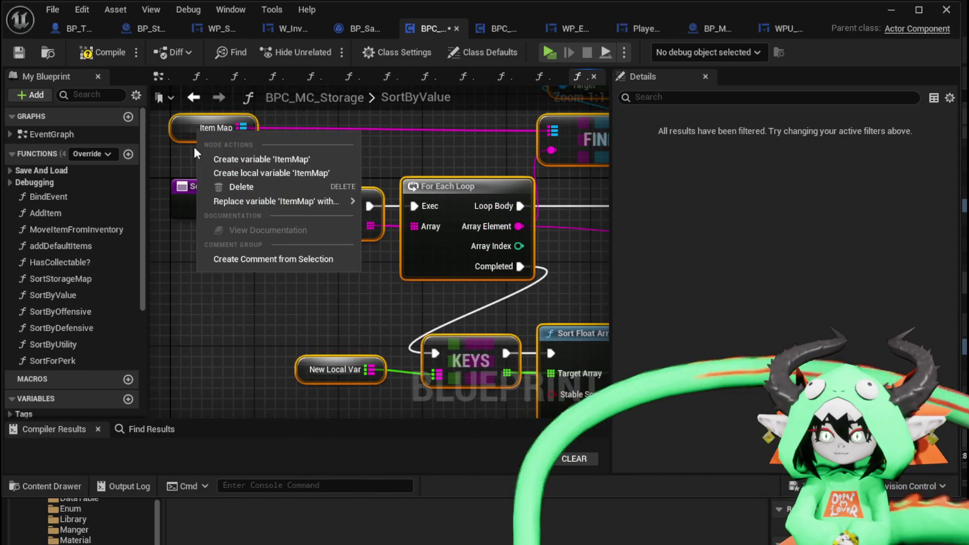
Step: Replace the Item Map getter with a Stored Items getter feeding KEYS and FIND
scroll(151, 180, "down", 2)
scroll(115, 172, "down", 2)
scroll(115, 172, "down", 5)
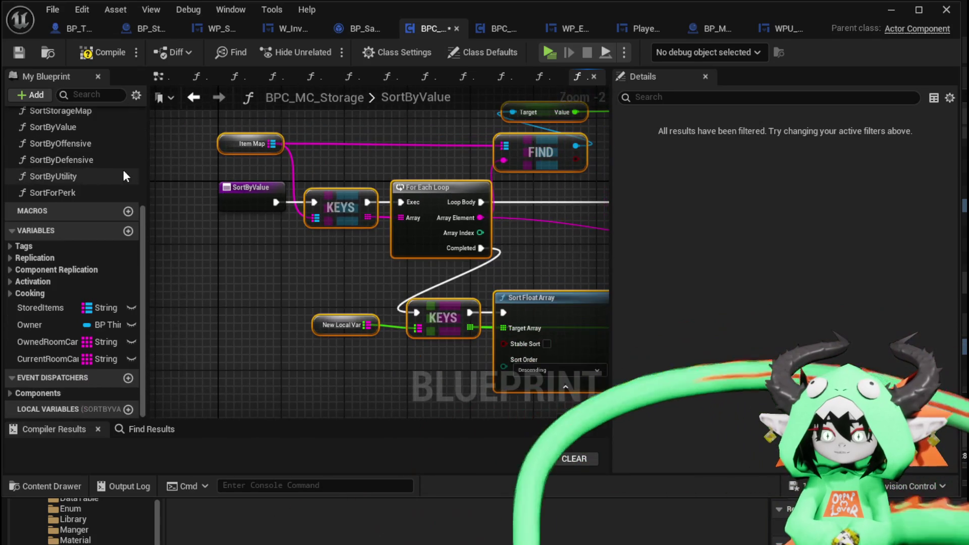
mouse_move(36, 306)
left_mouse_down()
mouse_move(226, 155)
mouse_move(261, 166)
mouse_move(273, 148)
mouse_move(260, 162)
mouse_move(246, 145)
left_mouse_up()
left_click(244, 182)
left_click(298, 132)
key("Delete")
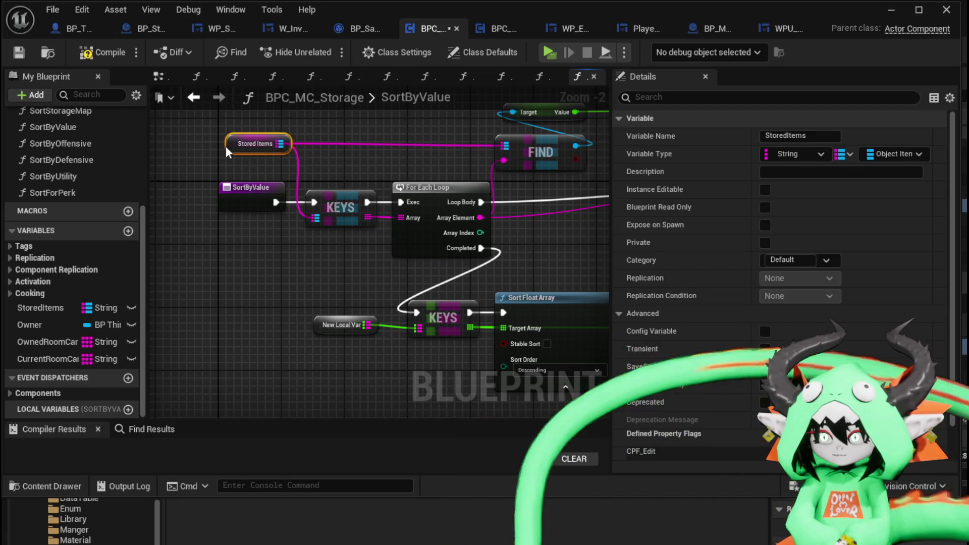
mouse_move(392, 143)
left_mouse_down()
mouse_move(399, 253)
mouse_move(450, 179)
left_mouse_up()
left_click(398, 253)
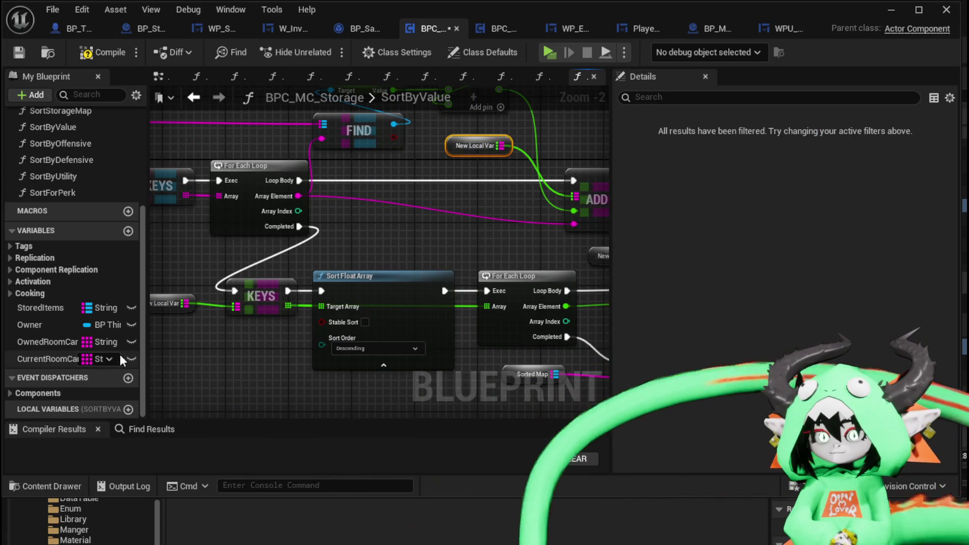
Step: Promote the map pin to a local variable named TempSortMap
right_click(453, 145)
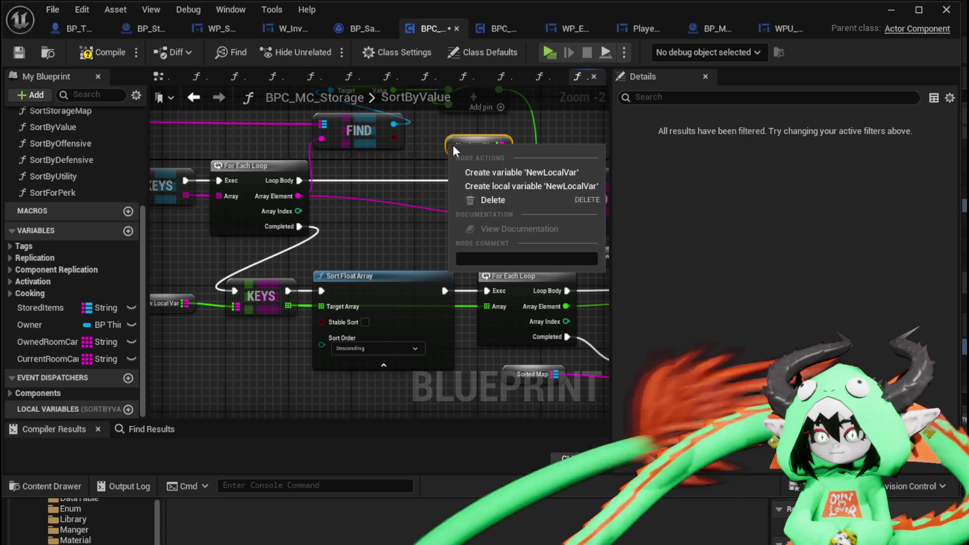
left_click(501, 186)
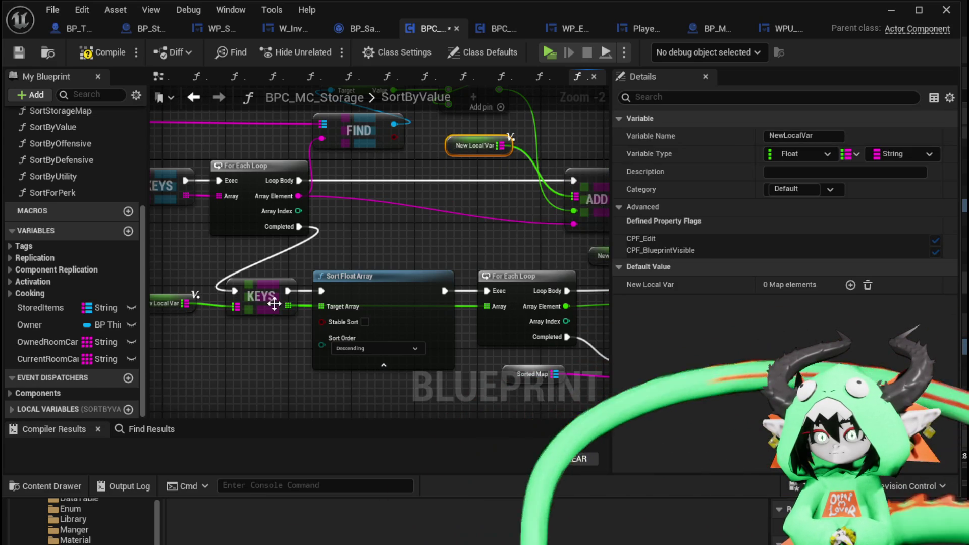
left_click(788, 136)
type("Tem")
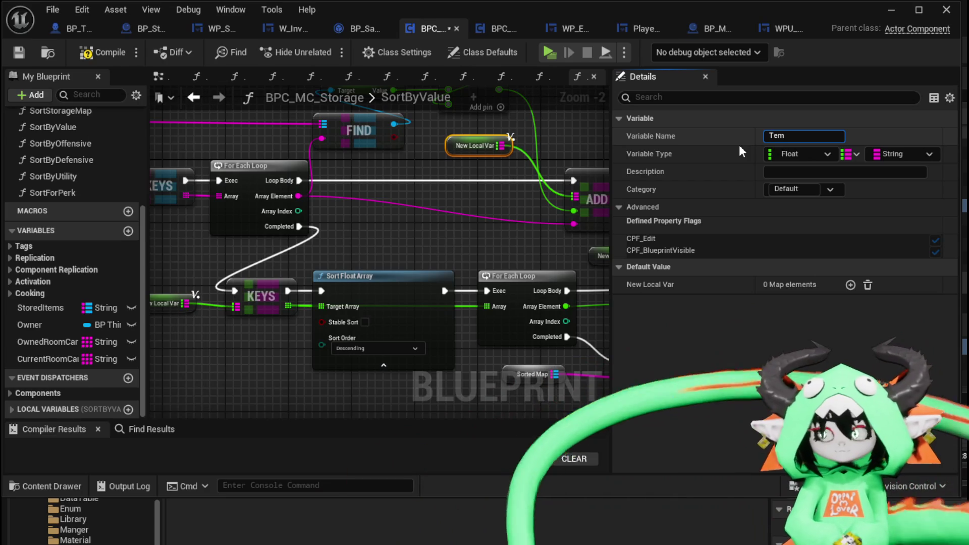
type("pSort")
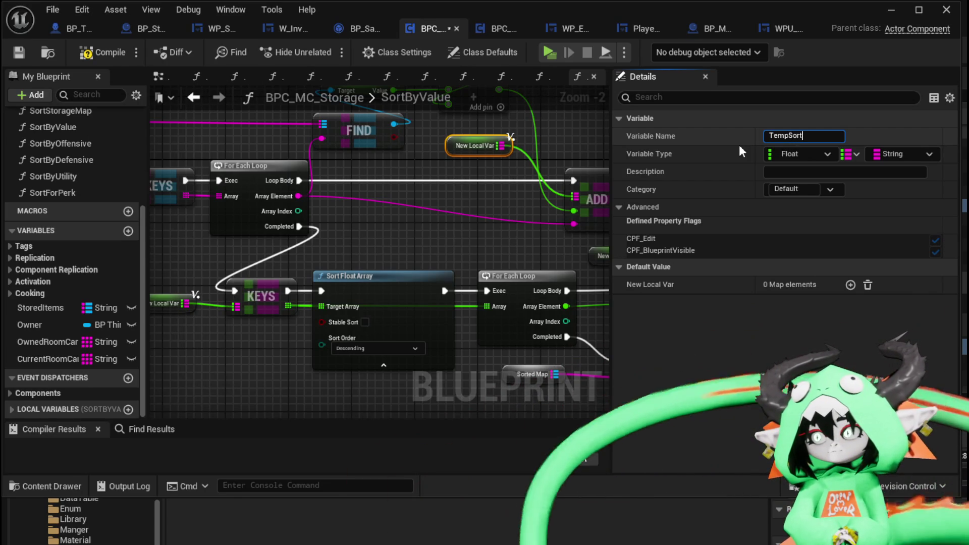
type("Map")
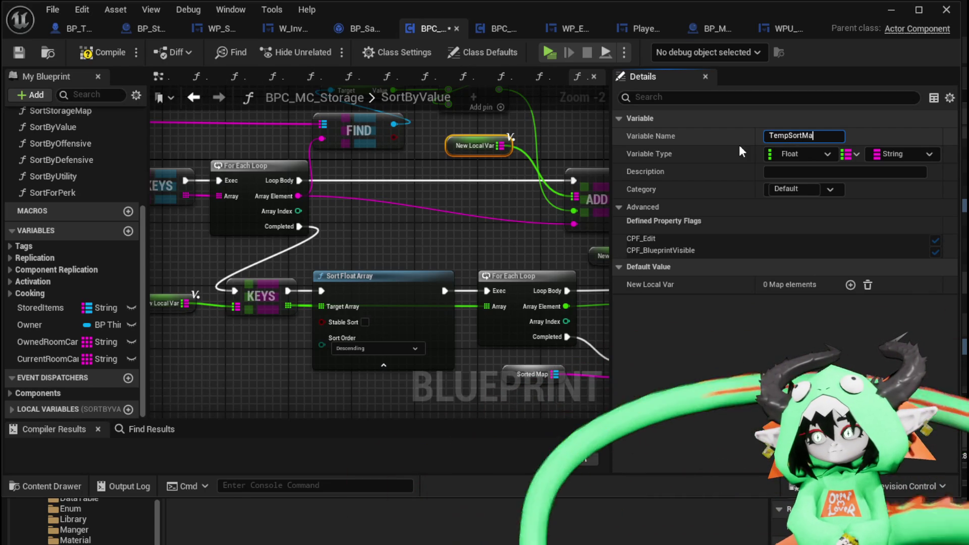
key("Return")
Step: Create a SortedMap variable for the unresolved Sorted Map node
mouse_move(607, 195)
left_mouse_down()
mouse_move(398, 191)
mouse_move(239, 117)
mouse_move(354, 112)
left_mouse_up()
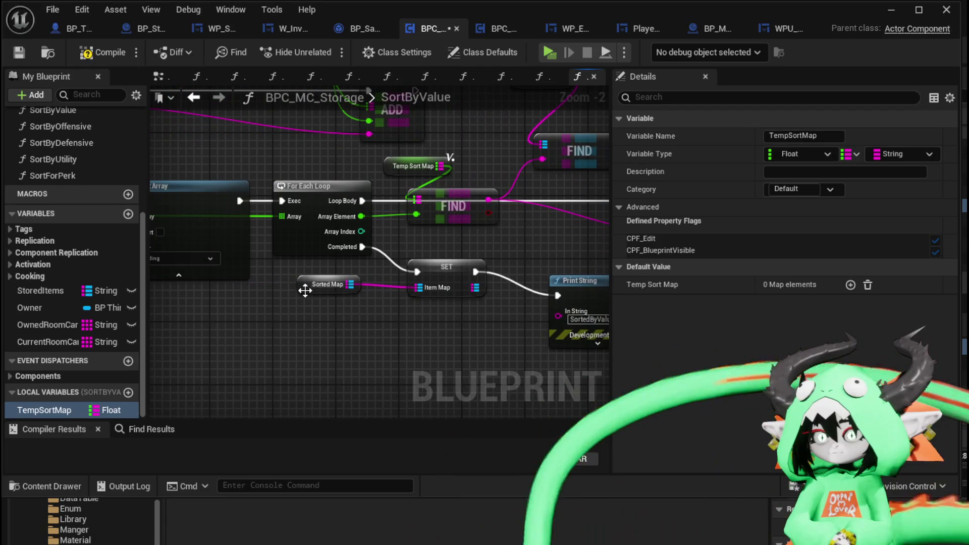
right_click(311, 283)
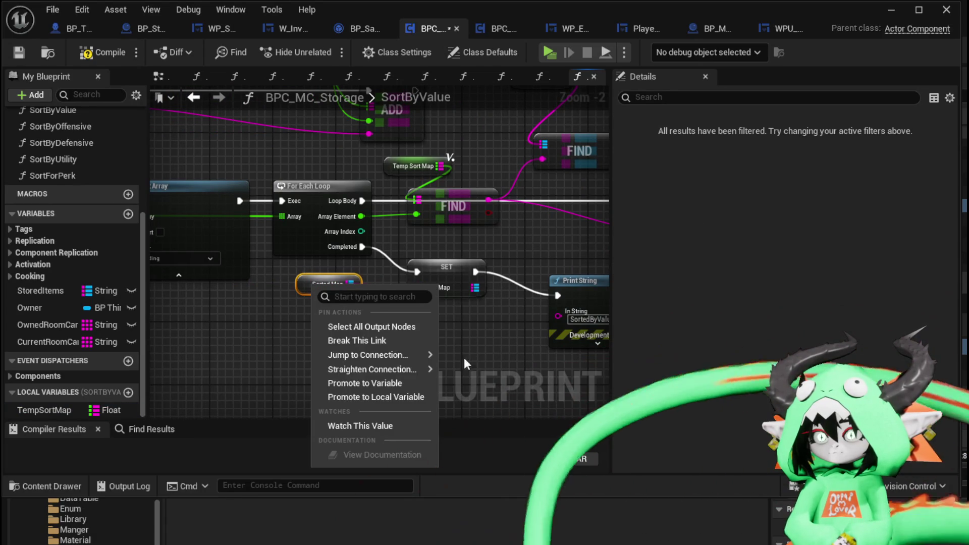
left_click(371, 397)
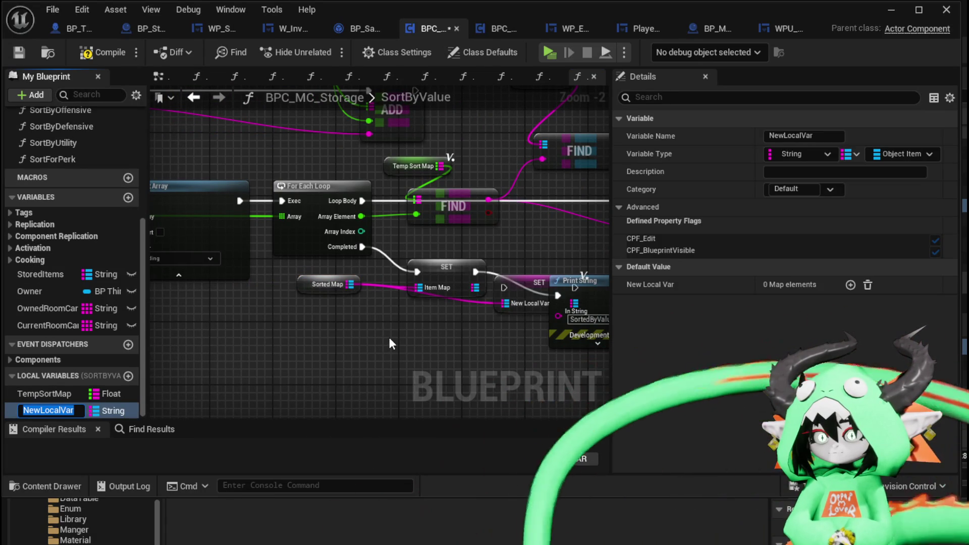
key("ctrl+z")
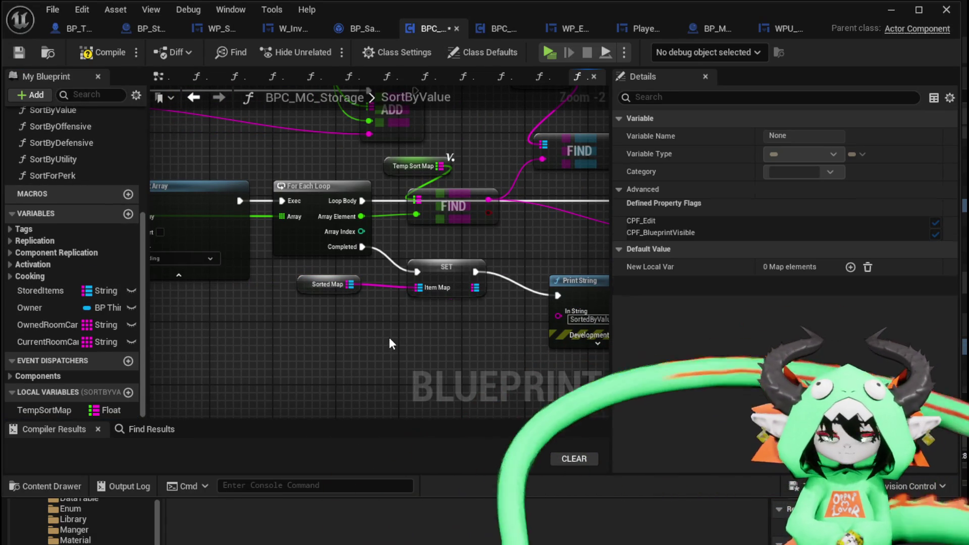
right_click(306, 285)
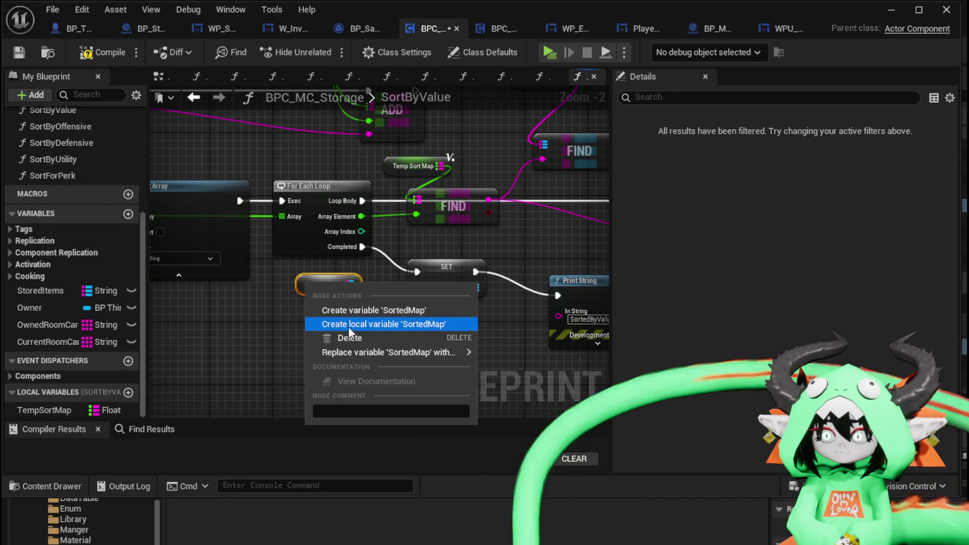
left_click(354, 327)
Step: Feed Stored Items into FIND's map input in place of Item Map and compile
mouse_move(414, 325)
left_mouse_down()
mouse_move(302, 314)
mouse_move(461, 353)
left_mouse_up()
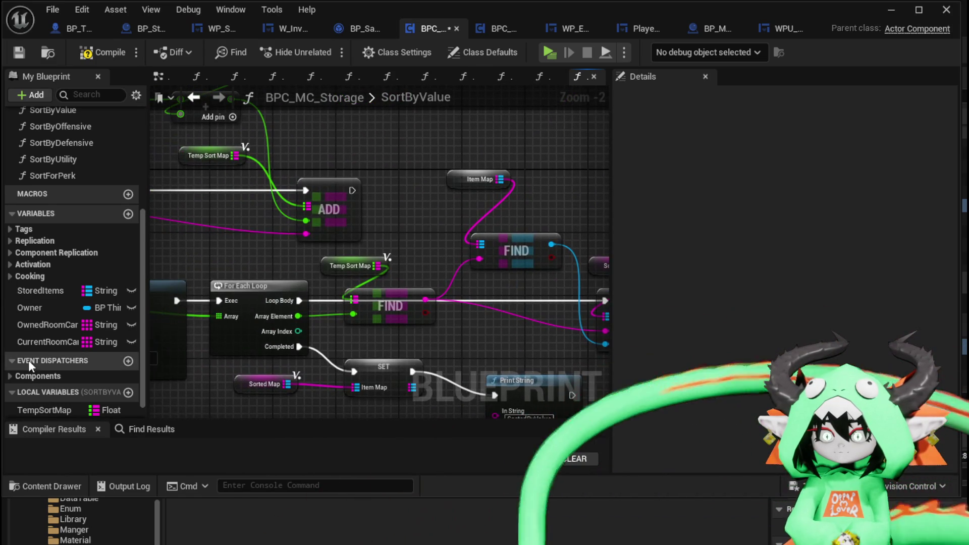
mouse_move(41, 290)
left_mouse_down()
mouse_move(408, 205)
mouse_move(481, 245)
left_mouse_up()
left_click(444, 226)
left_click(544, 196)
scroll(392, 154, "down", 2)
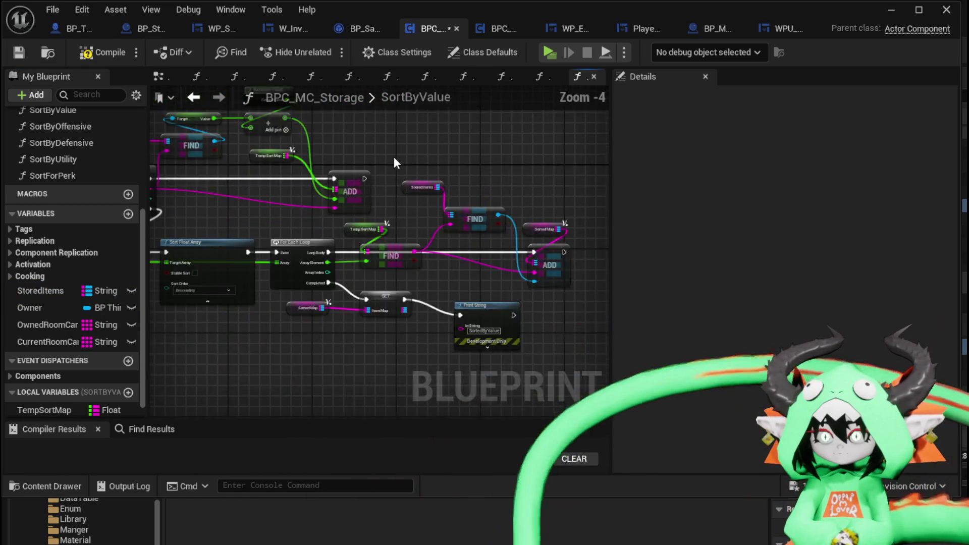
left_click(96, 51)
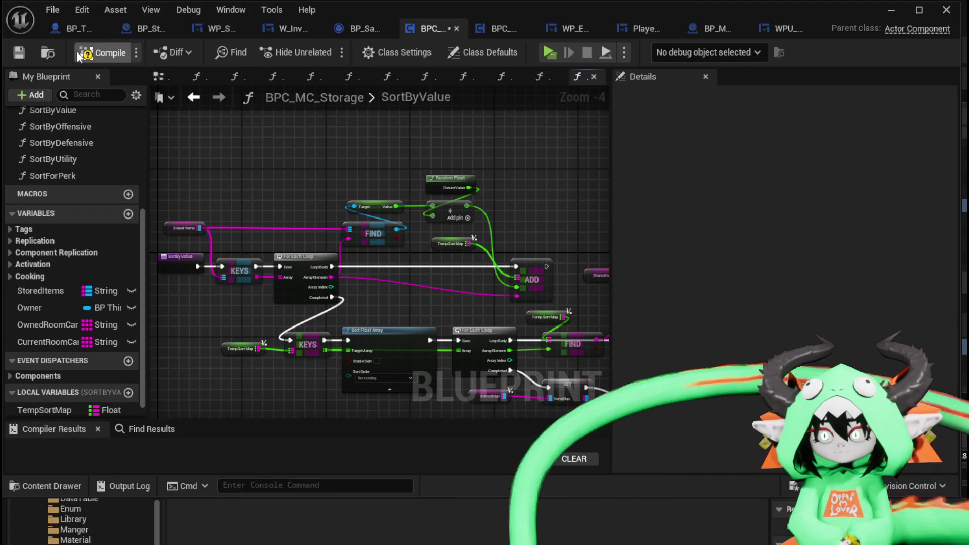
Step: Add a Stored Items setter fed by Sorted Map, run on loop Completed before Print String
left_click_drag(436, 254, 254, 146)
scroll(436, 280, "up", 1)
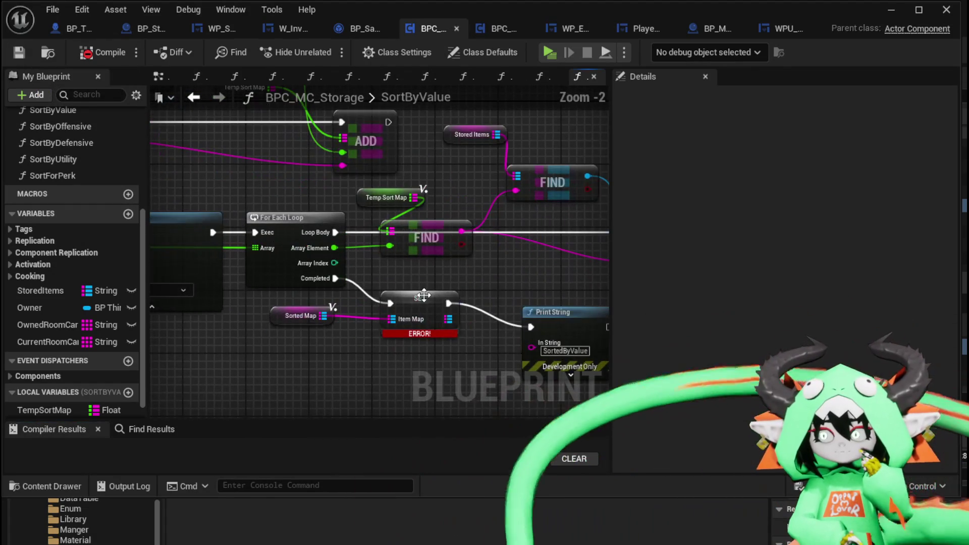
scroll(435, 280, "up", 1)
mouse_move(52, 290)
left_mouse_down()
mouse_move(71, 299)
mouse_move(323, 298)
left_mouse_up()
left_click(349, 313)
left_click_drag(343, 356, 406, 348)
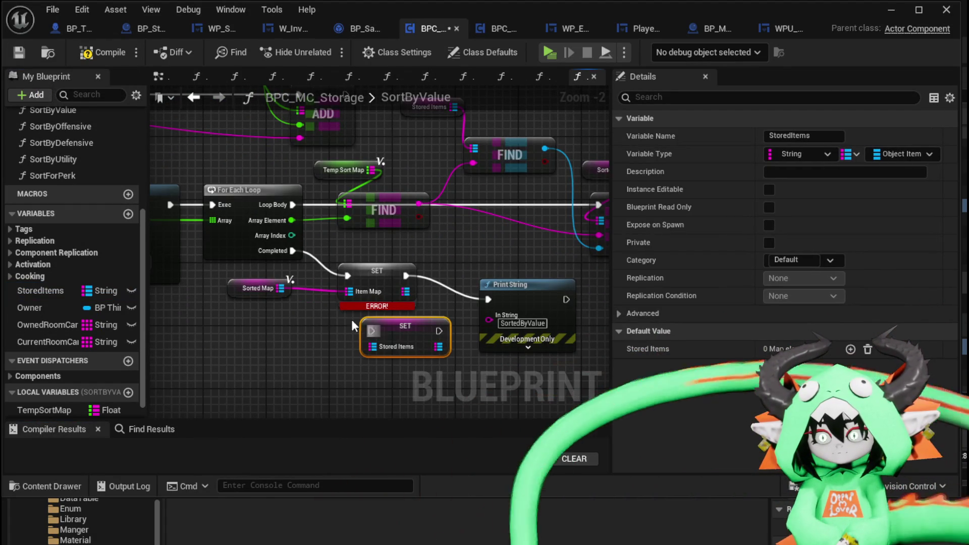
mouse_move(282, 289)
left_mouse_down()
mouse_move(368, 333)
mouse_move(373, 346)
left_mouse_up()
mouse_move(291, 251)
left_mouse_down()
mouse_move(375, 336)
mouse_move(379, 322)
mouse_move(417, 326)
mouse_move(502, 296)
mouse_move(489, 299)
left_mouse_up()
left_click_drag(515, 297, 516, 329)
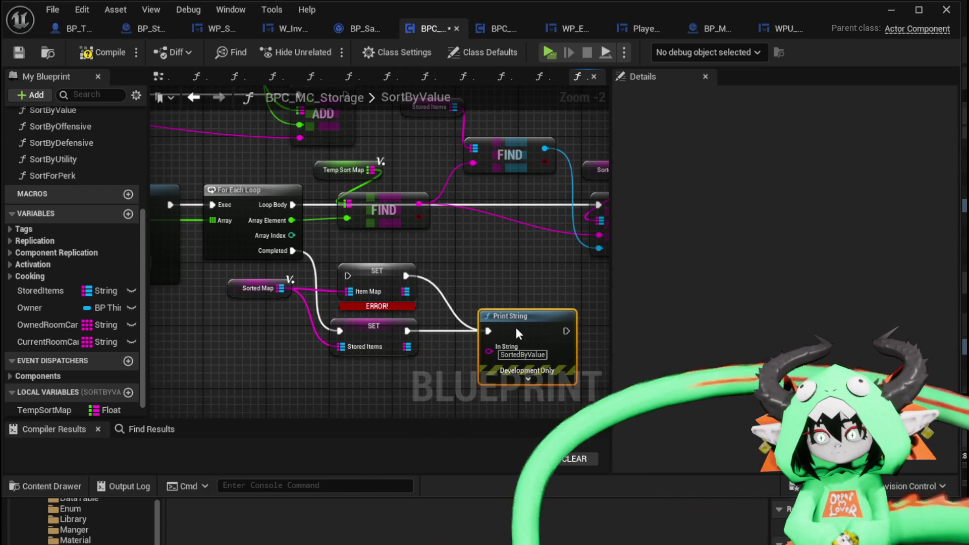
Step: Delete the erroring Item Map setter, compile, and tuck the Sorted Map getter under the new setter
left_click(404, 273)
key("Delete")
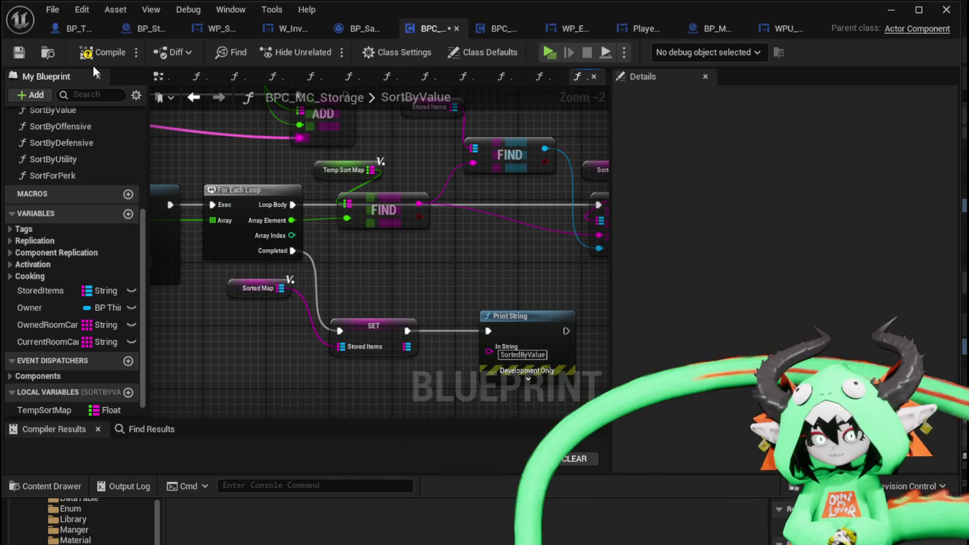
left_click(14, 50)
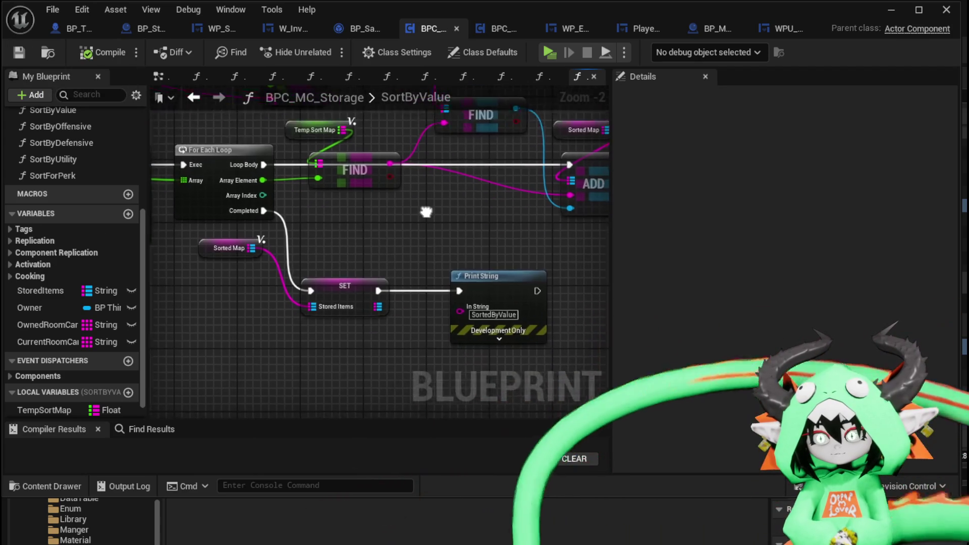
scroll(410, 201, "up", 1)
left_click_drag(173, 240, 262, 352)
scroll(387, 234, "down", 1)
mouse_move(388, 235)
left_mouse_down()
mouse_move(409, 240)
mouse_move(310, 246)
mouse_move(356, 269)
mouse_move(416, 246)
mouse_move(427, 211)
mouse_move(361, 148)
mouse_move(293, 126)
left_mouse_up()
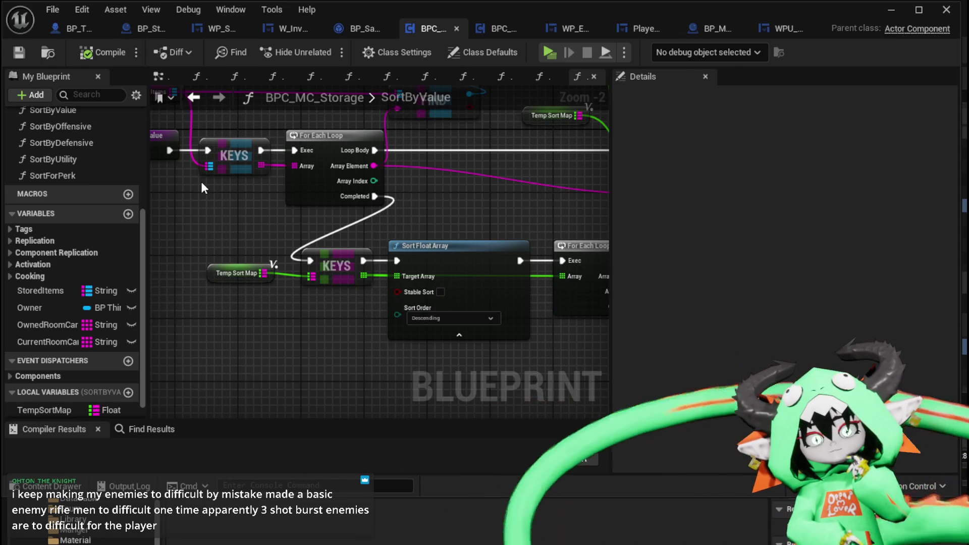
Step: Review the KEYS, sort, FIND and ADD nodes of SortByValue, then Save All
scroll(416, 207, "down", 2)
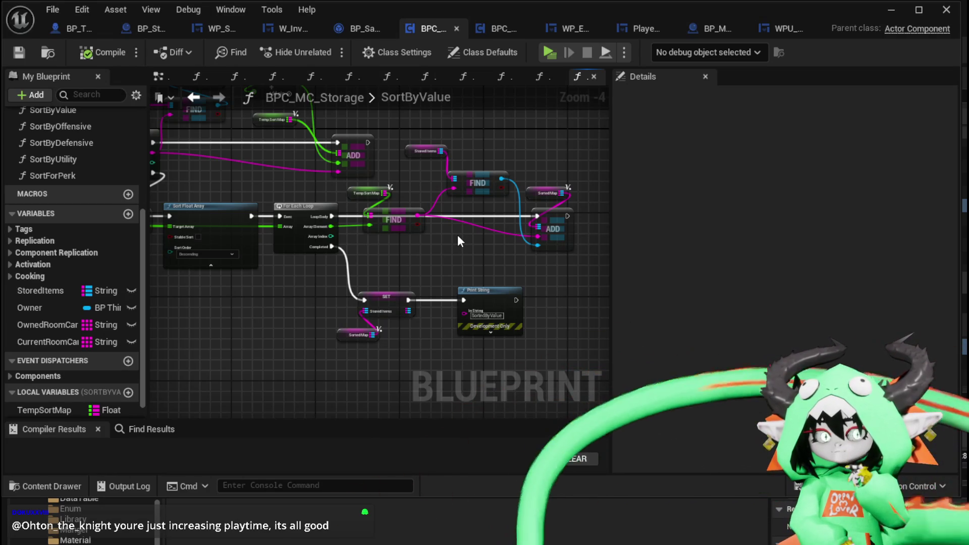
mouse_move(457, 238)
left_mouse_down()
mouse_move(371, 220)
mouse_move(354, 227)
mouse_move(414, 214)
left_mouse_up()
left_click_drag(339, 256, 424, 275)
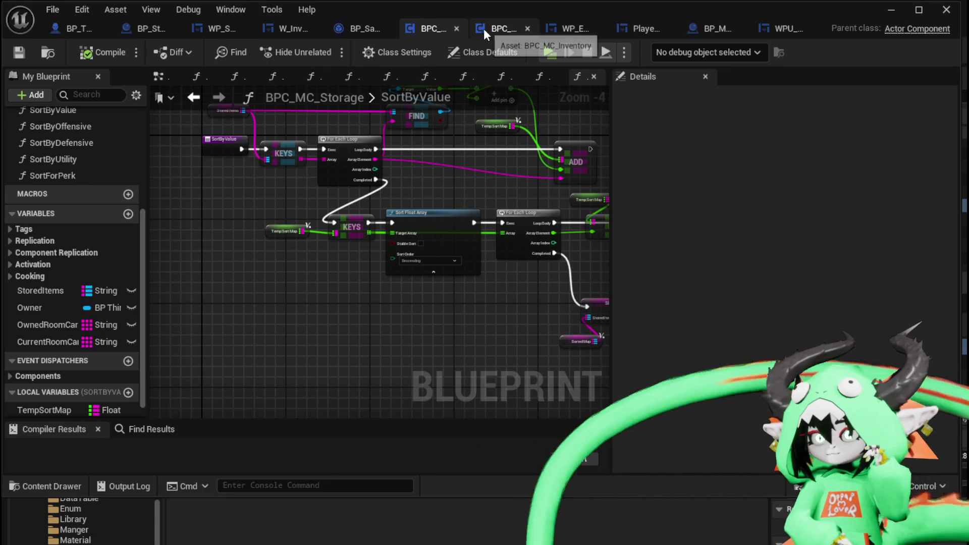
left_click_drag(501, 166, 395, 207)
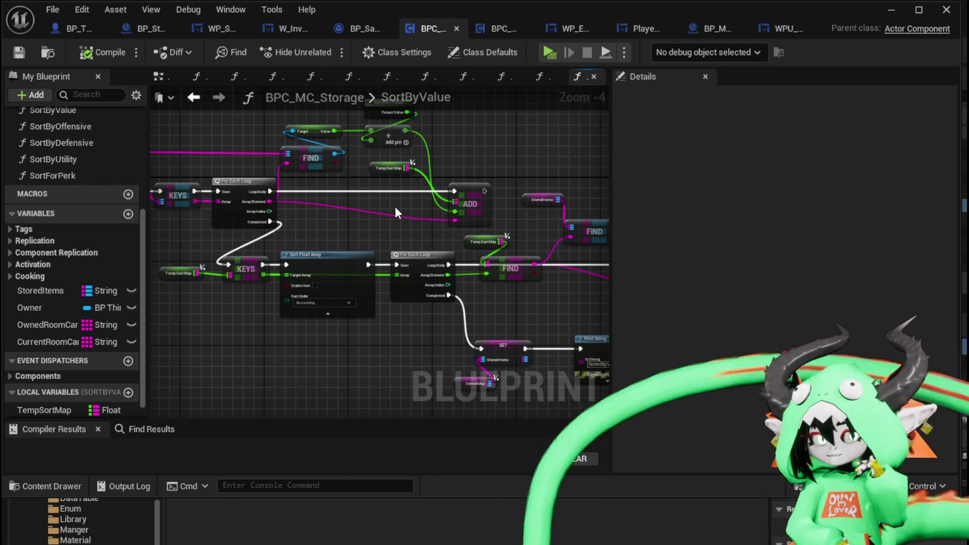
left_click_drag(395, 206, 305, 193)
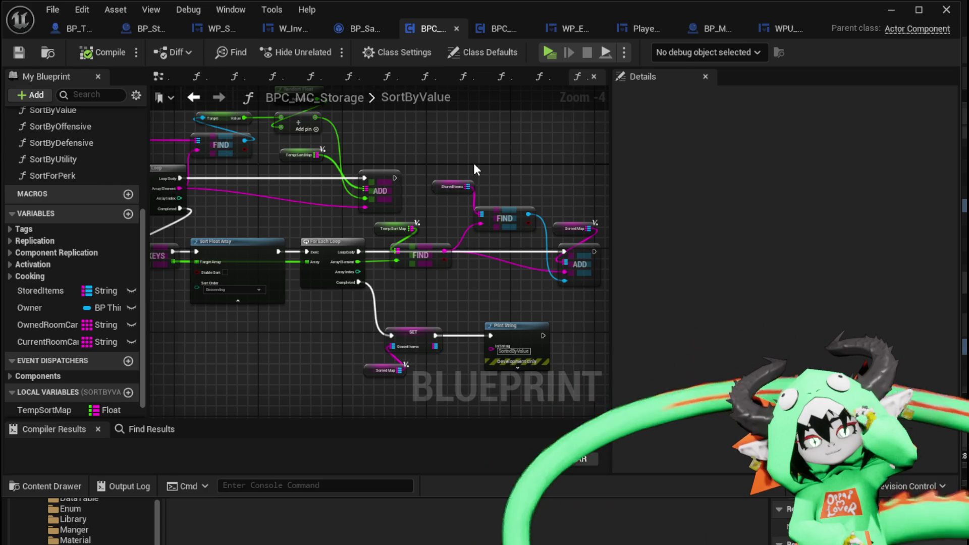
left_click(19, 52)
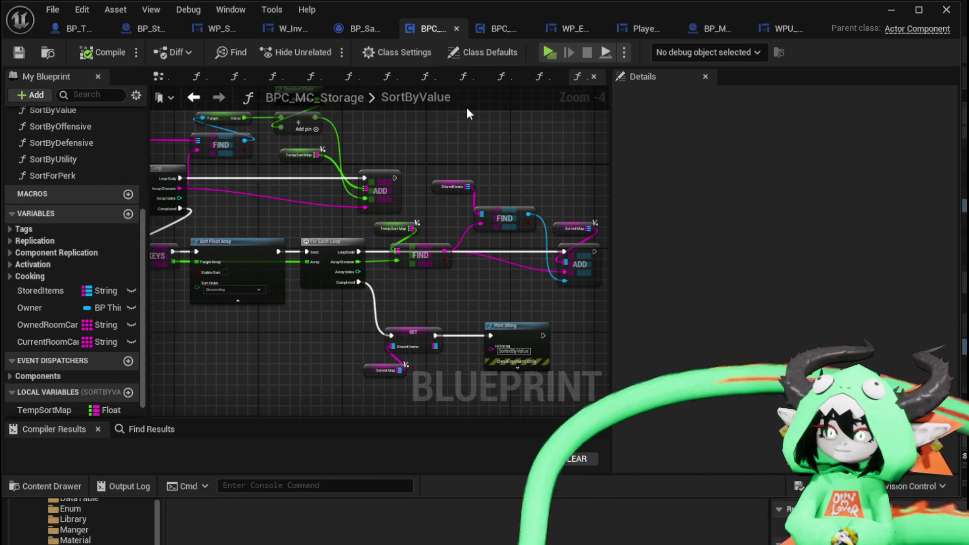
Step: Tidy BPC_MC_Inventory's SortByValue Print String and KEYS/loop nodes, then view WP_EC_ResourceSelection's ClearBox graph
left_click(489, 29)
scroll(475, 148, "down", 1)
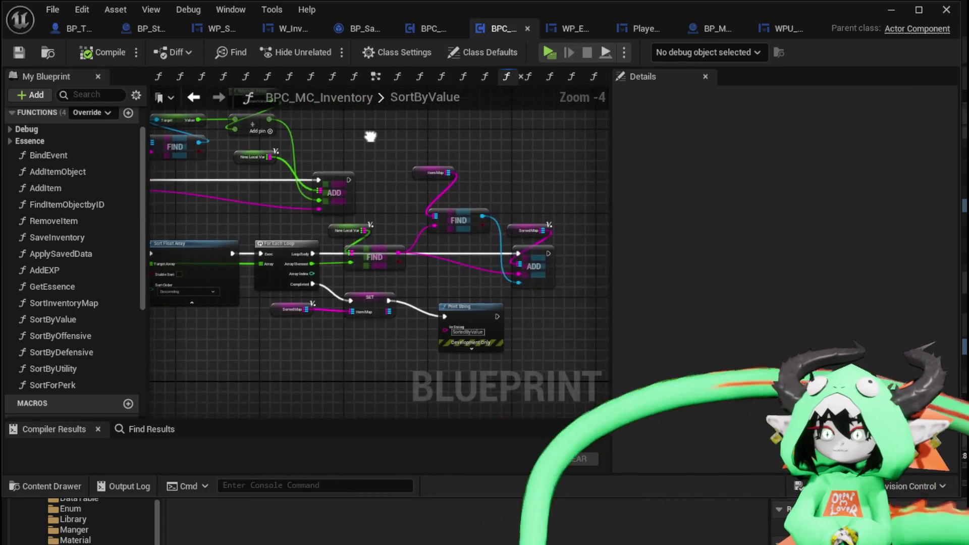
scroll(471, 275, "up", 2)
left_click_drag(488, 264, 456, 260)
scroll(508, 253, "down", 2)
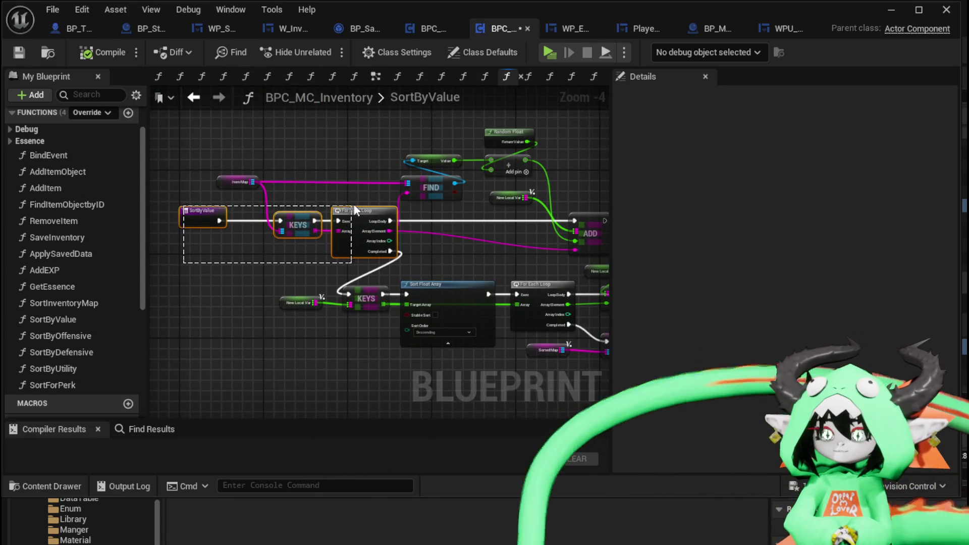
scroll(353, 200, "up", 3)
mouse_move(323, 279)
left_mouse_down()
mouse_move(445, 210)
mouse_move(379, 214)
left_mouse_up()
left_click(387, 187)
scroll(287, 200, "down", 2)
left_click_drag(286, 200, 274, 223)
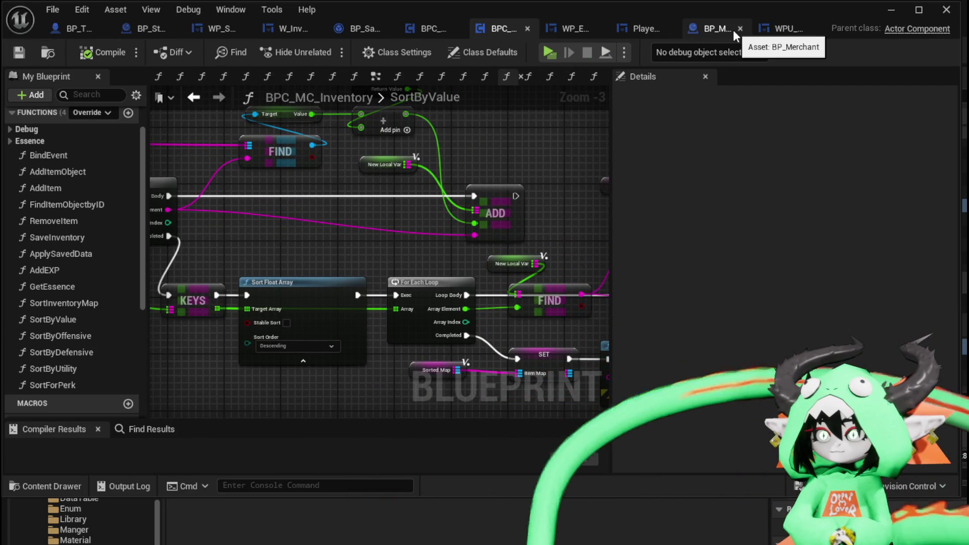
left_click(559, 30)
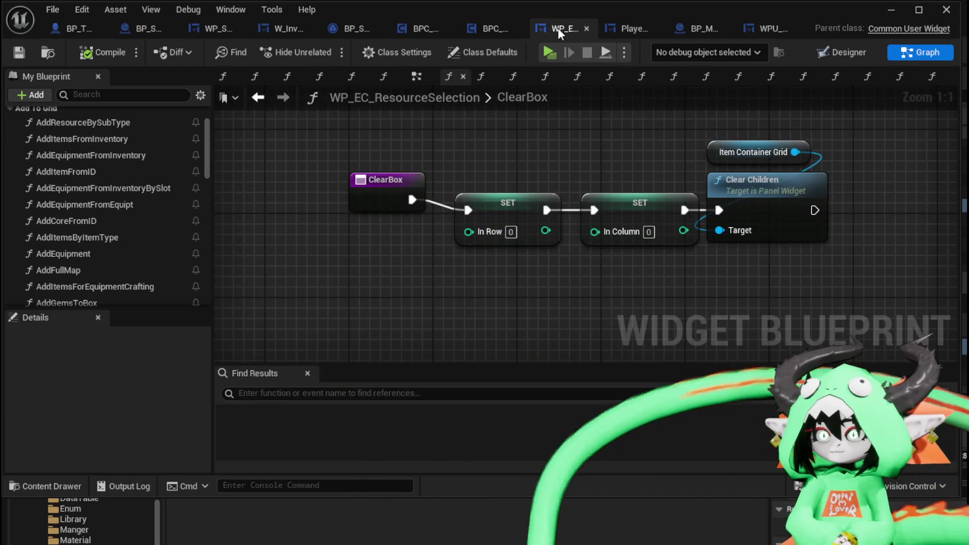
Step: Nudge the ClearBox node, glance over inventory SortByValue, then return to BPC_MC_Storage's SortByValue
left_click_drag(381, 189, 383, 200)
left_click(386, 144)
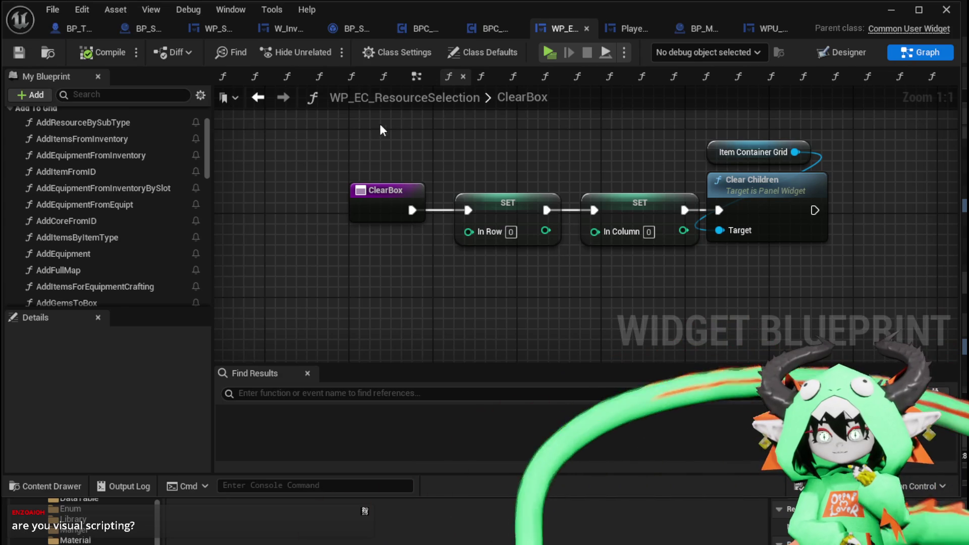
left_click(486, 33)
left_click_drag(440, 160, 696, 172)
left_click_drag(324, 249, 207, 182)
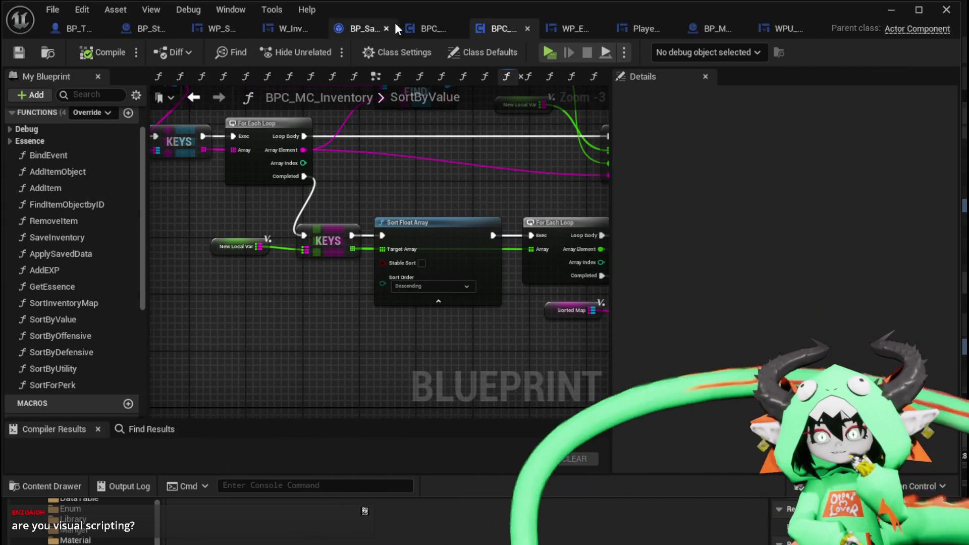
left_click(429, 29)
mouse_move(423, 153)
left_mouse_down()
mouse_move(534, 179)
mouse_move(645, 175)
left_mouse_up()
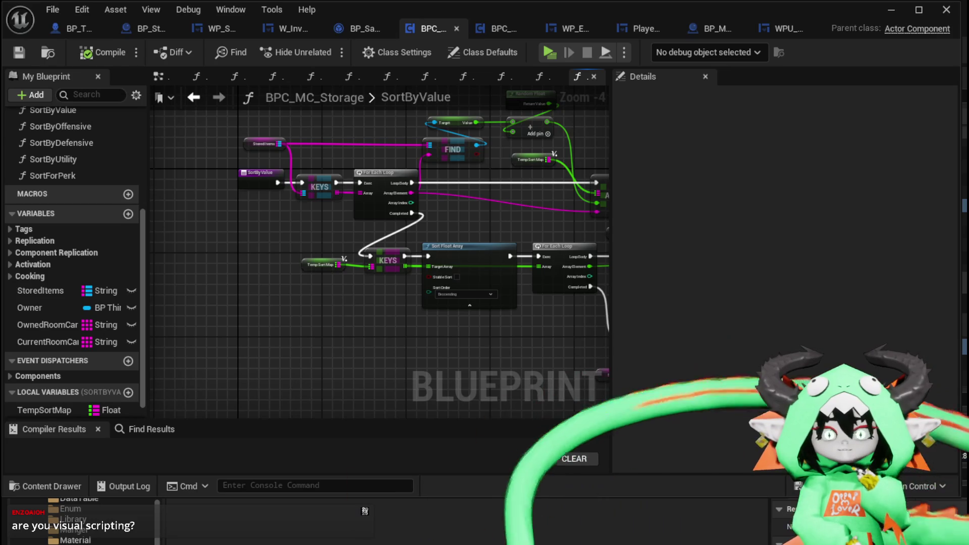
Step: Inspect storage SortByValue's ADD, FIND, SET and sort chain, then switch to BPC_MC_Inventory
left_click_drag(361, 153, 190, 132)
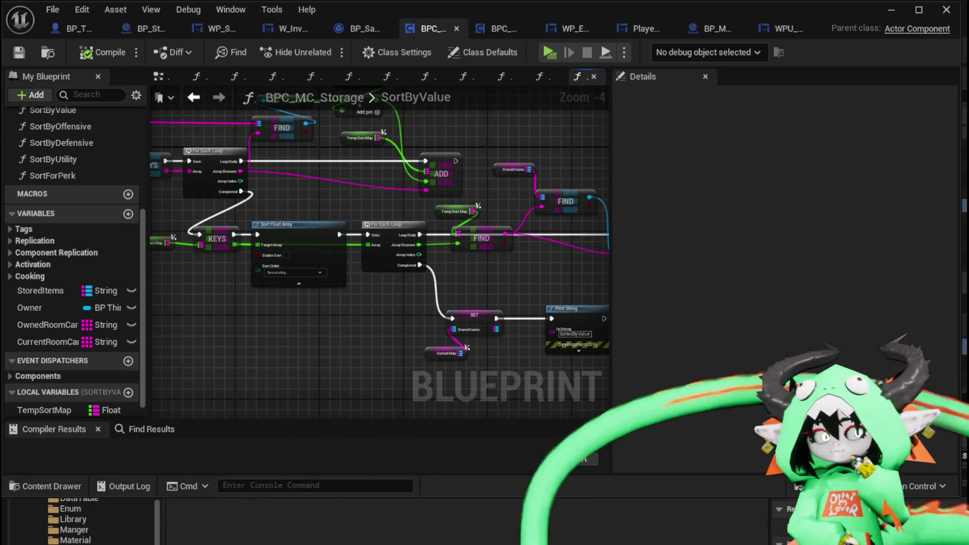
mouse_move(308, 311)
left_mouse_down()
mouse_move(283, 301)
mouse_move(291, 283)
mouse_move(325, 276)
mouse_move(347, 208)
mouse_move(407, 216)
left_mouse_up()
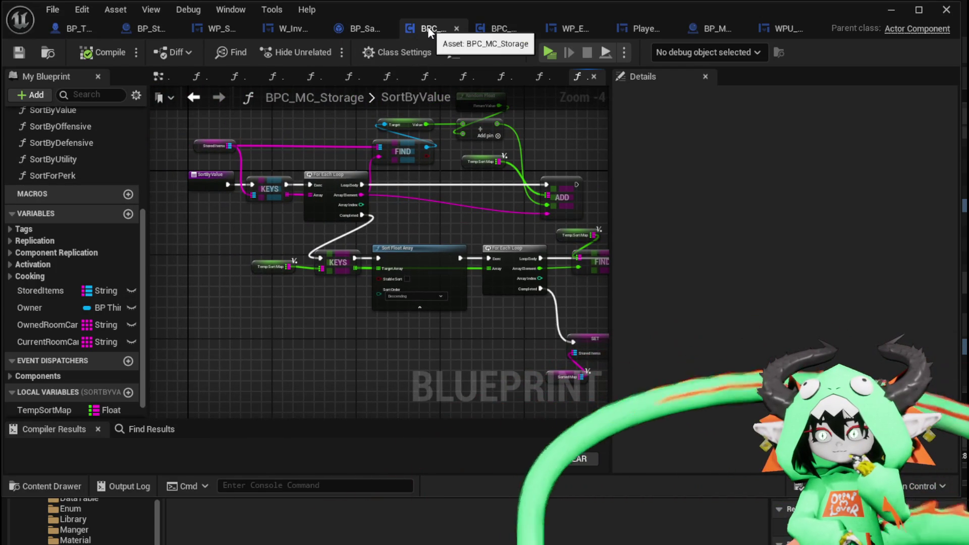
left_click(489, 29)
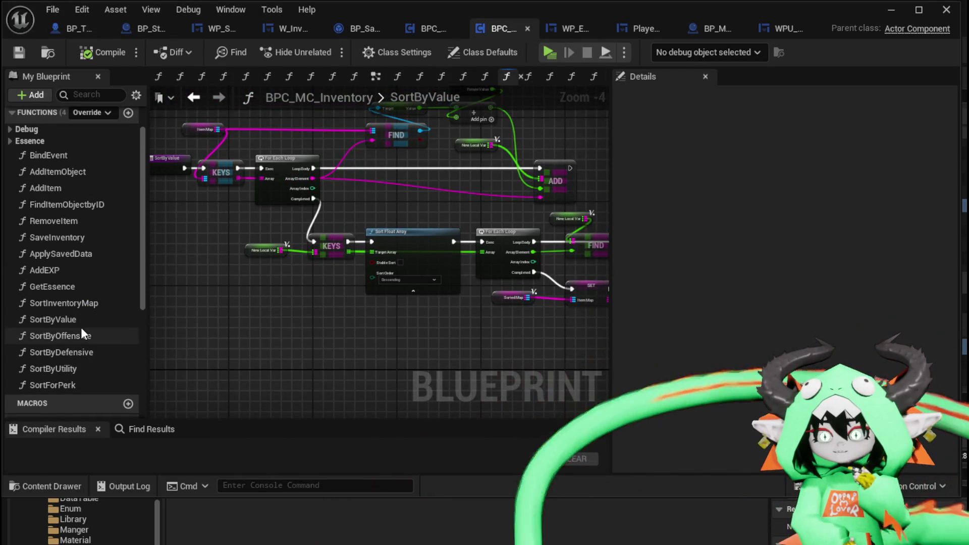
Step: Select and copy all nodes of the inventory's SortByOffensive graph, then return to BPC_MC_Storage
double_click(81, 334)
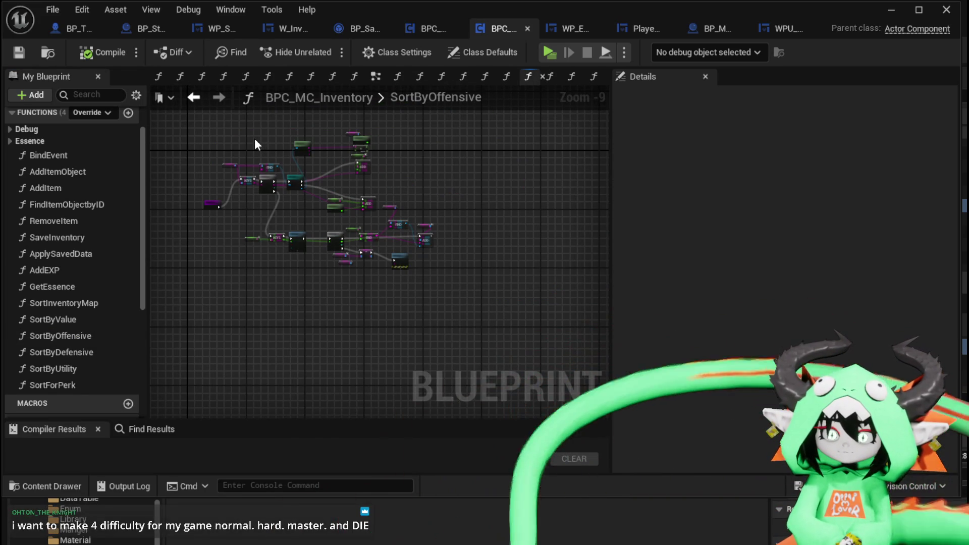
left_click_drag(244, 139, 272, 142)
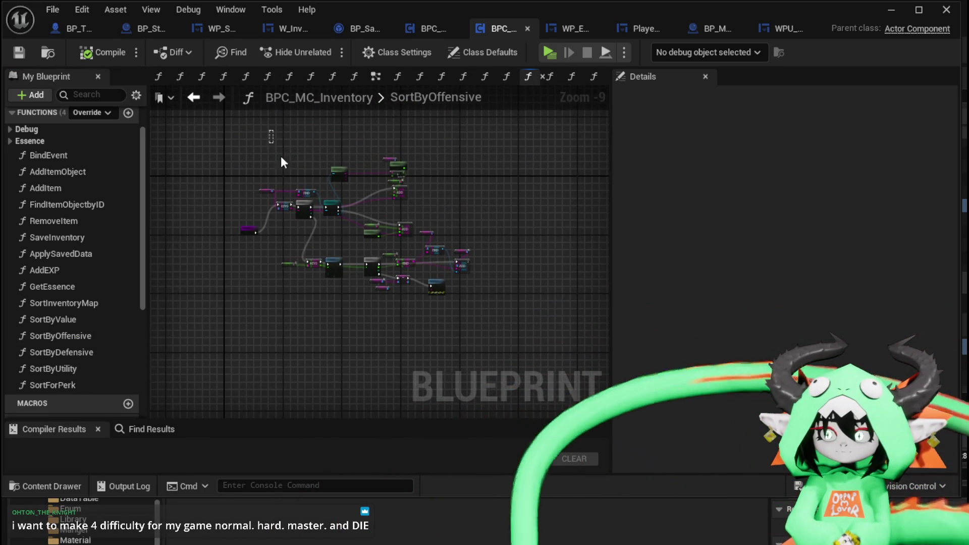
left_click_drag(495, 323, 494, 322)
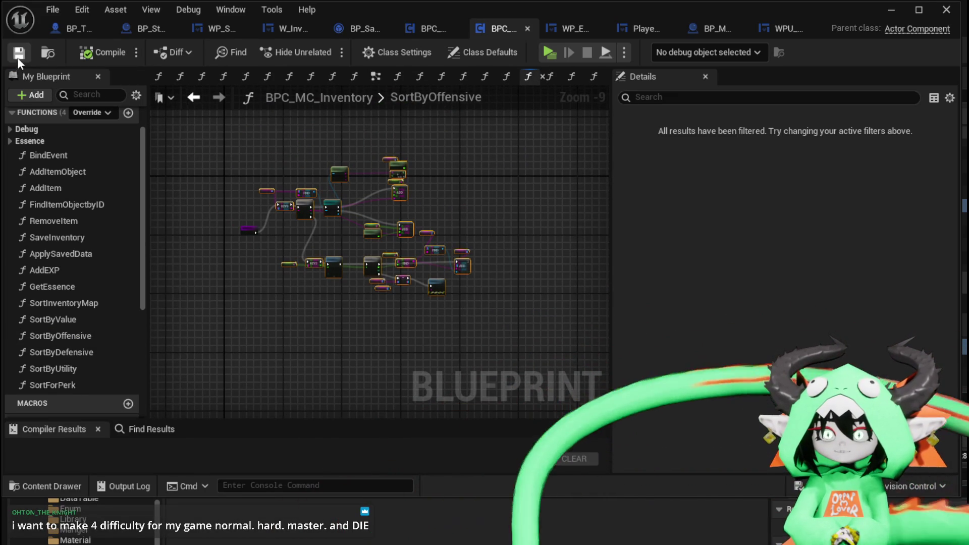
scroll(303, 194, "up", 3)
scroll(374, 193, "up", 3)
mouse_move(373, 192)
left_mouse_down()
mouse_move(444, 212)
mouse_move(402, 163)
mouse_move(556, 141)
mouse_move(217, 221)
mouse_move(259, 171)
mouse_move(232, 265)
mouse_move(324, 206)
left_mouse_up()
scroll(259, 171, "down", 1)
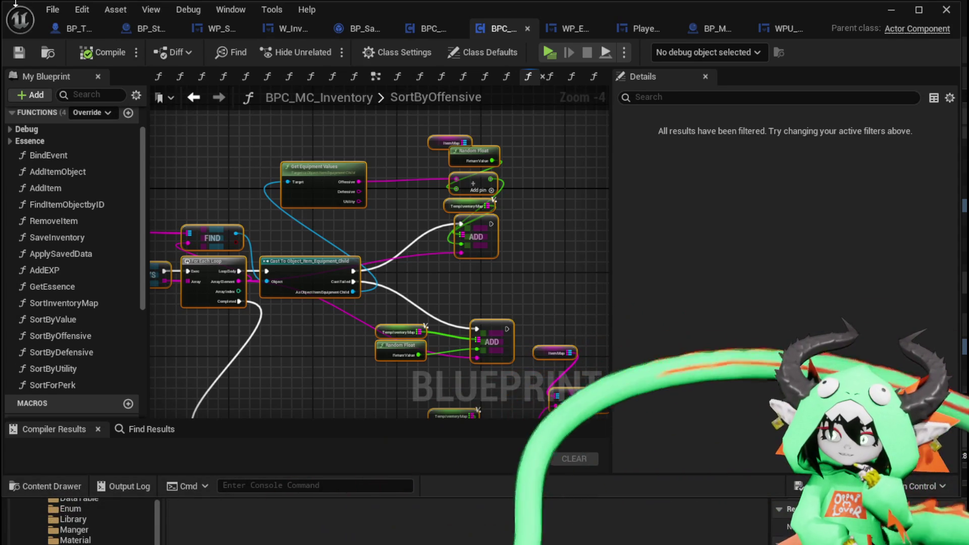
left_click(438, 27)
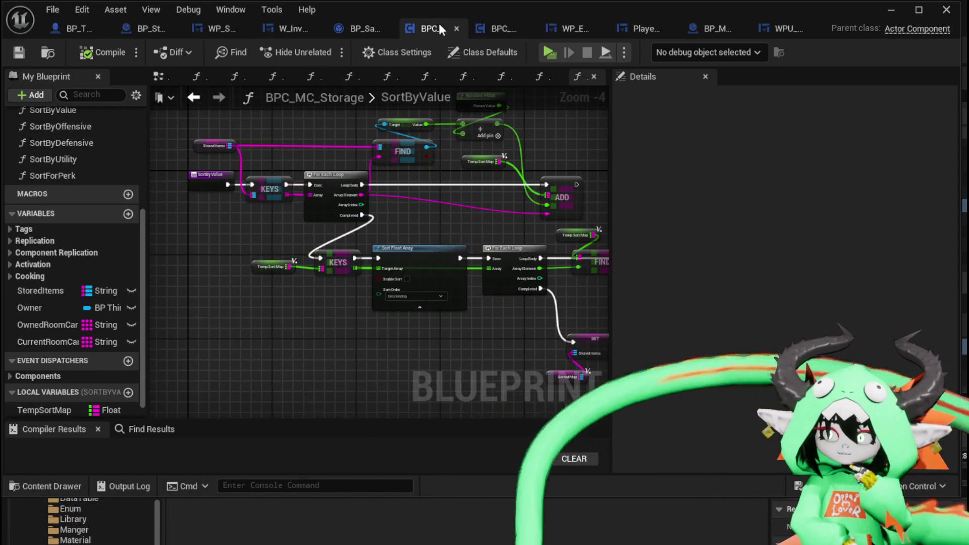
Step: Trial-paste the copied nodes into storage SortByOffensive, then delete them again
scroll(85, 151, "up", 2)
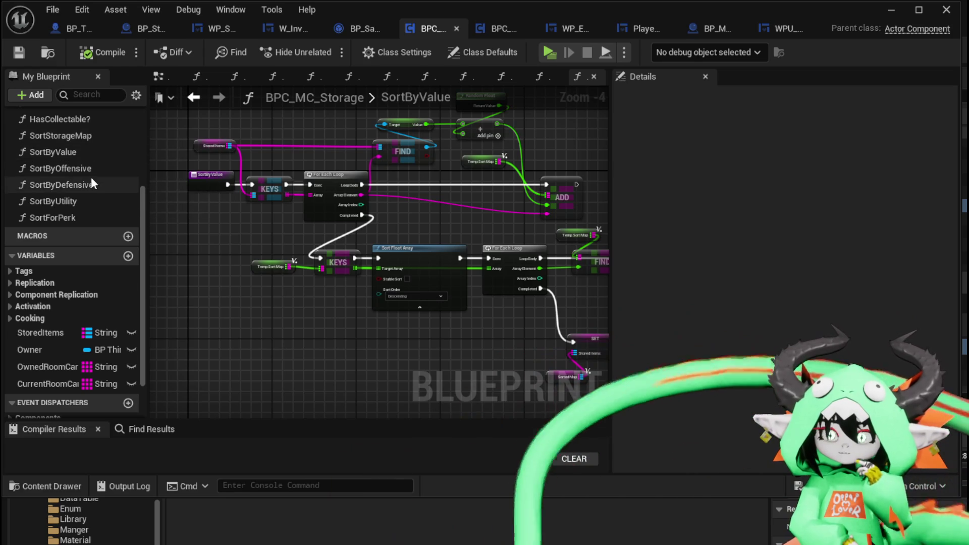
double_click(89, 169)
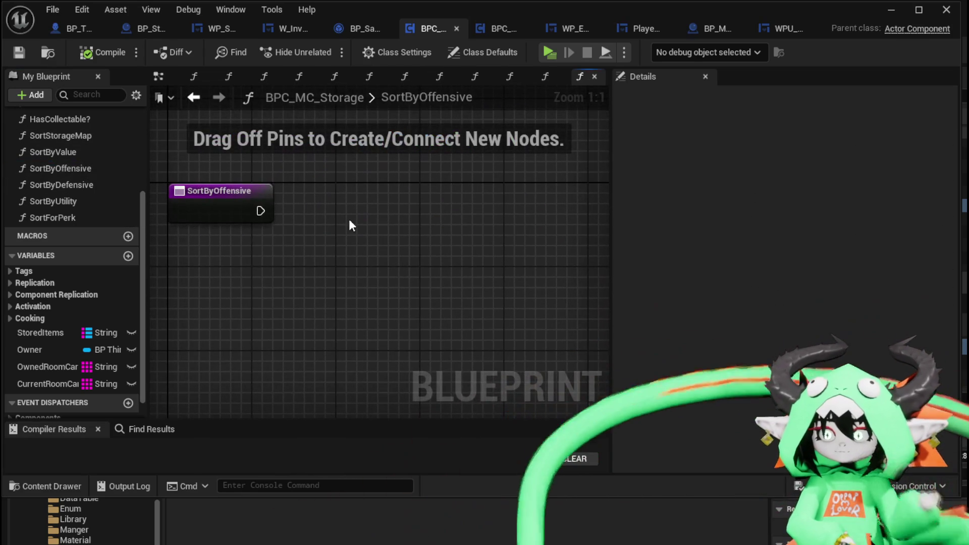
key("ctrl+v")
scroll(377, 213, "down", 3)
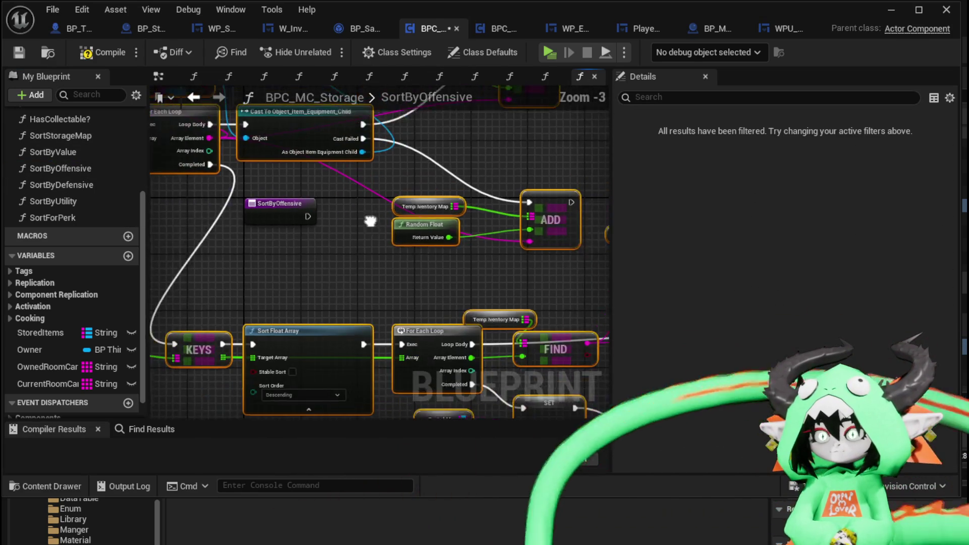
mouse_move(323, 131)
left_mouse_down()
mouse_move(586, 231)
mouse_move(502, 229)
left_mouse_up()
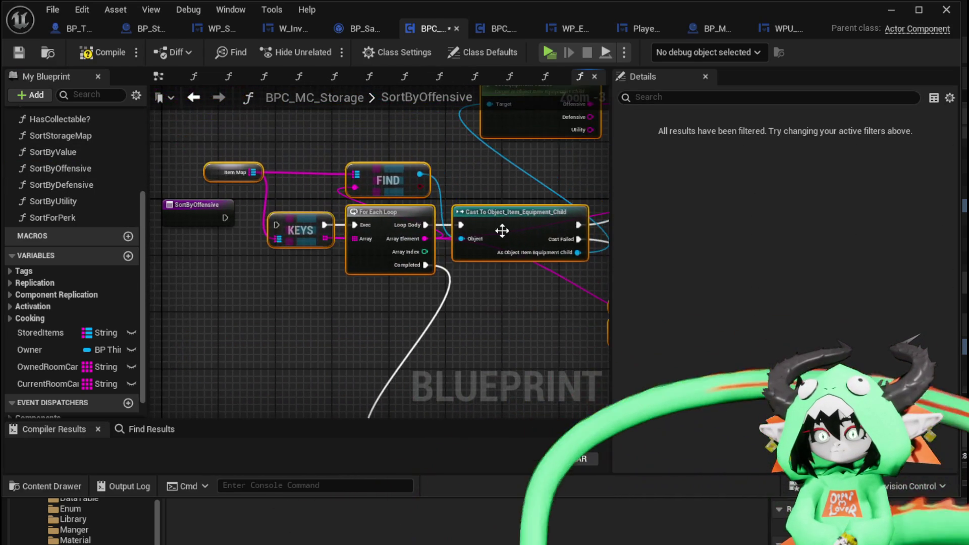
scroll(279, 230, "down", 3)
left_click_drag(278, 231, 331, 201)
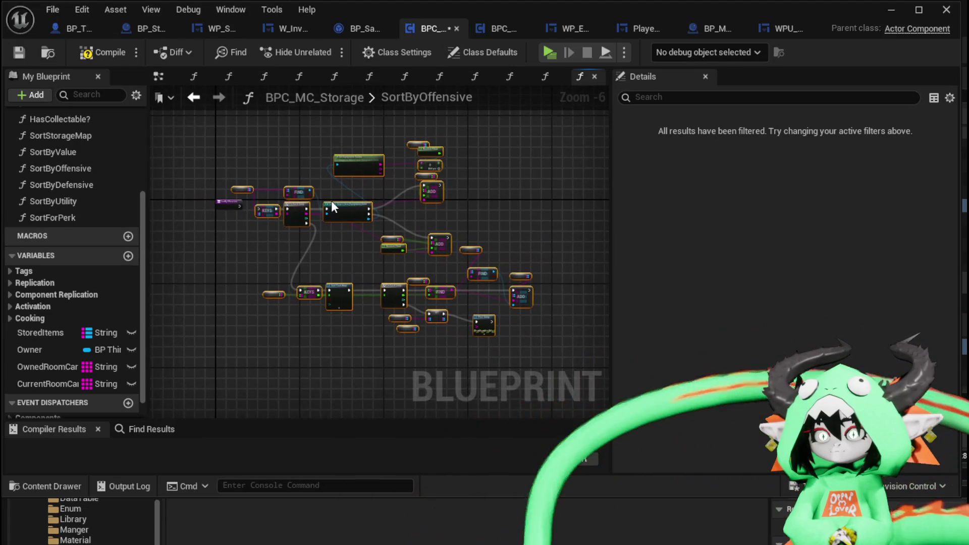
scroll(231, 214, "up", 4)
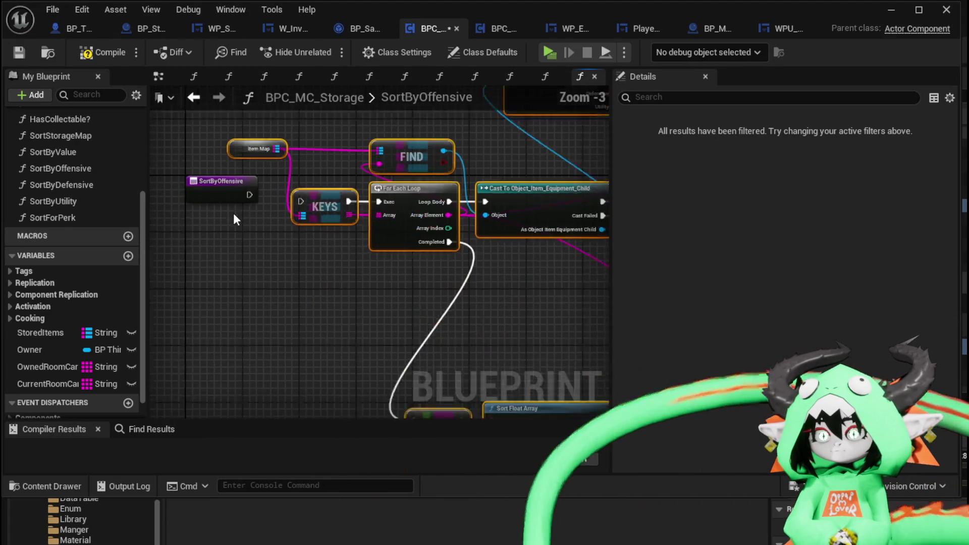
scroll(265, 204, "down", 5)
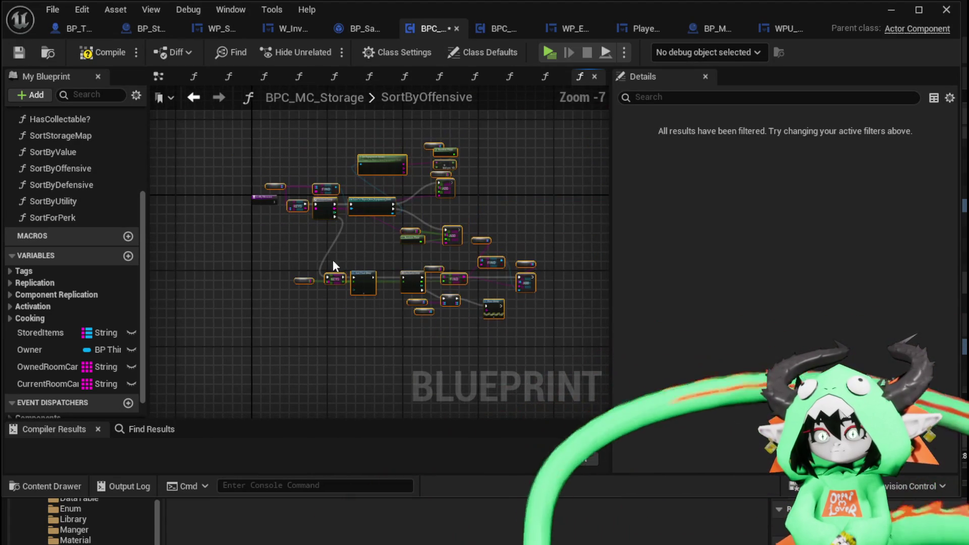
key("Delete")
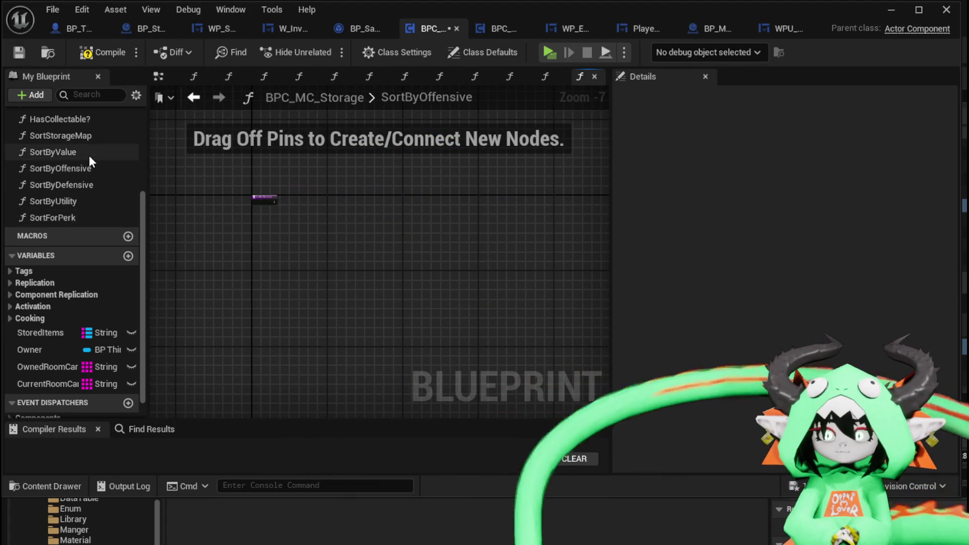
Step: Select all storage SortByValue nodes, then view the inventory's SortByOffensive graph for reference
double_click(88, 154)
left_click_drag(279, 169, 284, 179)
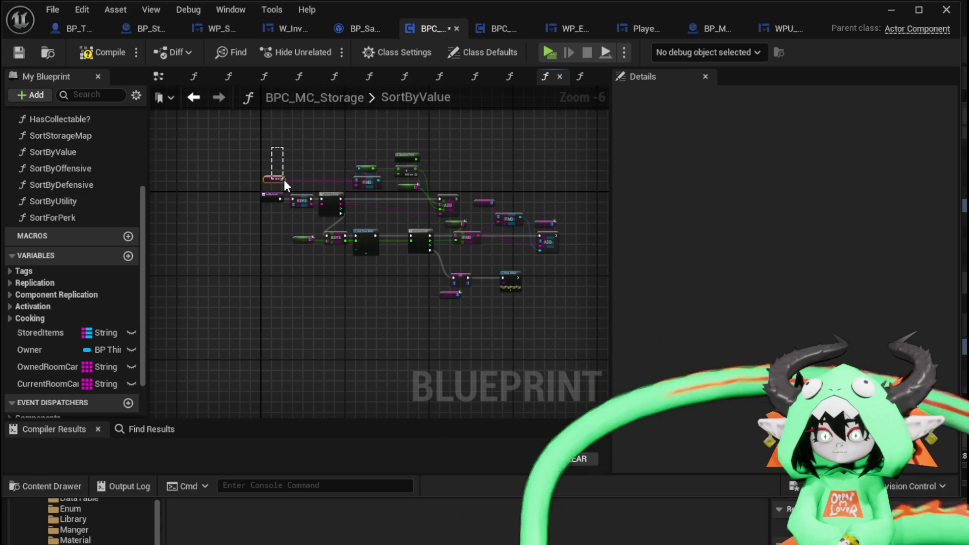
left_click_drag(305, 137, 544, 320)
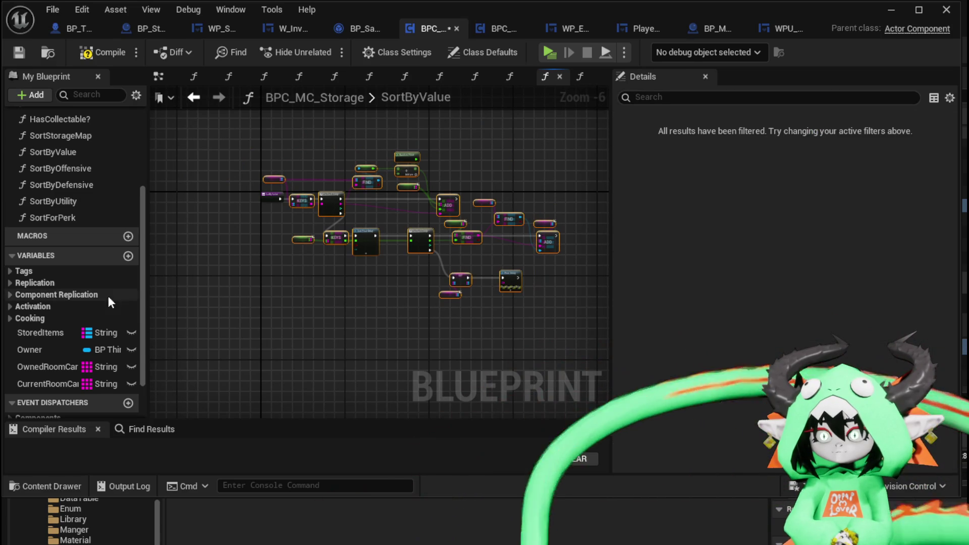
double_click(71, 169)
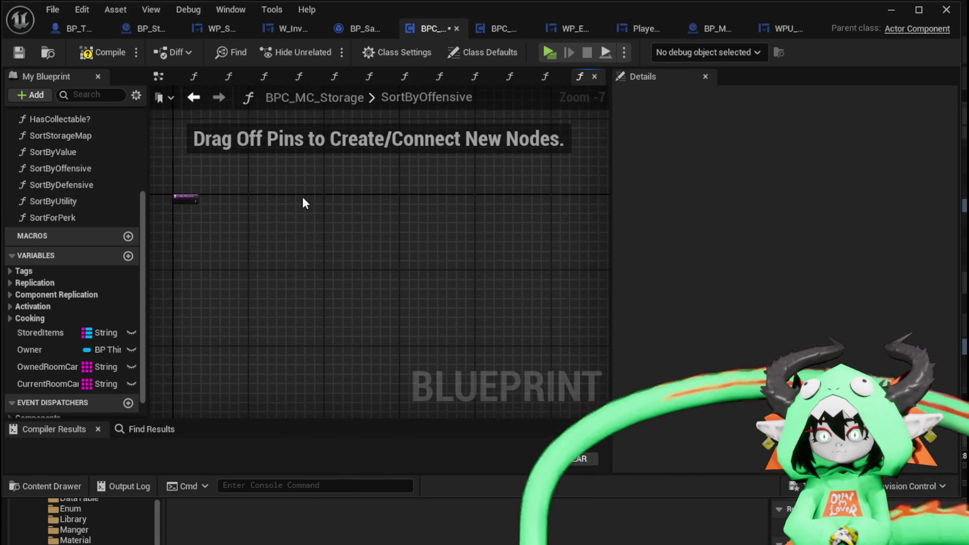
left_click(497, 28)
scroll(354, 150, "up", 1)
left_click_drag(354, 149, 391, 123)
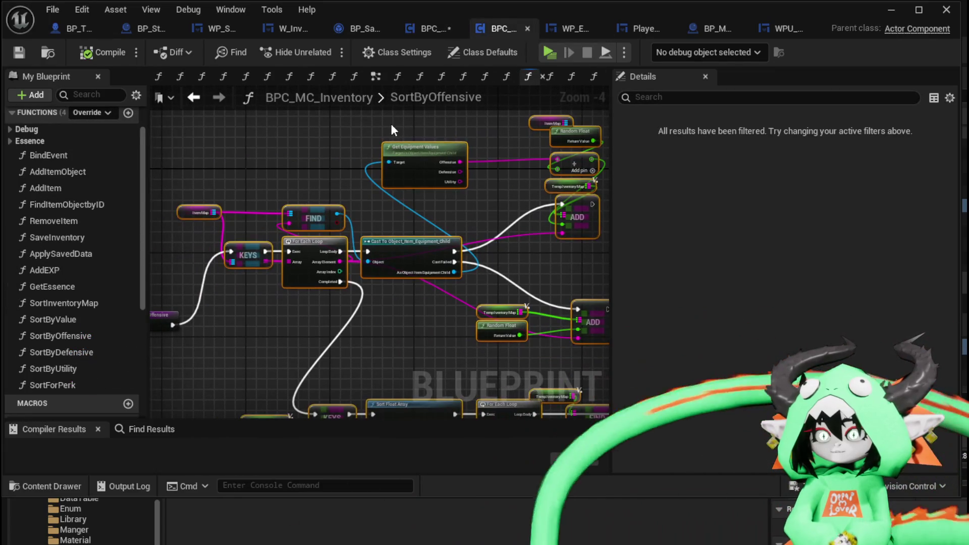
mouse_move(420, 283)
left_mouse_down()
mouse_move(293, 161)
mouse_move(228, 116)
mouse_move(273, 209)
mouse_move(324, 251)
left_mouse_up()
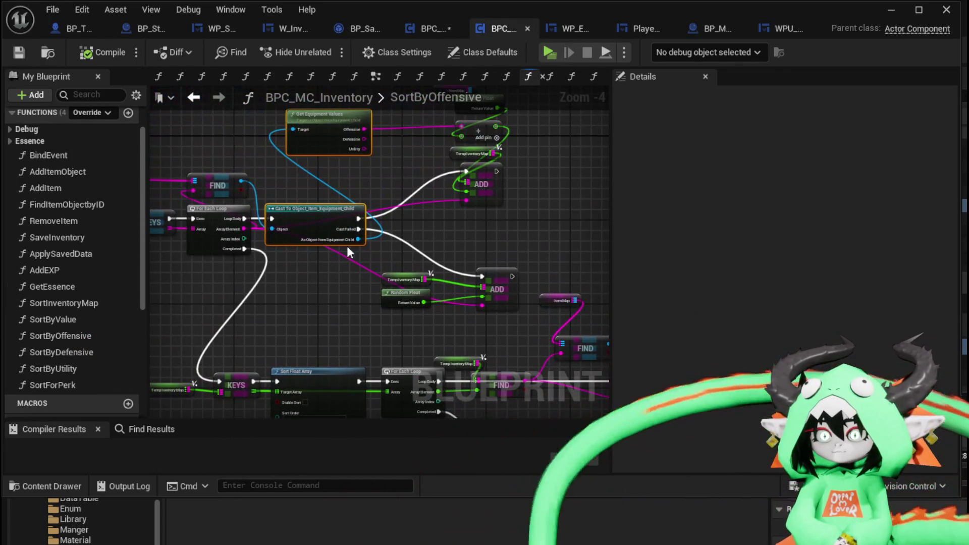
Step: Paste the Cast and Get Equipment Values nodes, wiring Loop Body and Array Element into the cast
left_click(434, 29)
scroll(272, 167, "up", 2)
key("ctrl+v")
left_click_drag(330, 223, 329, 277)
mouse_move(216, 271)
left_mouse_down()
mouse_move(288, 272)
mouse_move(277, 271)
left_mouse_up()
left_click_drag(215, 286, 286, 285)
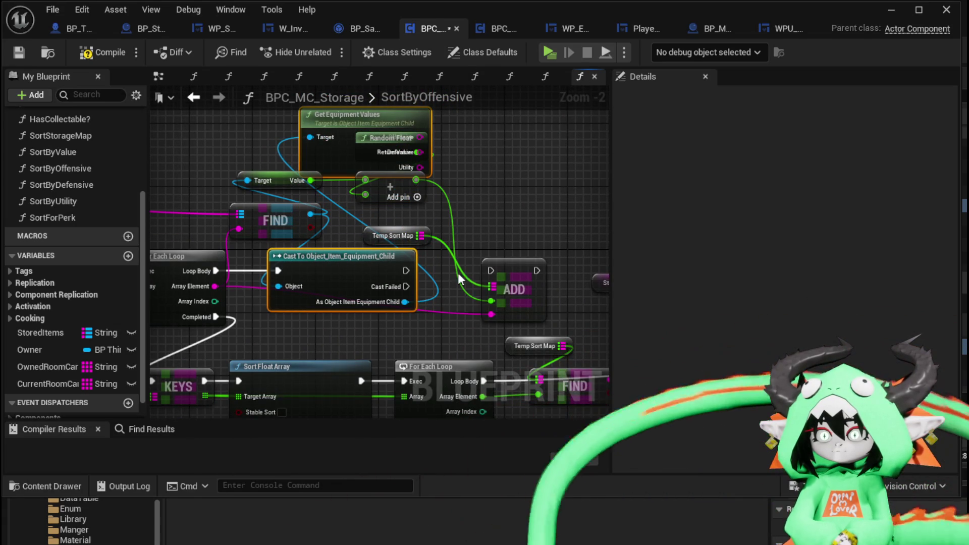
Step: Arrange Random Float and ADD, then wire the cast's exec and Offensive value into ADD
mouse_move(376, 137)
left_mouse_down()
mouse_move(335, 206)
mouse_move(303, 129)
left_mouse_up()
mouse_move(298, 208)
left_mouse_down()
mouse_move(348, 257)
mouse_move(517, 251)
left_mouse_up()
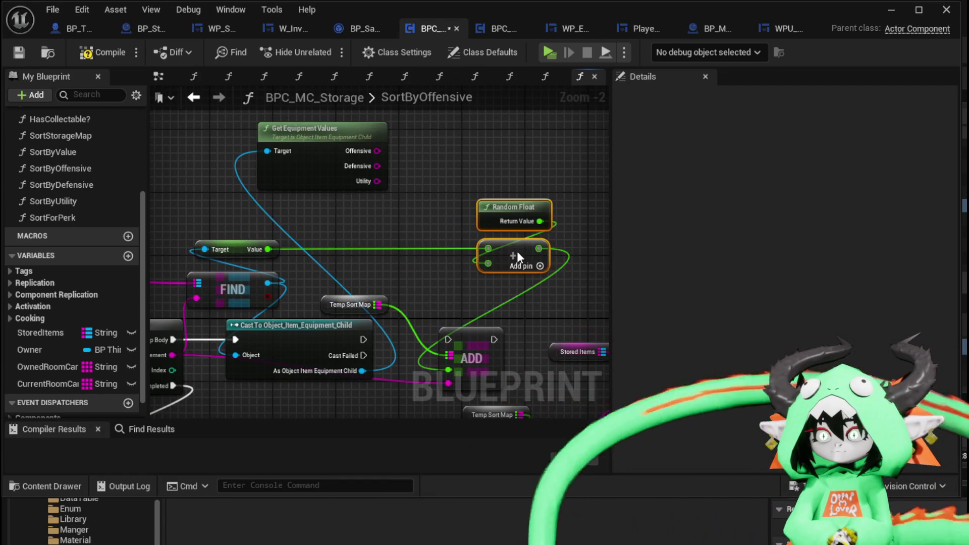
left_click_drag(423, 260, 366, 226)
left_click_drag(426, 306, 463, 306)
left_click_drag(309, 303, 430, 305)
left_click_drag(277, 270, 378, 247)
mouse_move(320, 116)
left_mouse_down()
mouse_move(414, 325)
mouse_move(435, 350)
mouse_move(427, 348)
left_mouse_up()
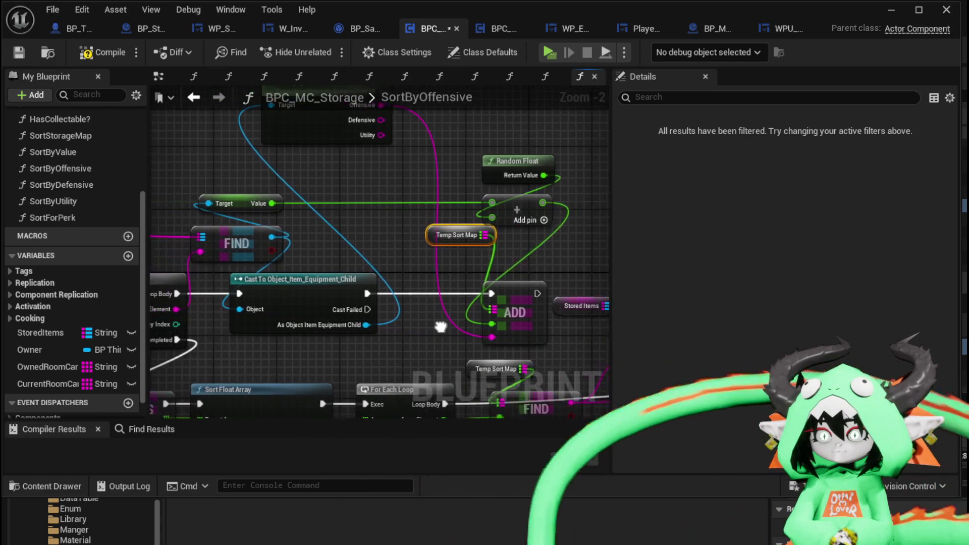
right_click(350, 217)
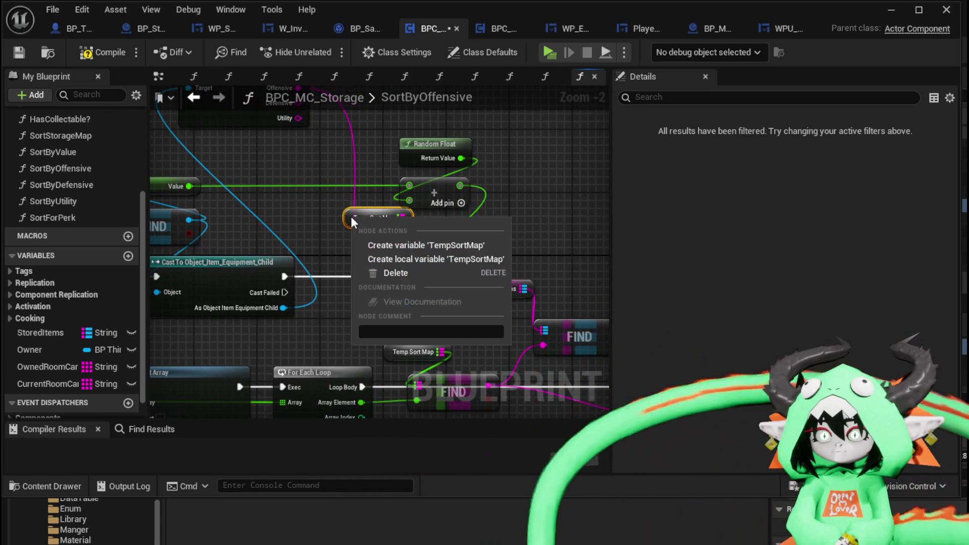
Step: Create local TempSortMap and SortedMap variables from their getters and compile cleanly
left_click(399, 262)
mouse_move(482, 305)
left_mouse_down()
mouse_move(507, 164)
mouse_move(560, 164)
left_mouse_up()
scroll(560, 164, "down", 1)
left_click_drag(417, 400, 367, 287)
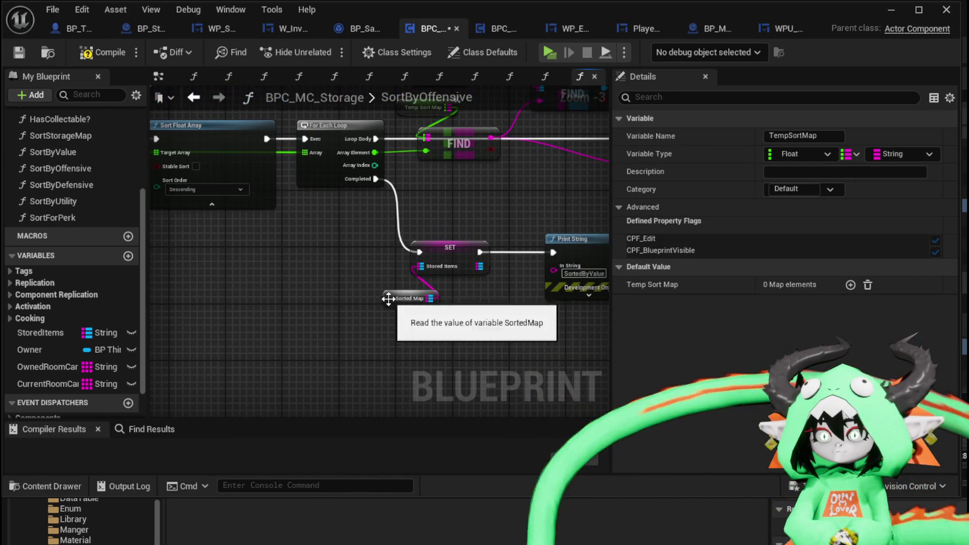
left_click(389, 299)
right_click(389, 298)
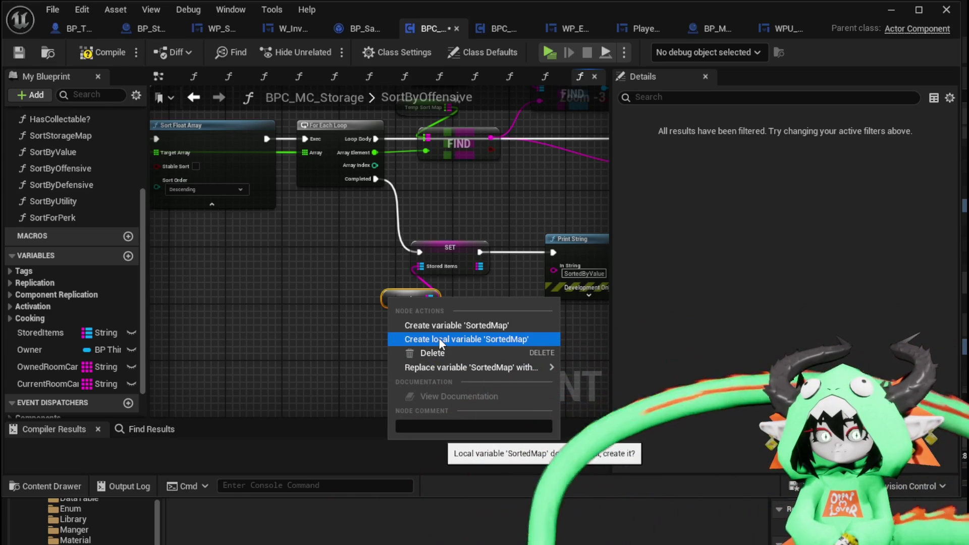
left_click(439, 338)
scroll(399, 317, "down", 1)
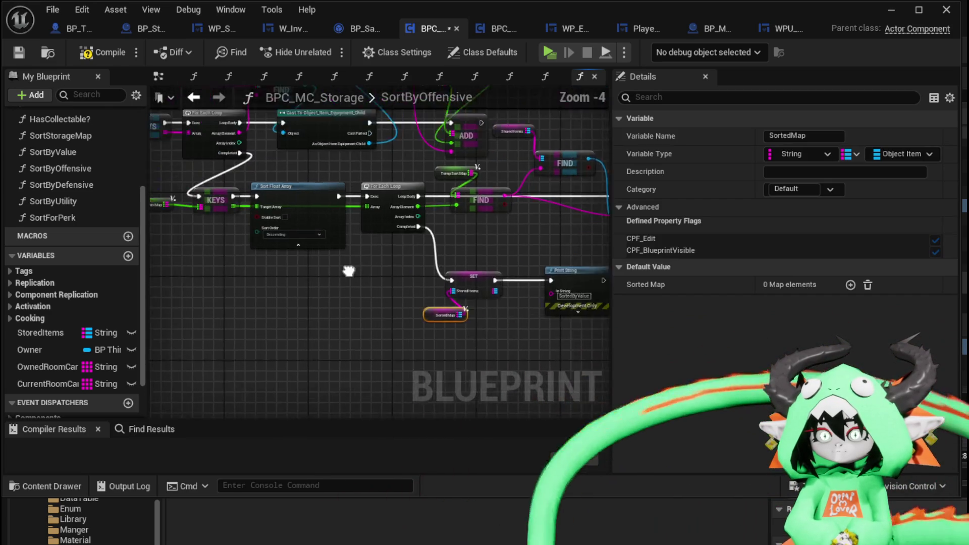
left_click(93, 53)
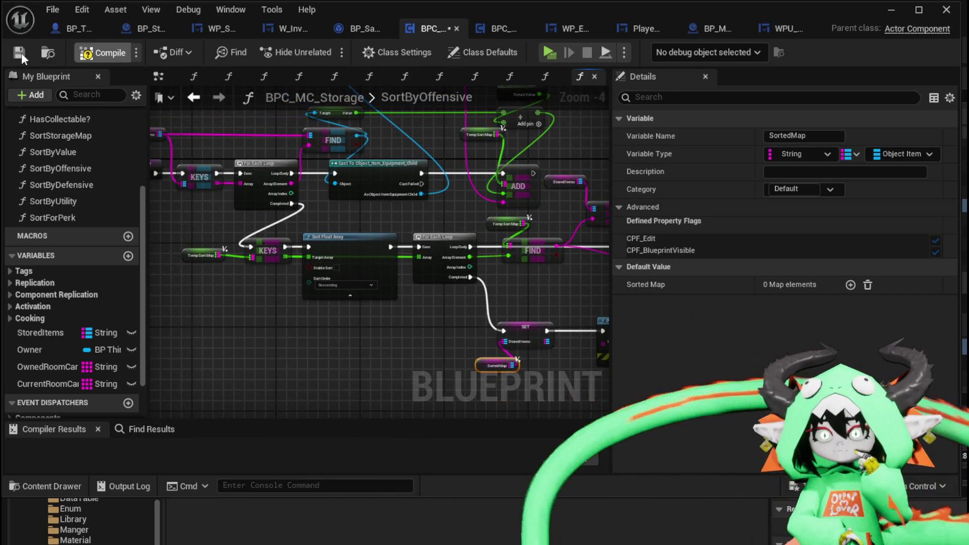
left_click_drag(492, 209, 400, 251)
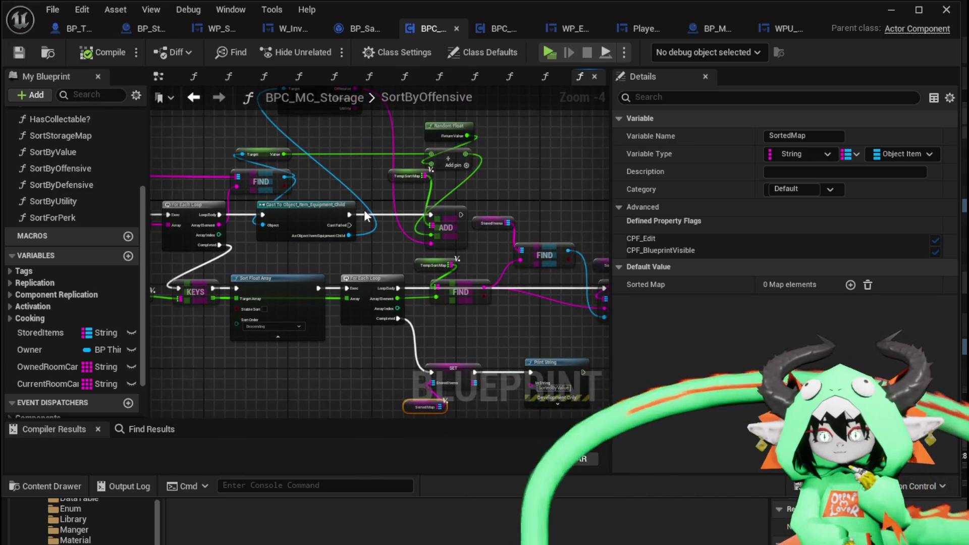
Step: Move Get Equipment Values lower in the storage SortByOffensive graph and save BPC_MC_Storage
scroll(356, 186, "up", 1)
mouse_move(356, 186)
left_mouse_down()
mouse_move(465, 250)
mouse_move(525, 227)
left_mouse_up()
mouse_move(224, 174)
left_mouse_down()
mouse_move(389, 256)
mouse_move(527, 278)
left_mouse_up()
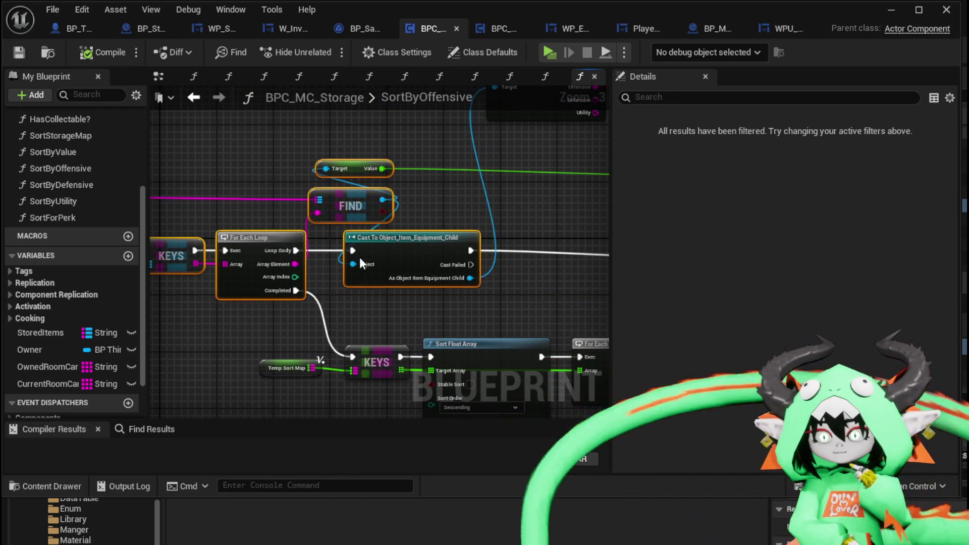
left_click_drag(355, 262, 296, 255)
mouse_move(287, 109)
left_mouse_down()
mouse_move(313, 142)
mouse_move(332, 207)
mouse_move(329, 259)
left_mouse_up()
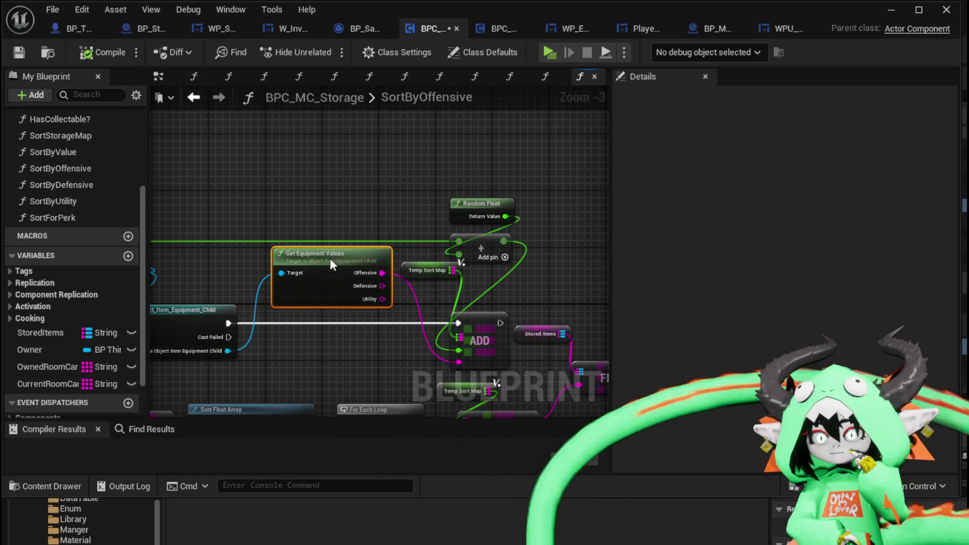
mouse_move(314, 193)
left_mouse_down()
mouse_move(414, 171)
mouse_move(396, 165)
left_mouse_up()
key("ctrl+s")
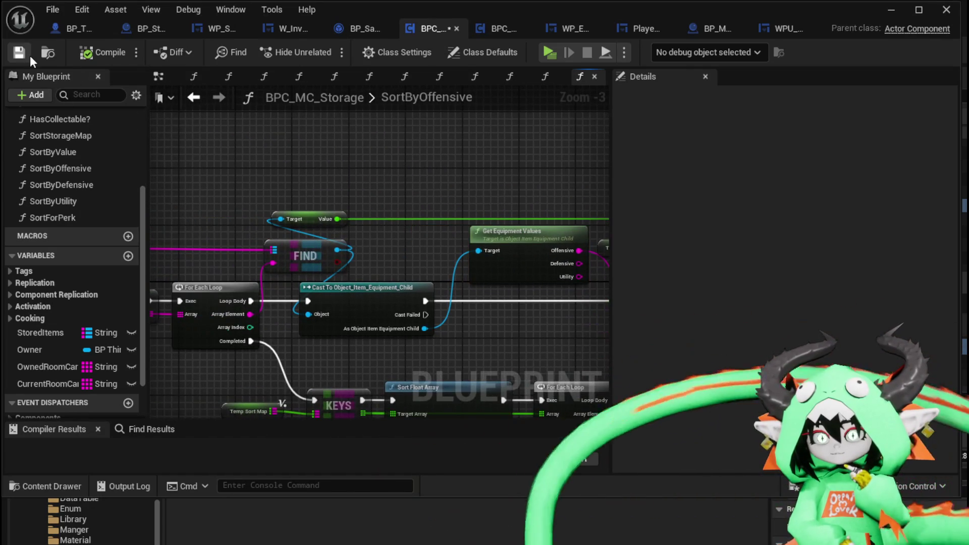
Step: In BPC_MC_Inventory's SortByOffensive, select the Temp Inventory Map, Random Float and ADD nodes
left_click(504, 28)
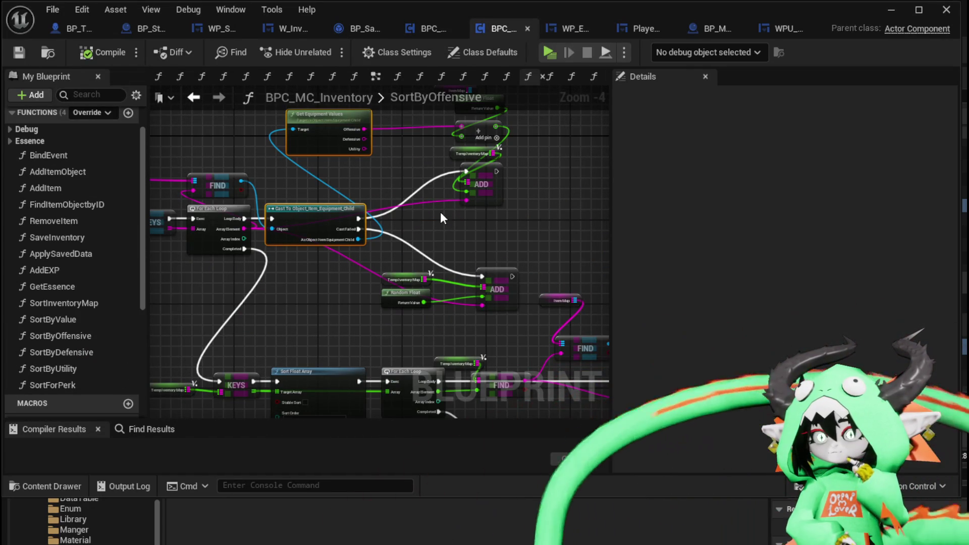
left_click_drag(407, 258, 507, 332)
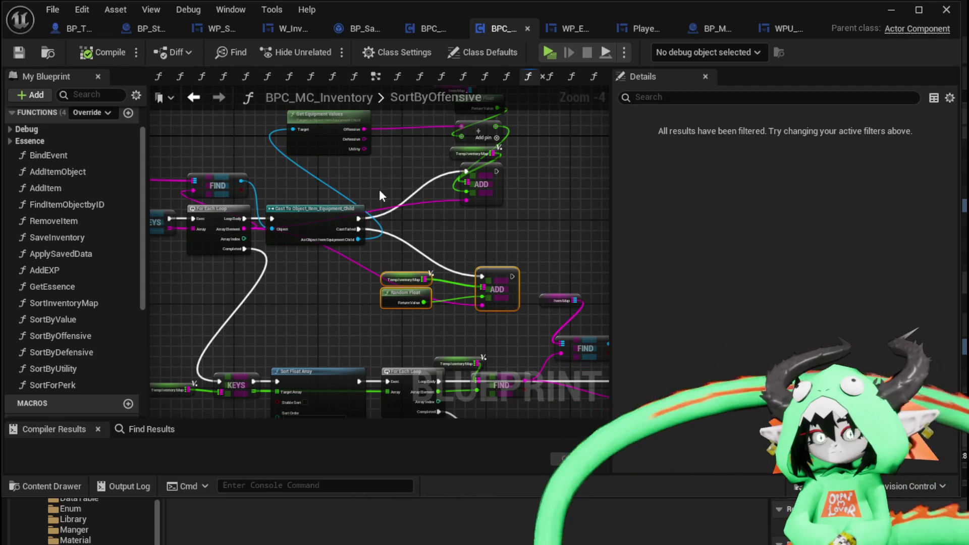
scroll(419, 216, "up", 2)
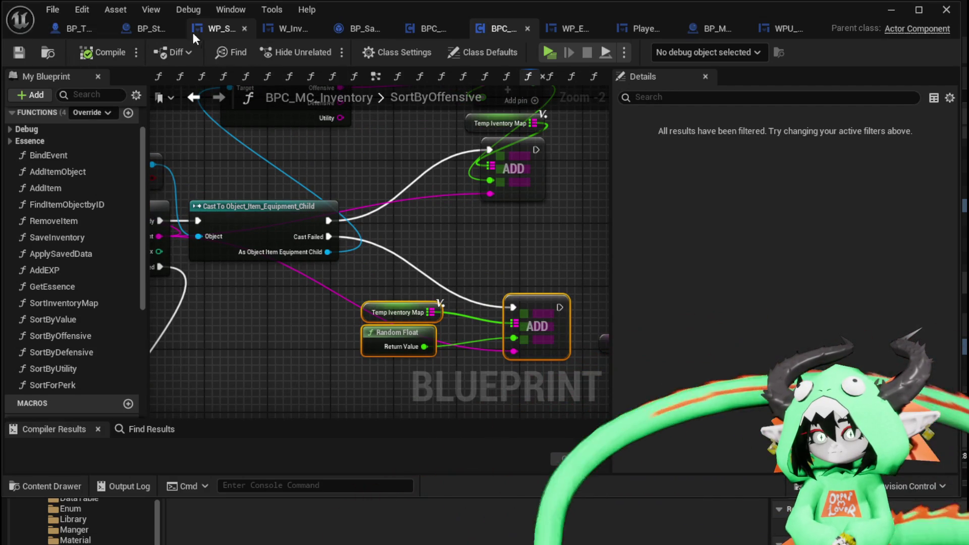
Step: In BPC_MC_Storage, position the pasted Temp Inventory Map, Random Float and ADD nodes
left_click(422, 30)
mouse_move(475, 197)
left_mouse_down()
mouse_move(209, 158)
mouse_move(247, 193)
left_mouse_up()
left_click_drag(449, 315, 452, 183)
mouse_move(283, 227)
left_mouse_down()
mouse_move(368, 288)
mouse_move(369, 259)
left_mouse_up()
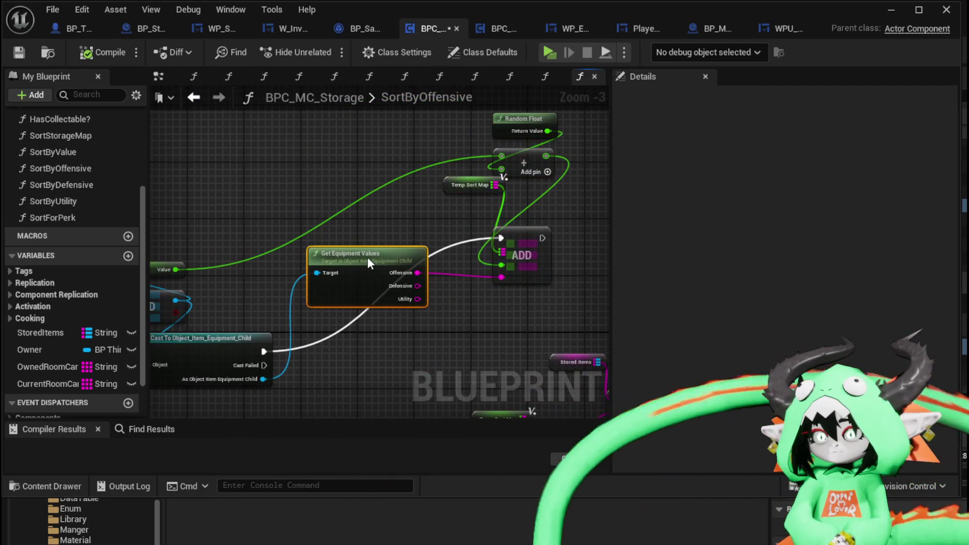
mouse_move(459, 328)
left_mouse_down()
mouse_move(429, 253)
mouse_move(530, 260)
mouse_move(452, 285)
left_mouse_up()
Step: Duplicate Temp Sort Map, wire it to the lower ADD, delete Temp Inventory Map, and compile
left_click(395, 258)
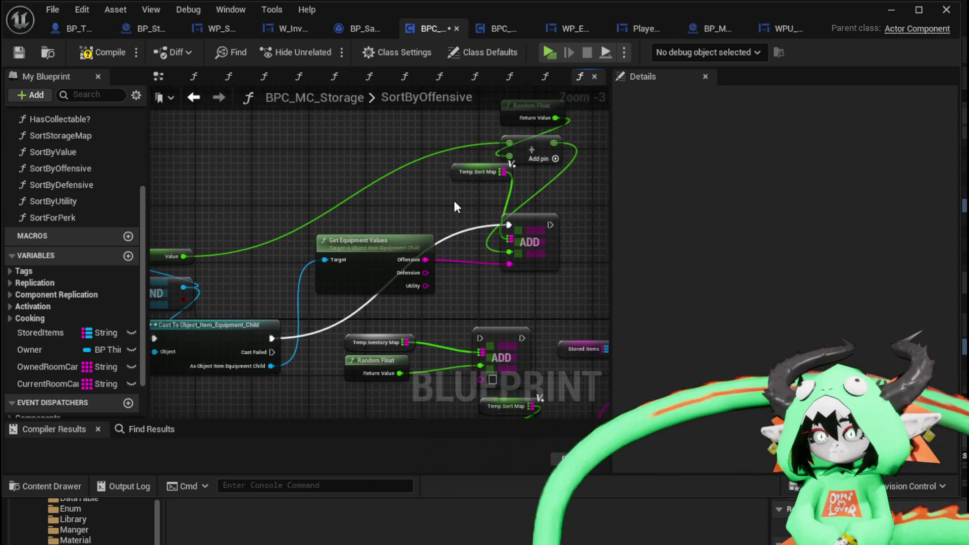
left_click(477, 173)
key("ctrl+c")
key("ctrl+v")
mouse_move(417, 222)
left_mouse_down()
mouse_move(464, 288)
mouse_move(458, 267)
left_mouse_up()
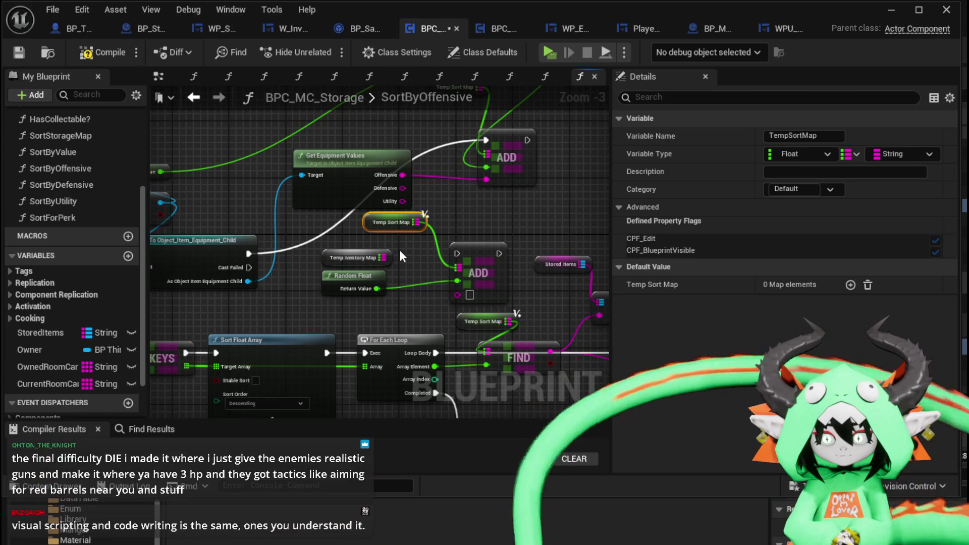
left_click(401, 256)
left_click(376, 257)
key("Delete")
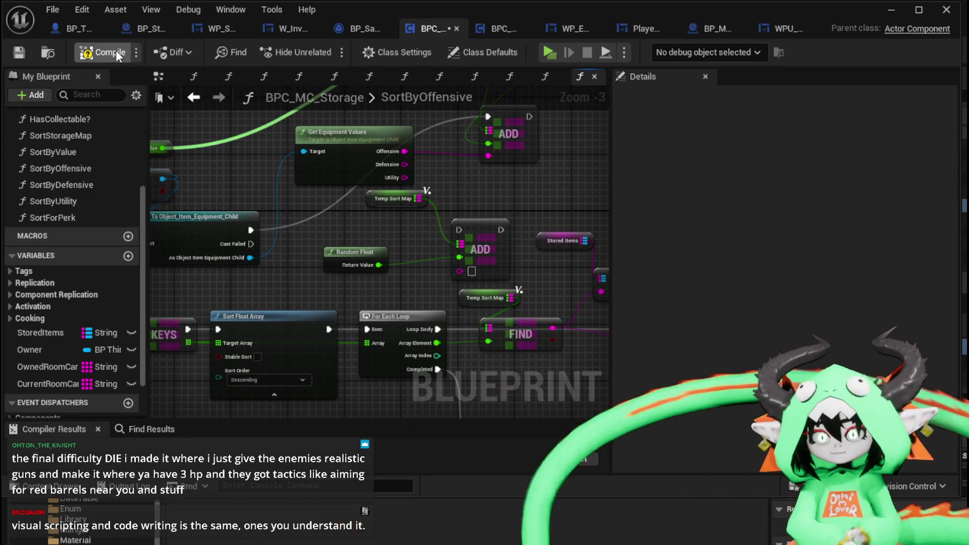
left_click(117, 50)
Step: Wire the For Each Loop's Array Element into the storage graph's ADD node
left_click_drag(478, 182, 418, 186)
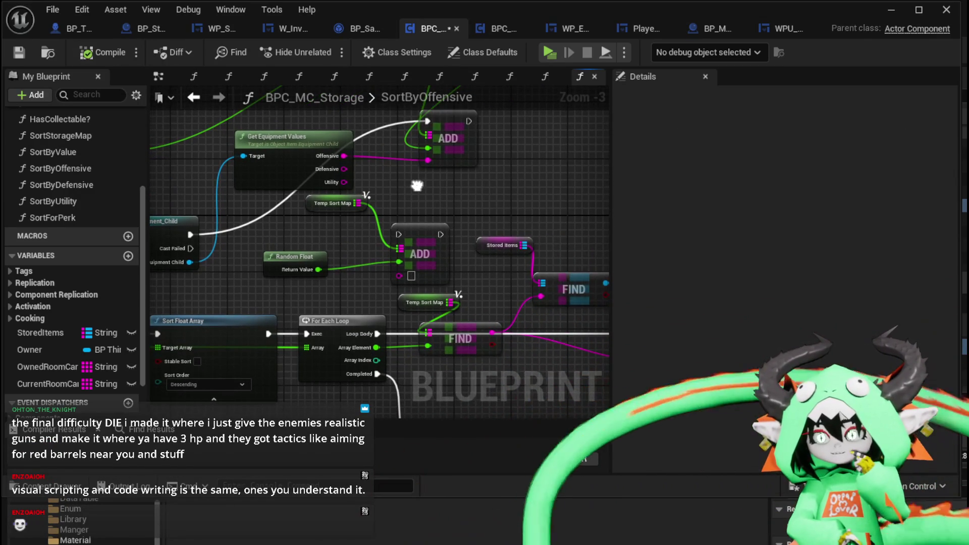
mouse_move(362, 160)
left_mouse_down()
mouse_move(423, 210)
mouse_move(579, 260)
left_mouse_up()
left_click_drag(412, 220, 254, 198)
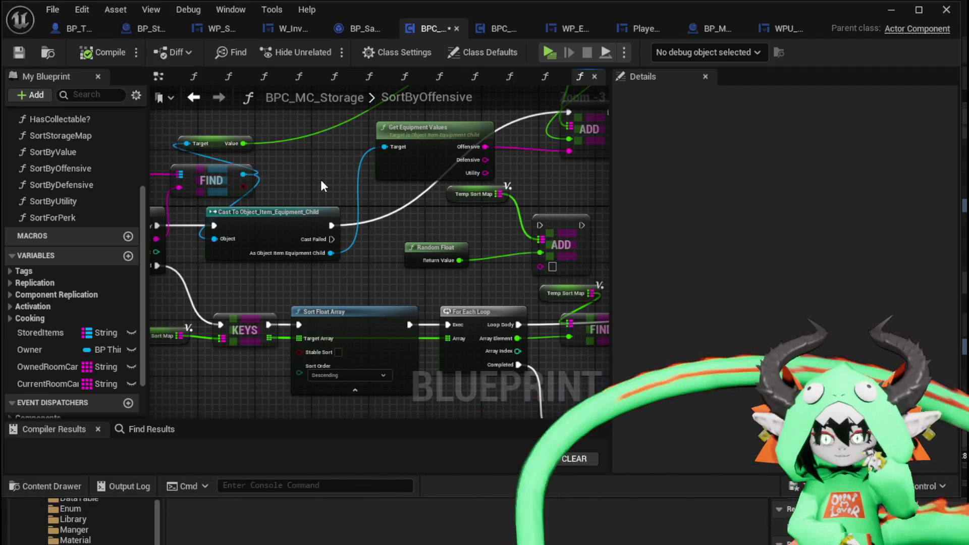
left_click_drag(393, 268, 226, 256)
left_click_drag(271, 235, 291, 236)
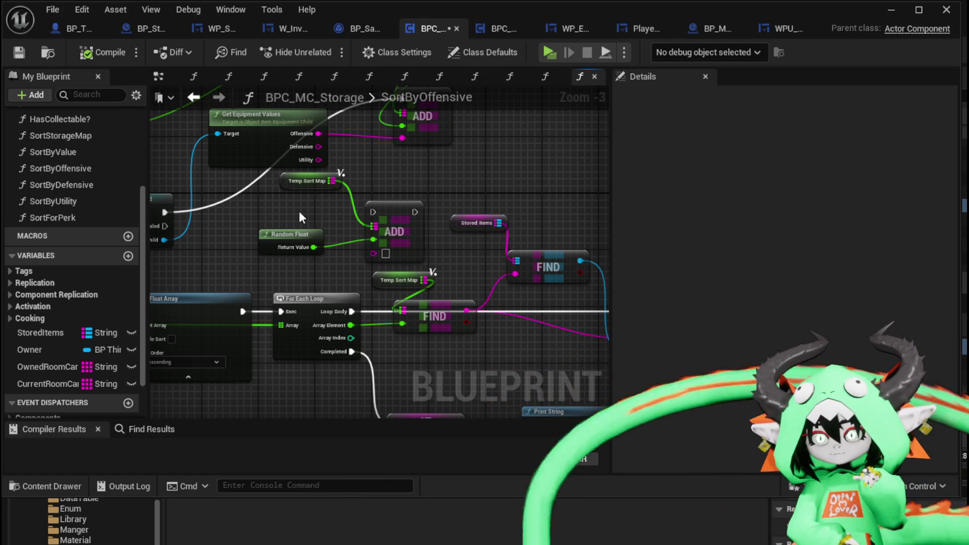
mouse_move(299, 213)
left_mouse_down()
mouse_move(334, 212)
mouse_move(269, 216)
mouse_move(240, 256)
mouse_move(392, 275)
mouse_move(325, 259)
mouse_move(456, 264)
mouse_move(317, 244)
mouse_move(499, 213)
mouse_move(511, 221)
left_mouse_up()
mouse_move(231, 271)
left_mouse_down()
mouse_move(430, 300)
mouse_move(338, 286)
left_mouse_up()
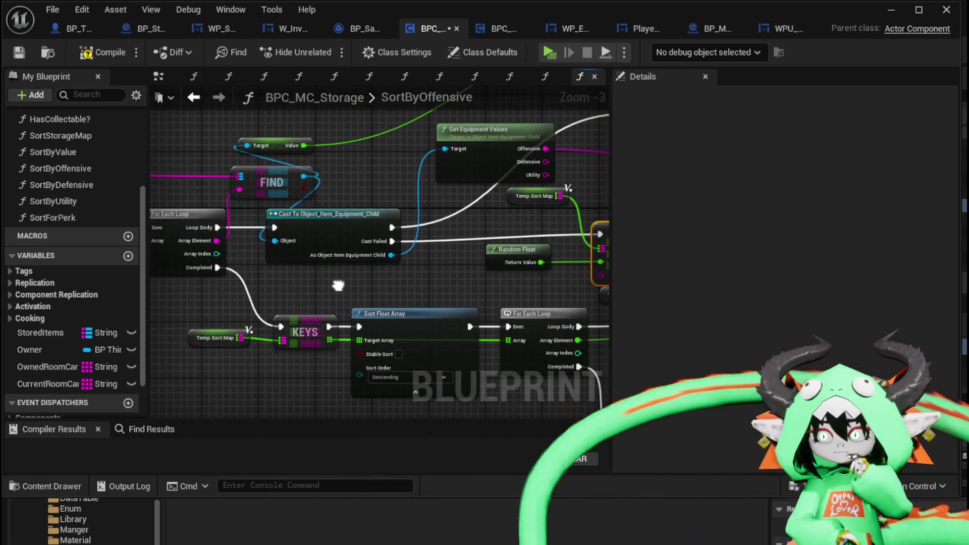
mouse_move(214, 247)
left_mouse_down()
mouse_move(594, 364)
mouse_move(340, 280)
mouse_move(426, 262)
mouse_move(510, 261)
mouse_move(498, 178)
mouse_move(493, 248)
mouse_move(452, 215)
left_mouse_up()
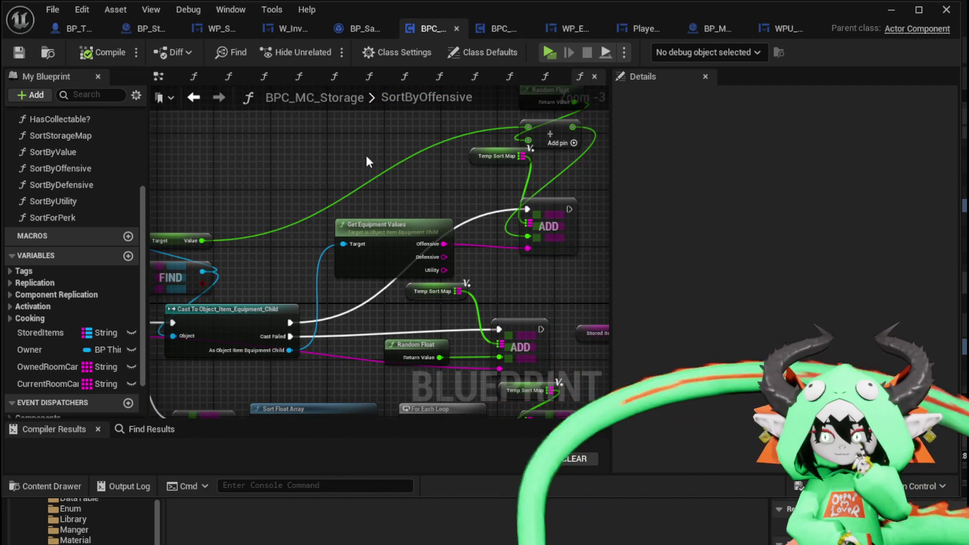
double_click(429, 96)
key("Escape")
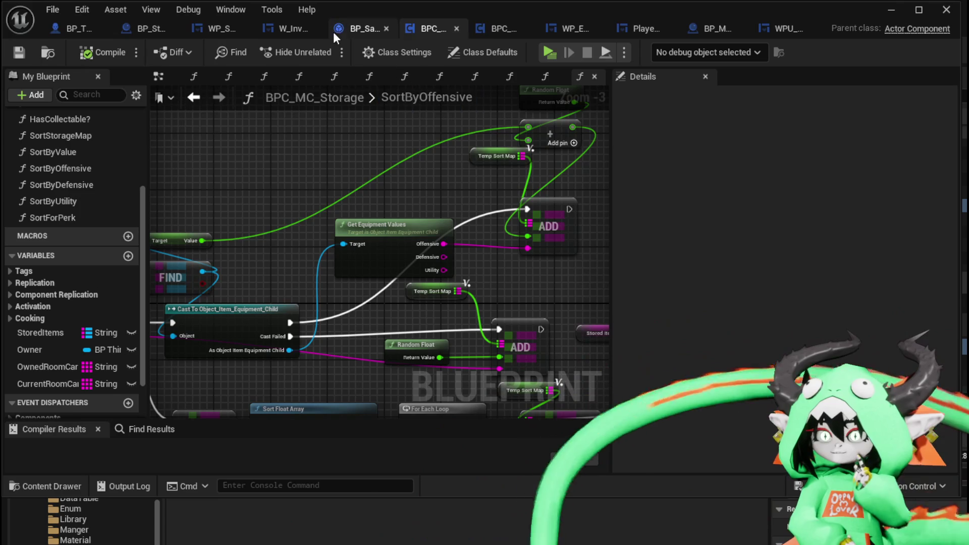
left_click_drag(430, 235, 386, 217)
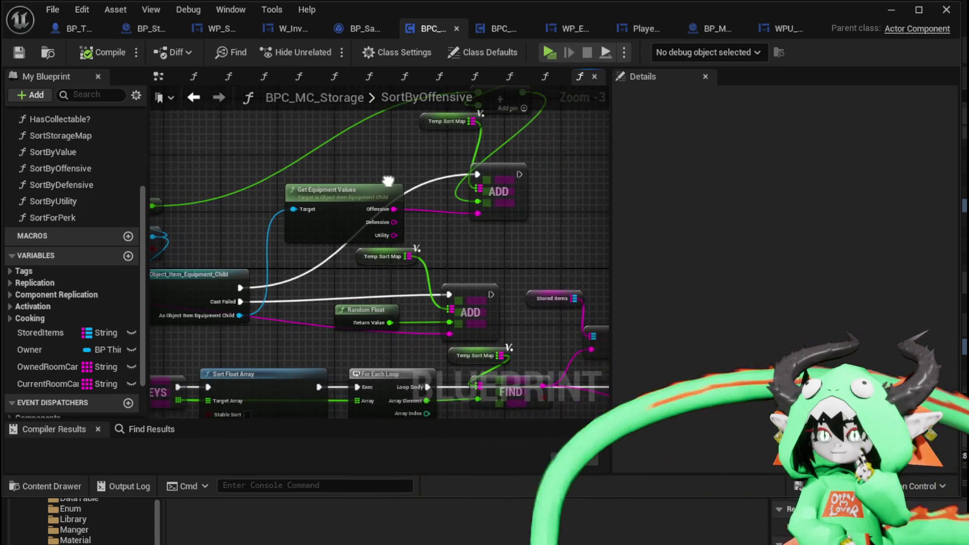
Step: In BPC_MC_Inventory, select and copy the Random Float and add nodes
left_click(498, 33)
mouse_move(392, 175)
left_mouse_down()
mouse_move(397, 245)
mouse_move(324, 279)
left_mouse_up()
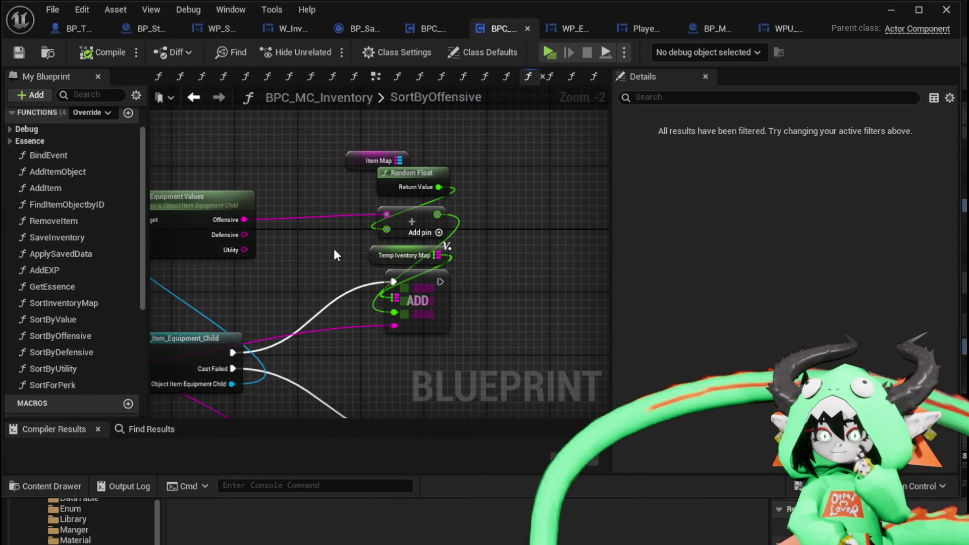
left_click_drag(423, 253, 423, 253)
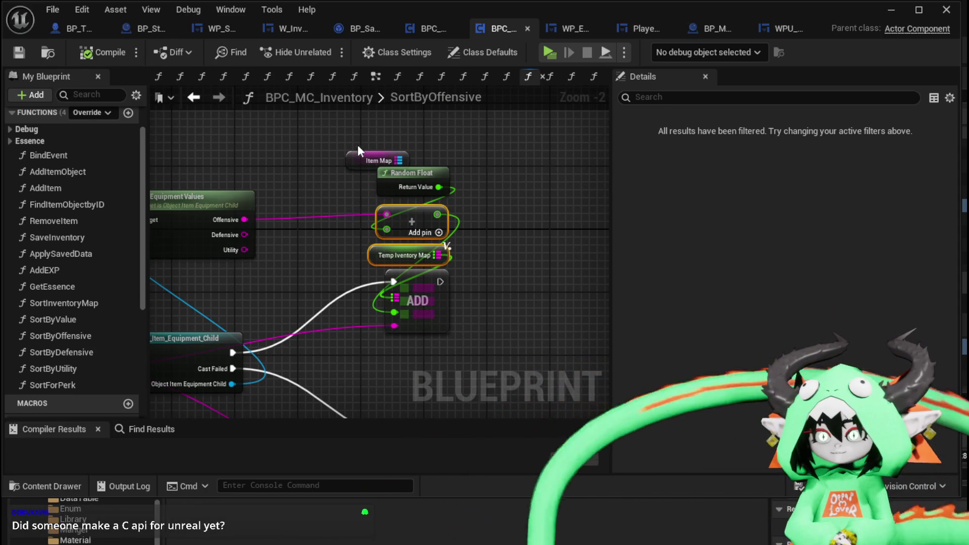
left_click_drag(356, 187, 460, 225)
mouse_move(405, 354)
left_mouse_down()
mouse_move(418, 281)
mouse_move(645, 238)
left_mouse_up()
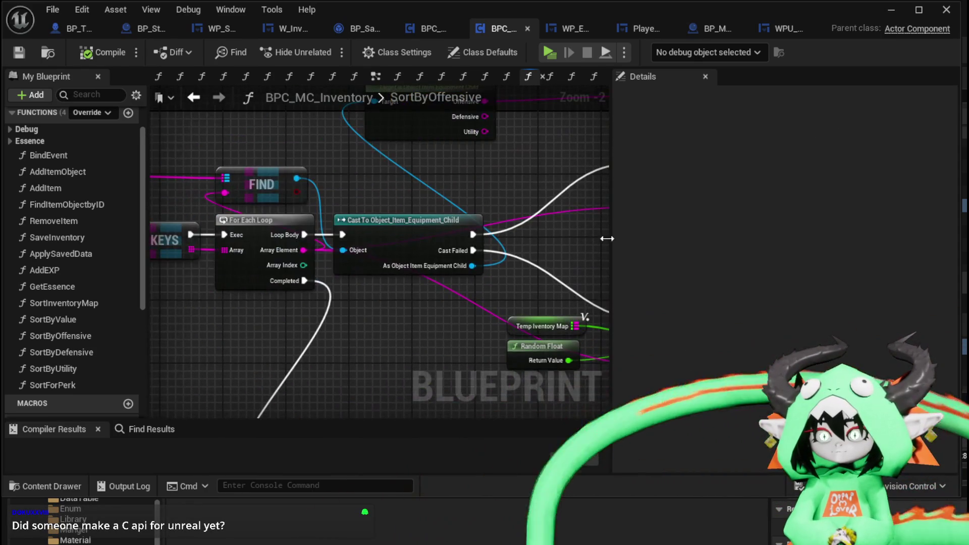
left_click_drag(318, 258, 380, 256)
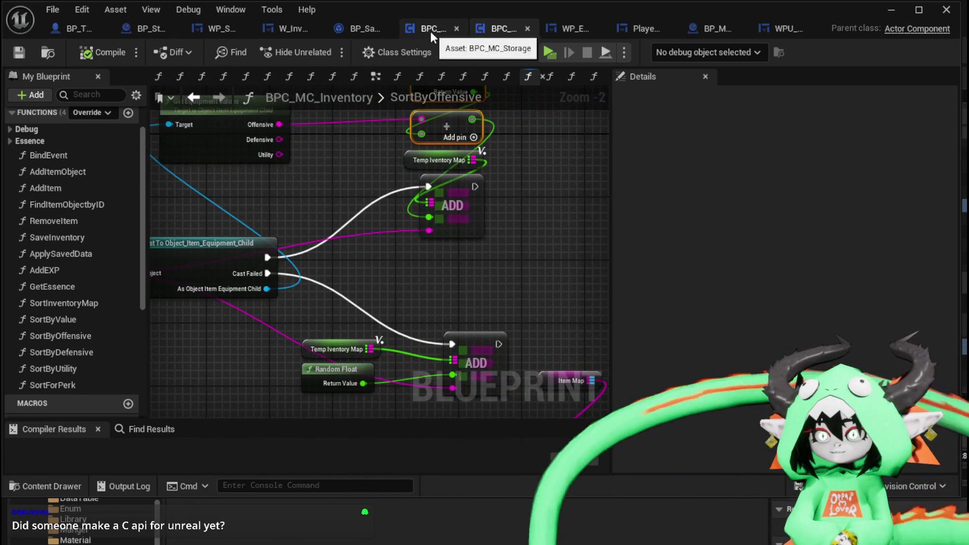
Step: Paste them into BPC_MC_Storage, feed Offensive into the add, and the sum into the upper ADD's value
left_click(428, 30)
mouse_move(445, 238)
left_mouse_down()
mouse_move(447, 270)
mouse_move(442, 218)
left_mouse_up()
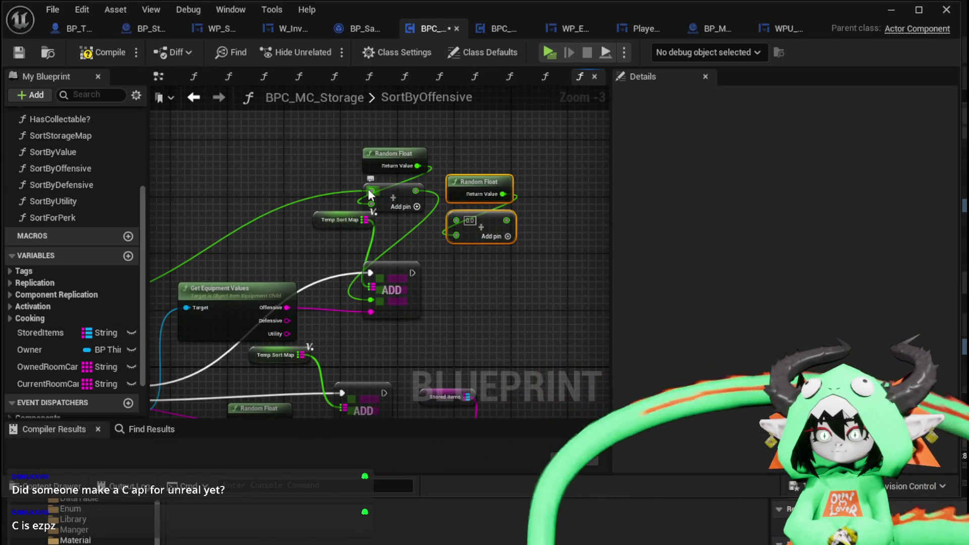
mouse_move(287, 307)
left_mouse_down()
mouse_move(461, 244)
mouse_move(459, 222)
mouse_move(355, 304)
mouse_move(371, 300)
left_mouse_up()
left_click(507, 277)
left_click(366, 319)
Step: Arrange the Random Float and add nodes above the ADD node and shift ADD right
mouse_move(332, 325)
left_mouse_down()
mouse_move(566, 246)
mouse_move(291, 258)
left_mouse_up()
scroll(477, 254, "down", 1)
left_click_drag(477, 254, 497, 277)
left_click(386, 151)
left_click_drag(473, 216, 370, 174)
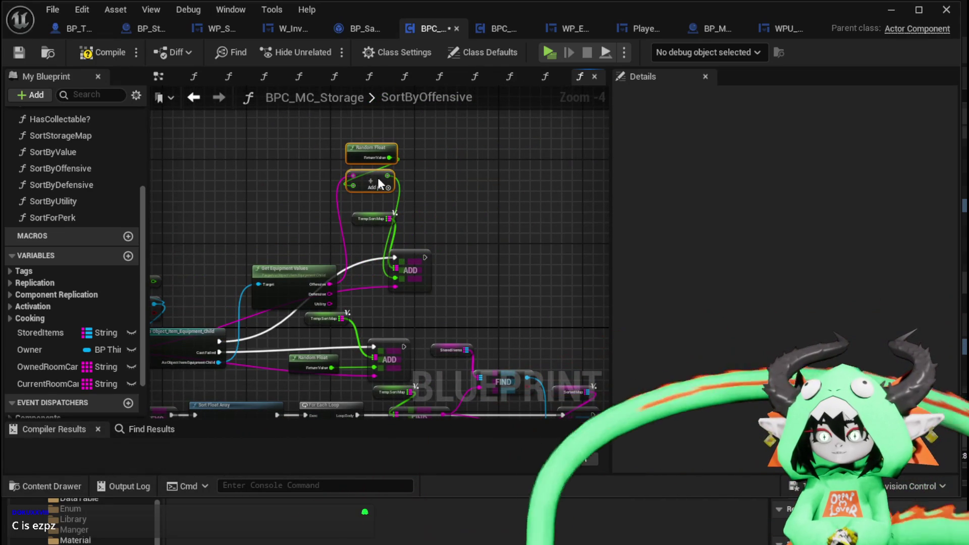
left_click_drag(399, 262, 443, 262)
left_click(514, 232)
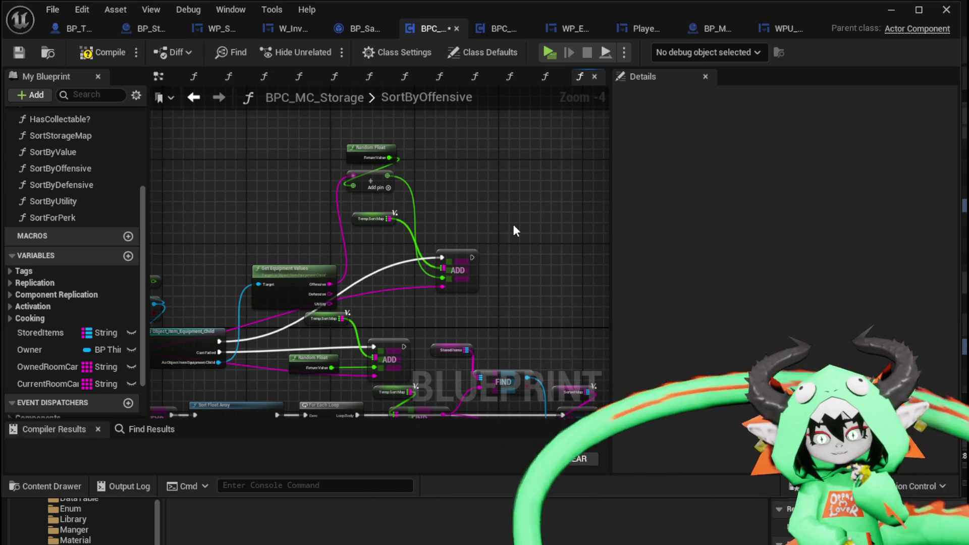
mouse_move(514, 226)
left_mouse_down()
mouse_move(511, 182)
mouse_move(568, 202)
mouse_move(207, 117)
left_mouse_up()
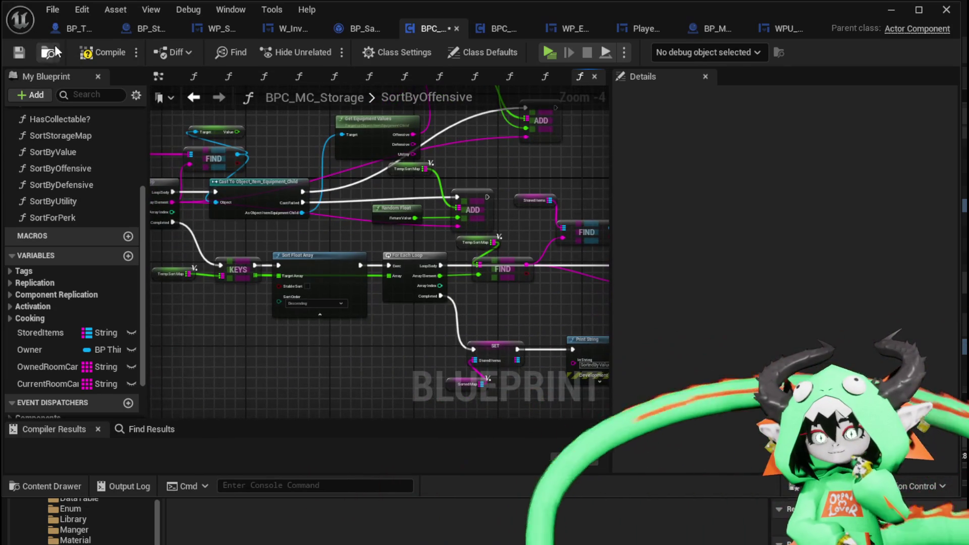
Step: Compile and save BPC_MC_Storage, nudging the StoredItems getter into place in SortByOffensive
left_click(102, 52)
left_click(19, 52)
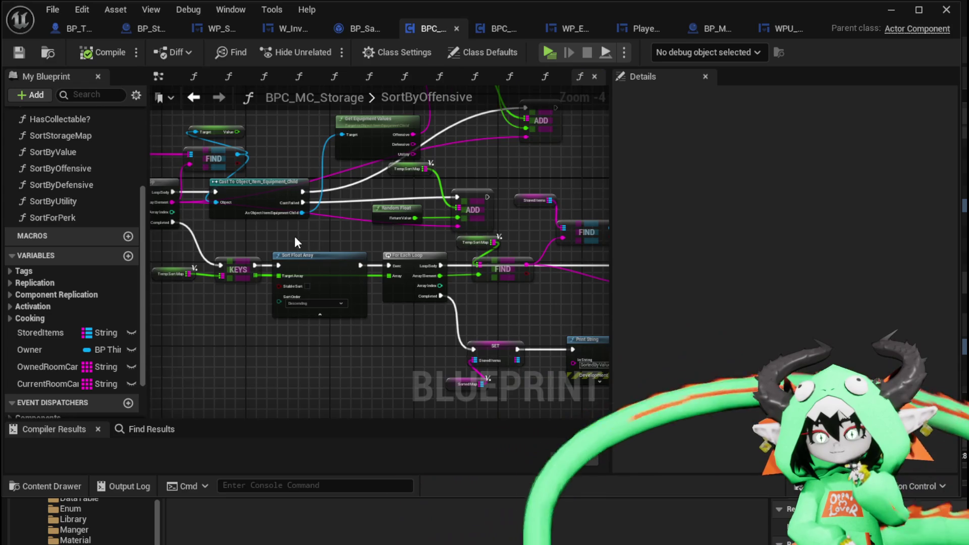
left_click_drag(295, 238, 469, 249)
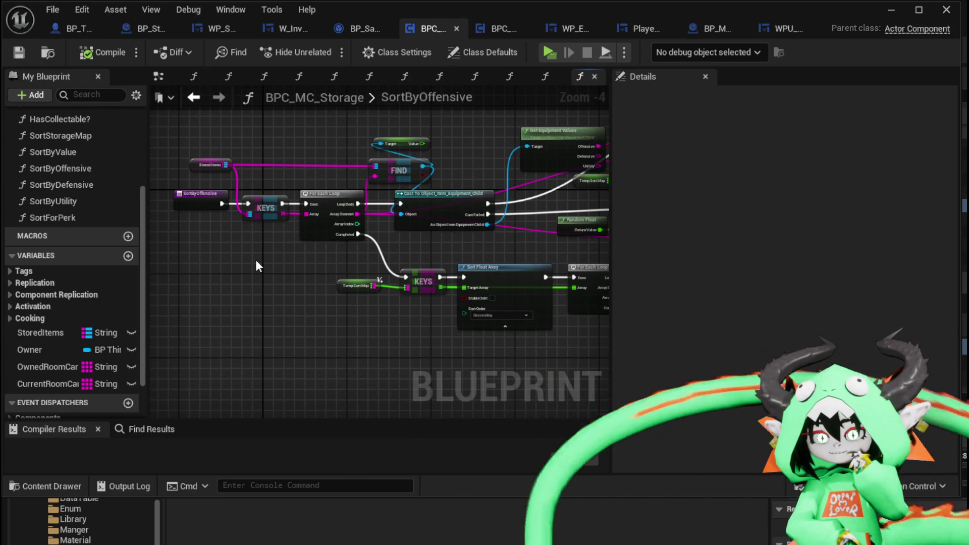
left_click(20, 52)
scroll(262, 235, "down", 2)
left_click_drag(195, 203, 214, 200)
left_click_drag(225, 127, 429, 307)
key("ctrl+Tab")
Step: Duplicate the Owner getter in SortBoxes and get the owner's Storage component from it
left_click(273, 155)
key("ctrl+c")
key("ctrl+v")
left_click_drag(481, 145, 457, 181)
type("S")
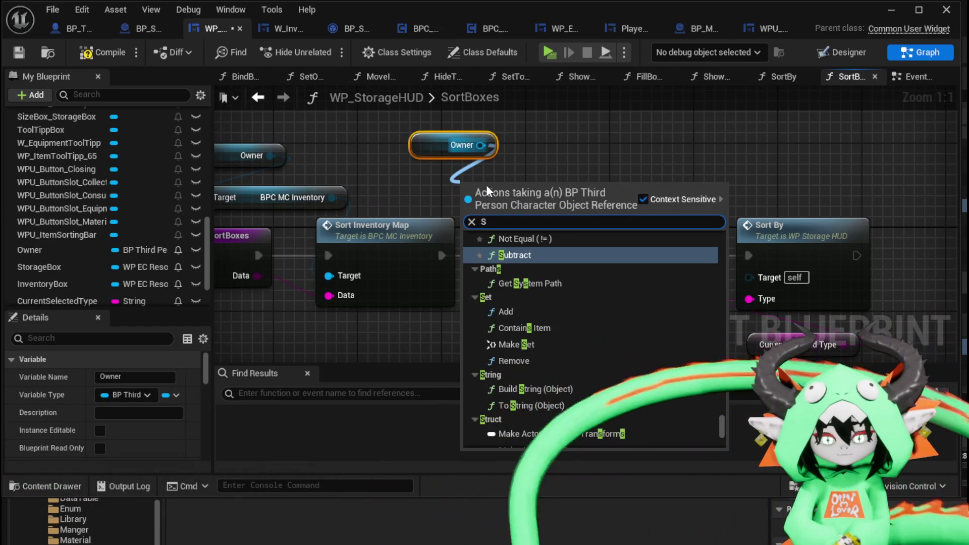
type("torag")
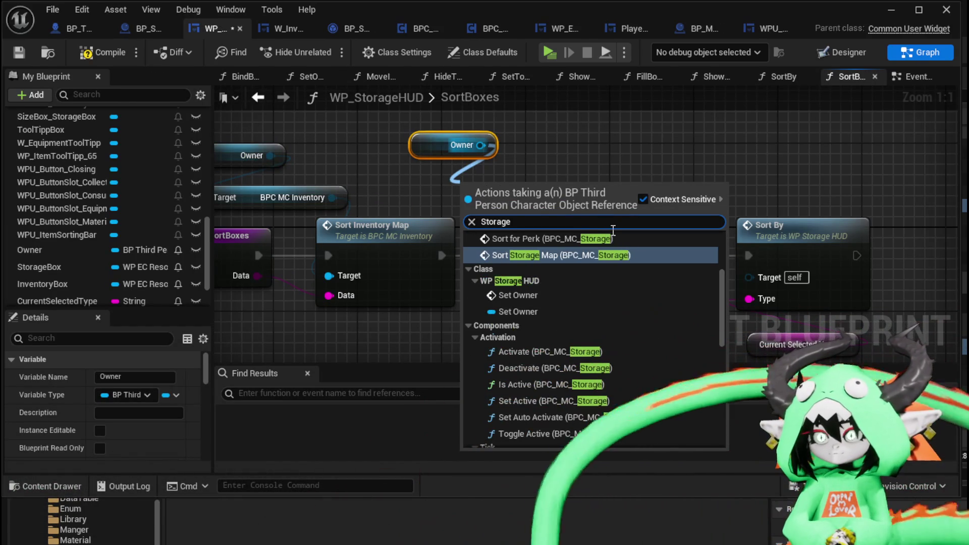
type("e")
scroll(717, 270, "down", 10)
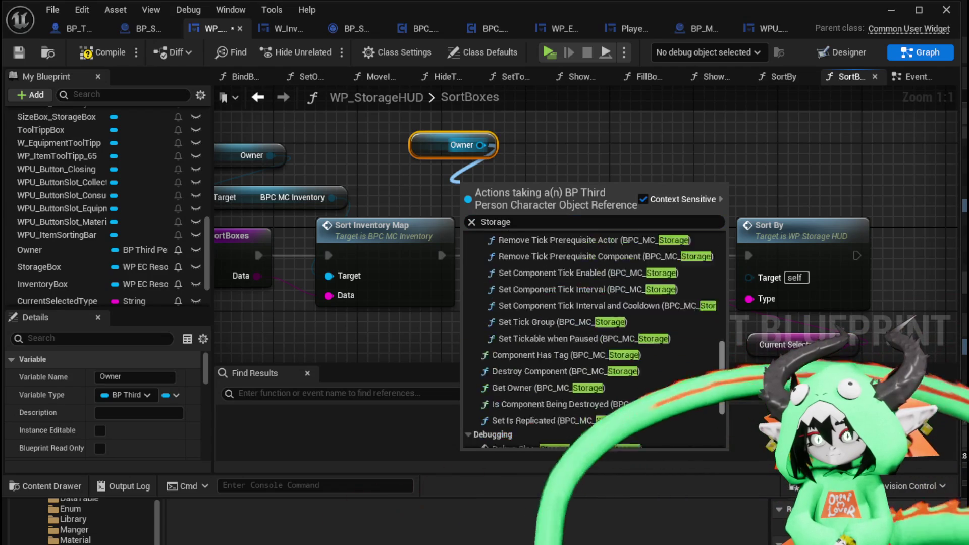
left_click(555, 411)
Step: Add Sort Storage Map between Sort Inventory Map and Sort By, passing the data into Type Data
left_click_drag(592, 187, 655, 167)
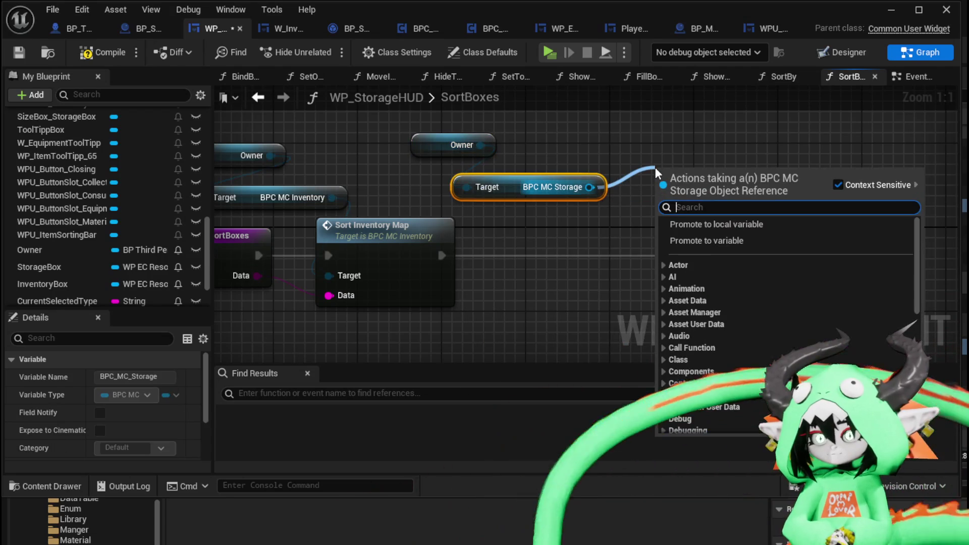
type("Sort")
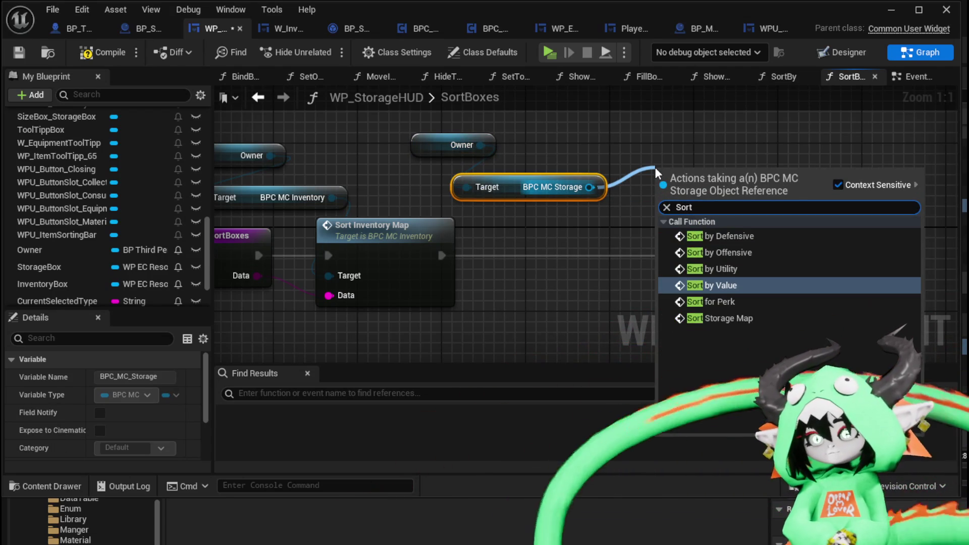
left_click(715, 313)
mouse_move(714, 210)
left_mouse_down()
mouse_move(536, 255)
mouse_move(441, 255)
left_mouse_up()
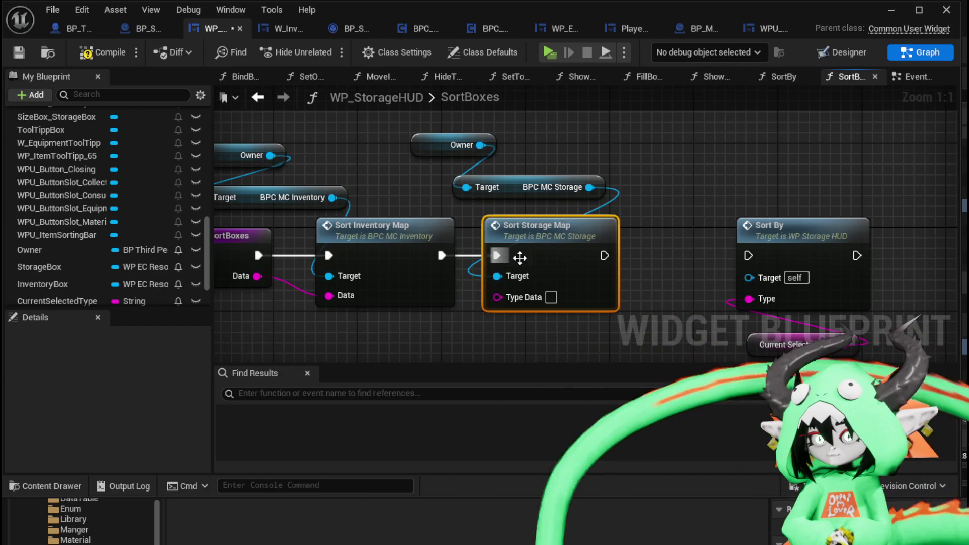
left_click_drag(605, 256, 749, 255)
mouse_move(257, 276)
left_mouse_down()
mouse_move(507, 302)
mouse_move(497, 297)
left_mouse_up()
Step: Compile and save WP_StorageHUD, then close it to return to the level editor
left_click(783, 158)
left_click(90, 51)
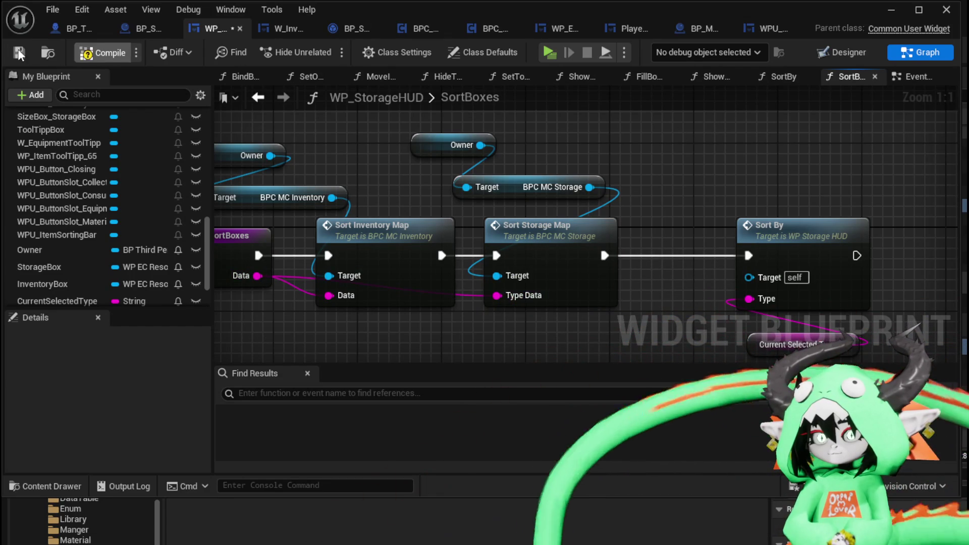
left_click(19, 52)
left_click(889, 10)
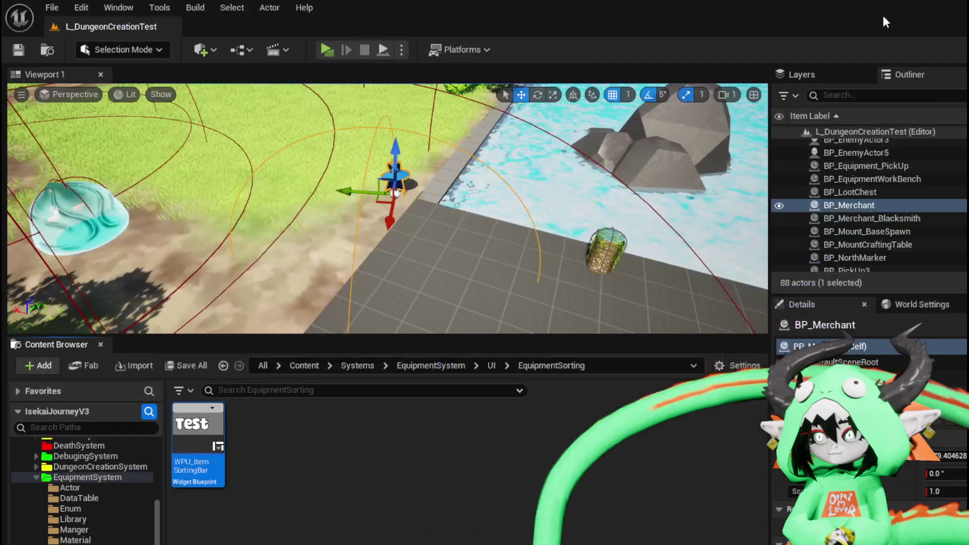
Step: Start a play-test, walk to the storage chest and open it
left_click(327, 50)
key("w")
key("e")
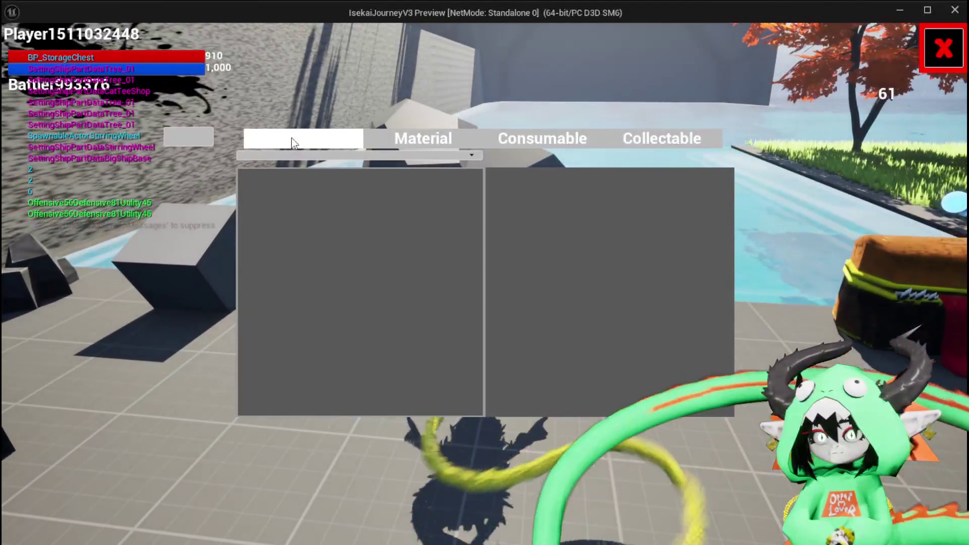
Step: Show the Equipment items and sort them by Offensive, then by Defensive
left_click(292, 143)
mouse_move(384, 232)
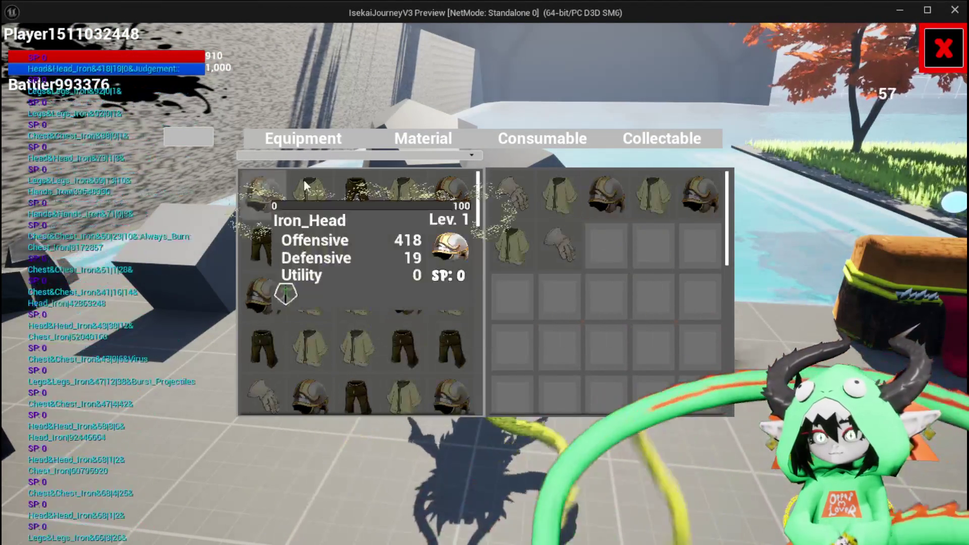
left_click(324, 153)
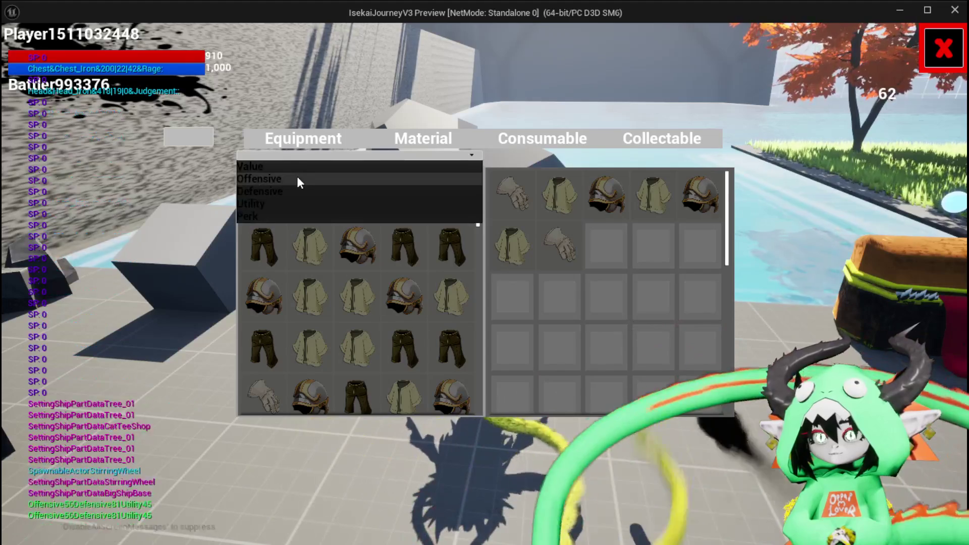
left_click(297, 177)
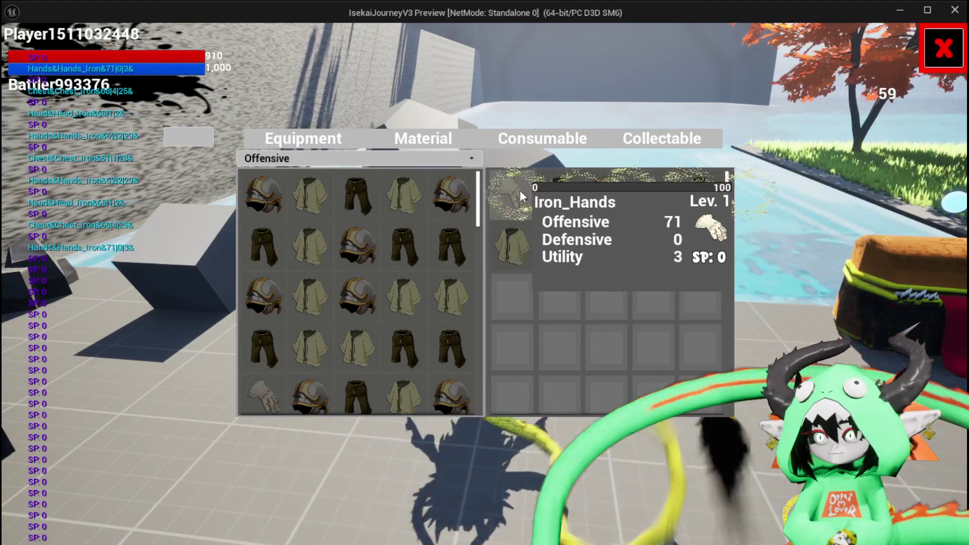
left_click(274, 160)
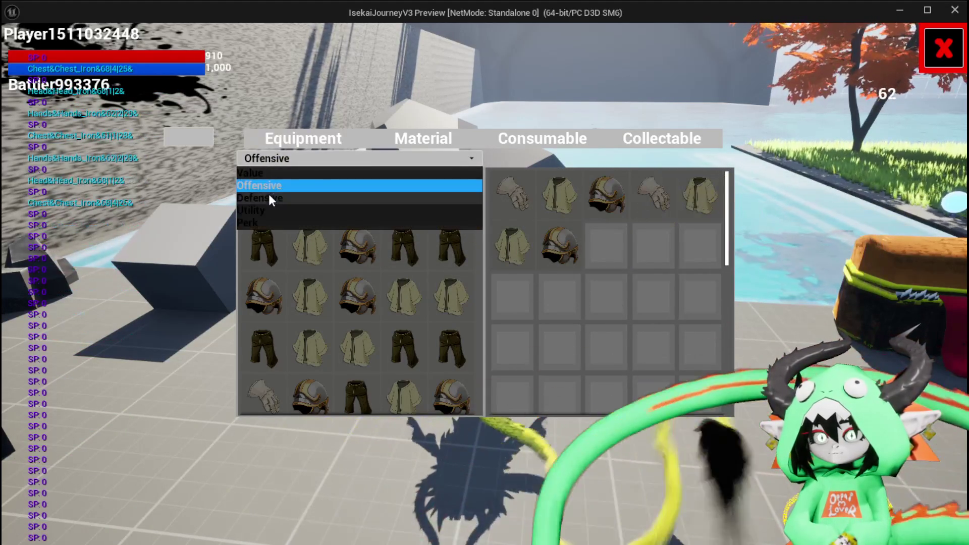
left_click(272, 197)
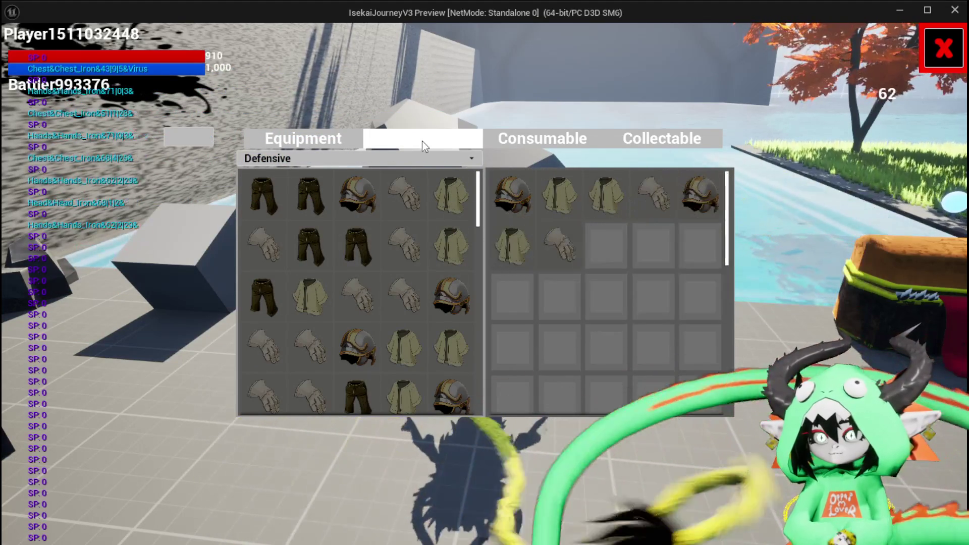
Step: Switch to the Material items and sort them by Value
left_click(422, 141)
left_click(374, 159)
left_click(285, 195)
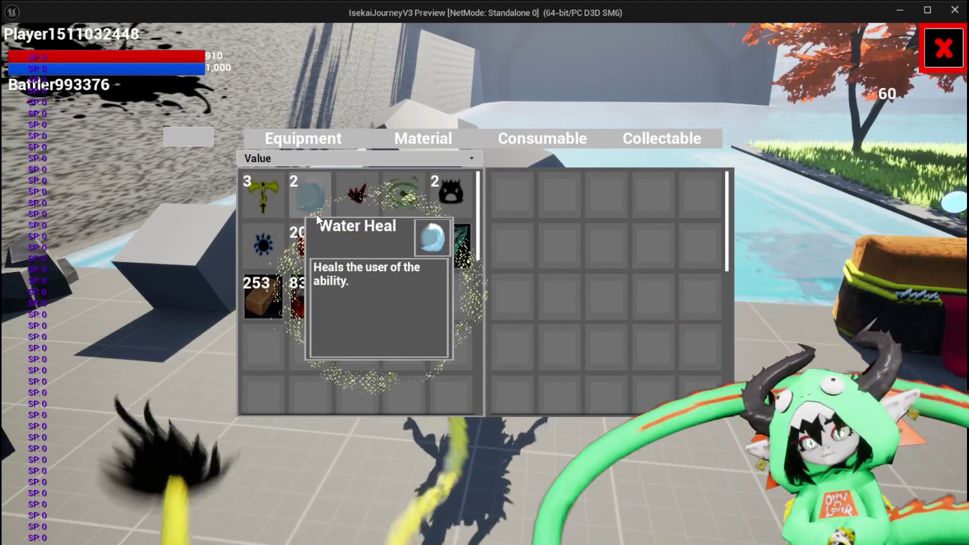
Step: Transfer Fire Fluid, an Iron Ingot, two Iron Ore and a Copper Ingot to storage, keeping the Value sort
left_click(310, 246)
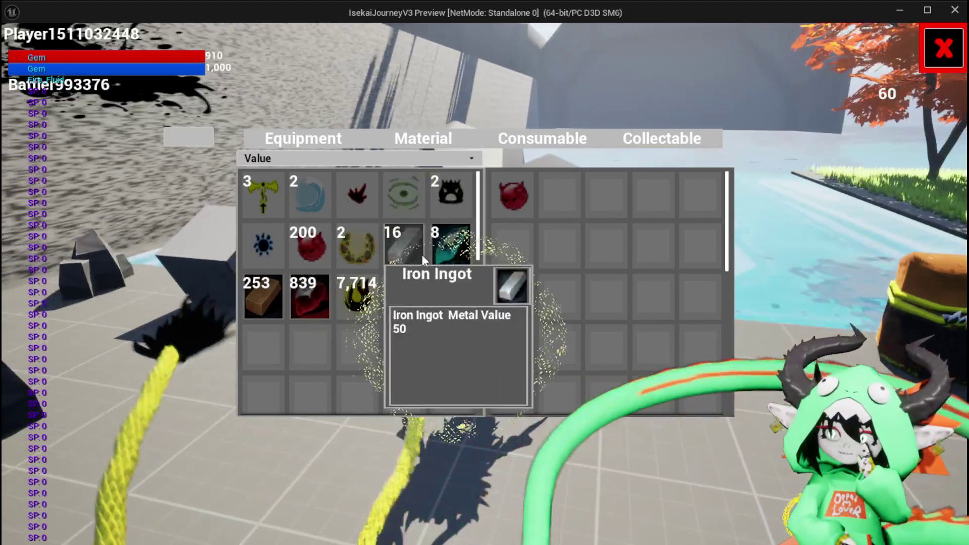
left_click(423, 255)
left_click(452, 246)
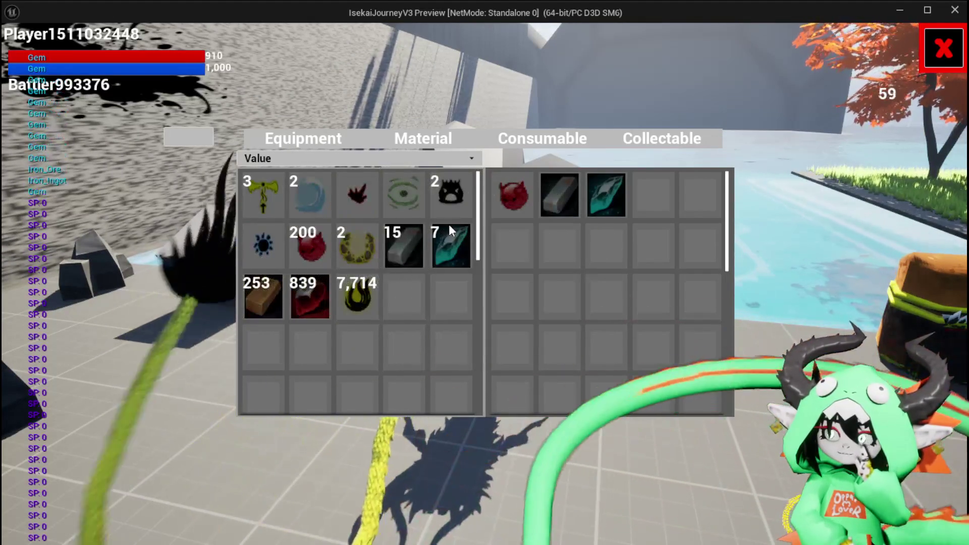
left_click(437, 242)
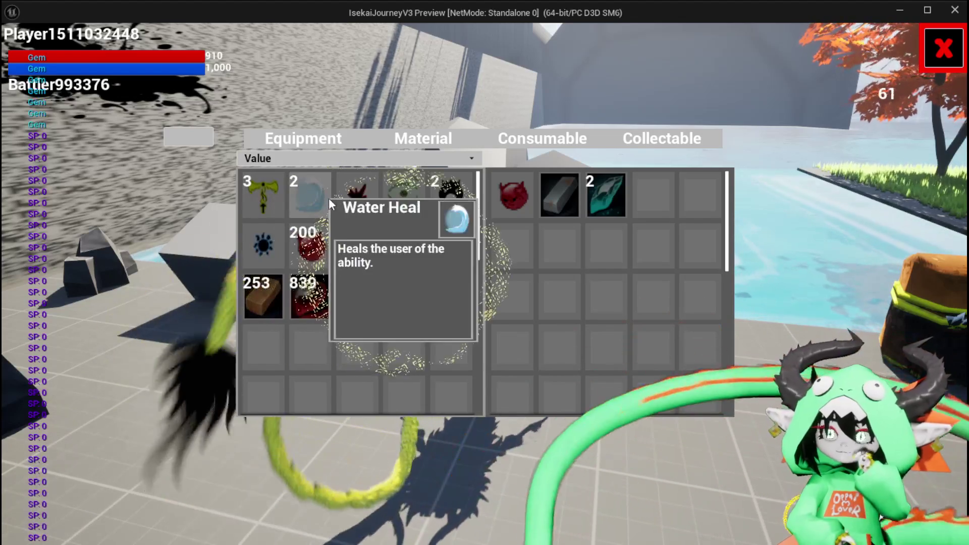
mouse_move(313, 192)
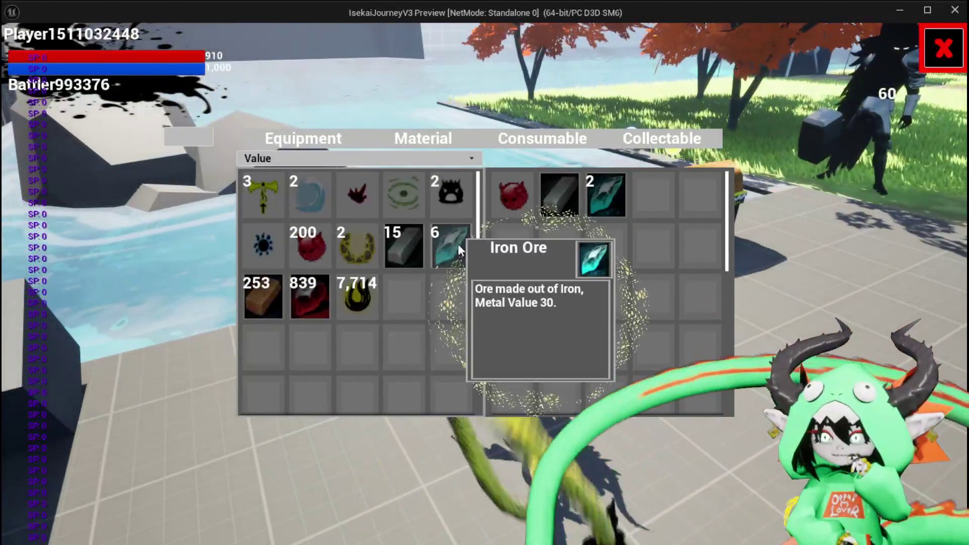
scroll(419, 253, "down", 1)
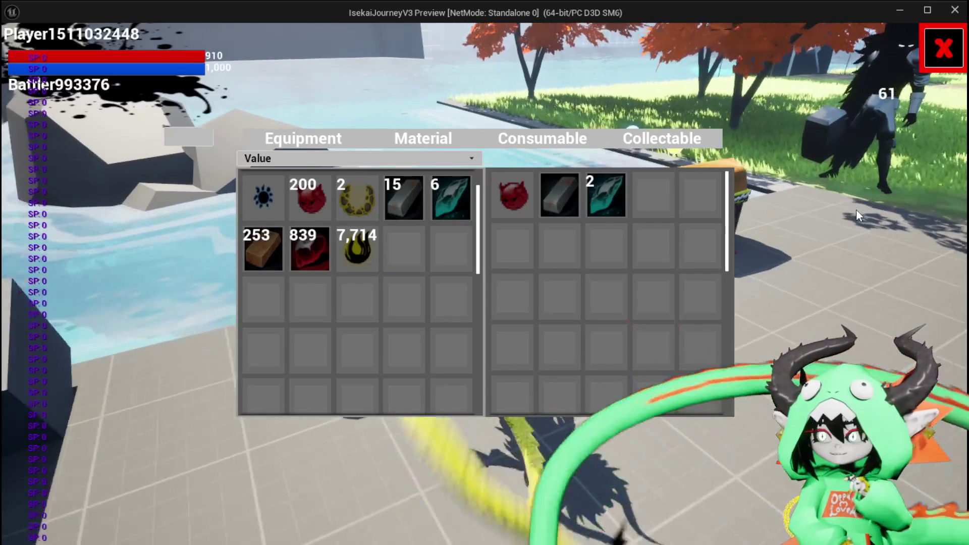
mouse_move(331, 257)
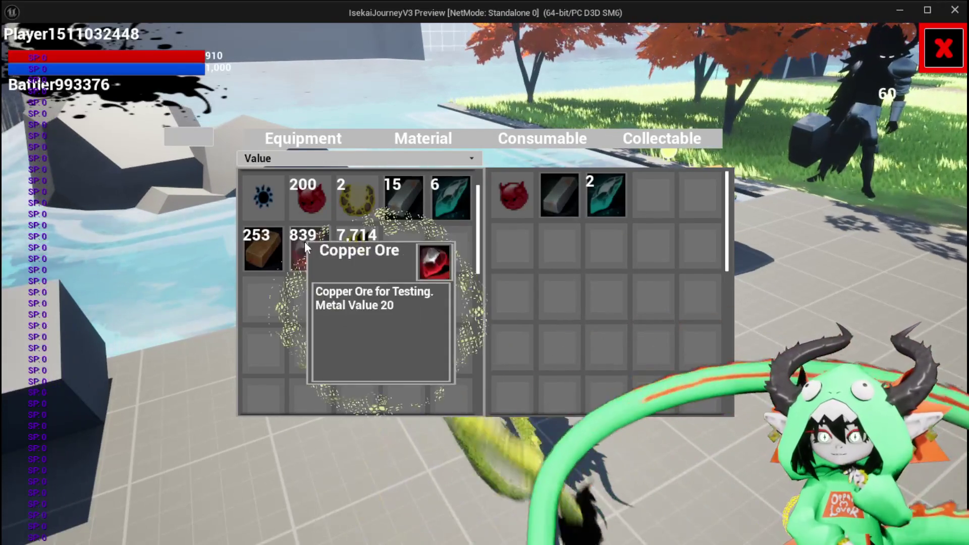
left_click(262, 247)
left_click(315, 203)
left_click(305, 158)
left_click(281, 170)
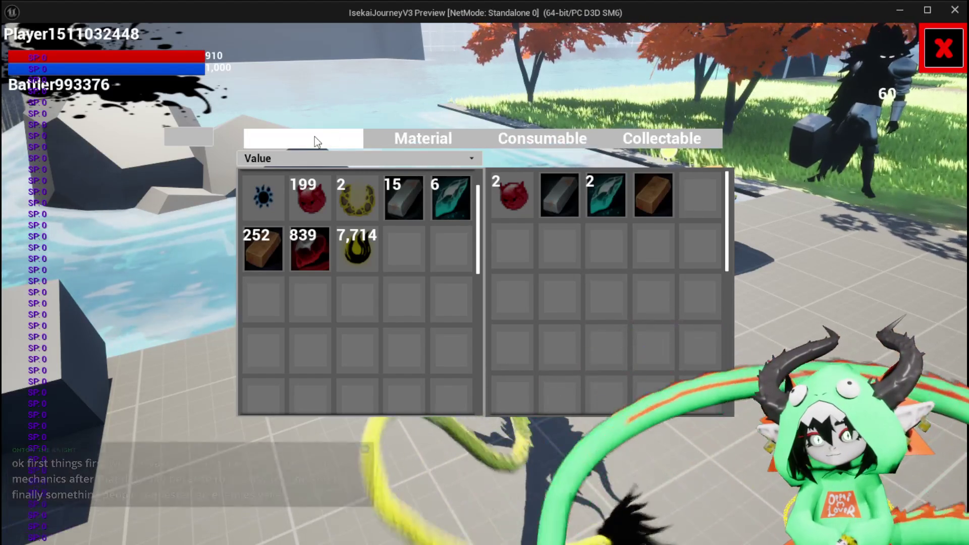
Step: Inspect the stored Iron_Hands and Iron_Chest stats, close the storage window and stop the play-test
left_click(314, 136)
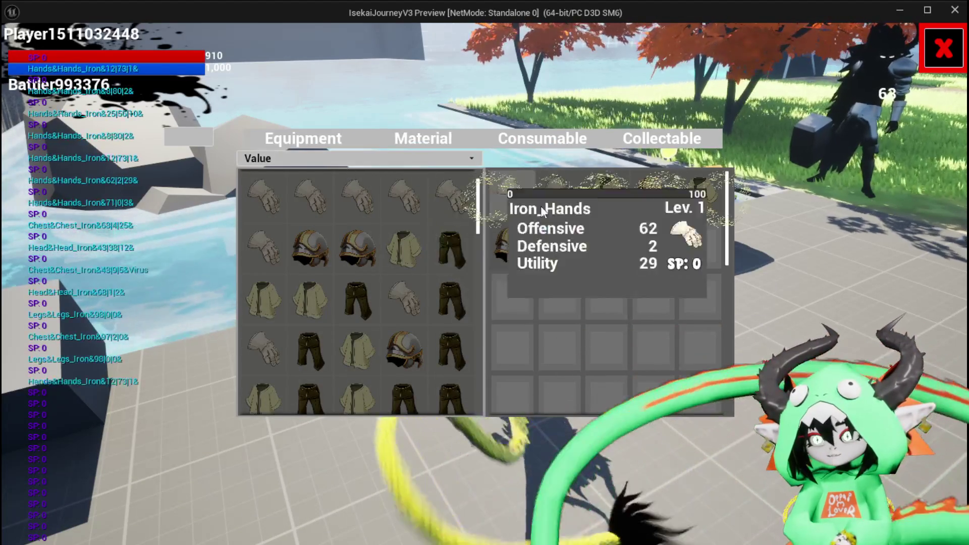
mouse_move(519, 191)
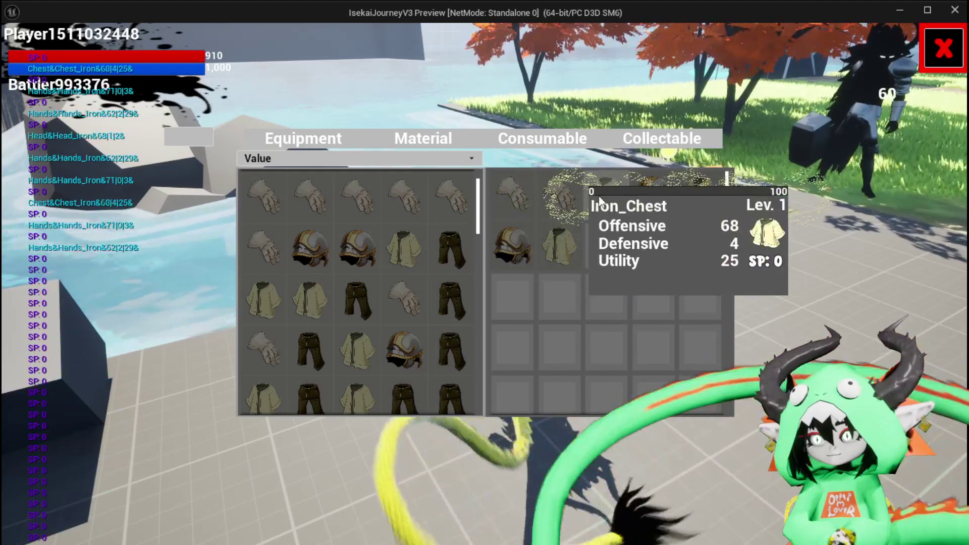
mouse_move(584, 196)
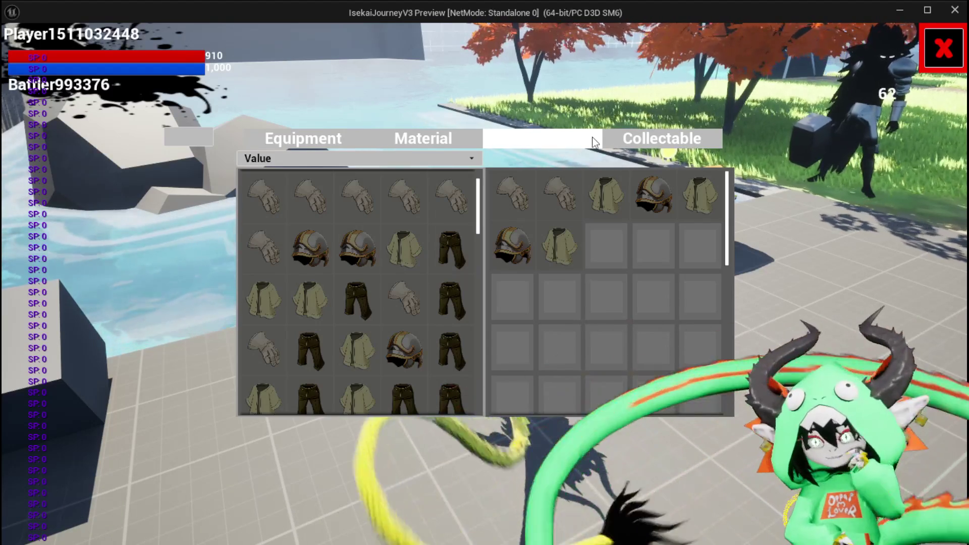
left_click(943, 48)
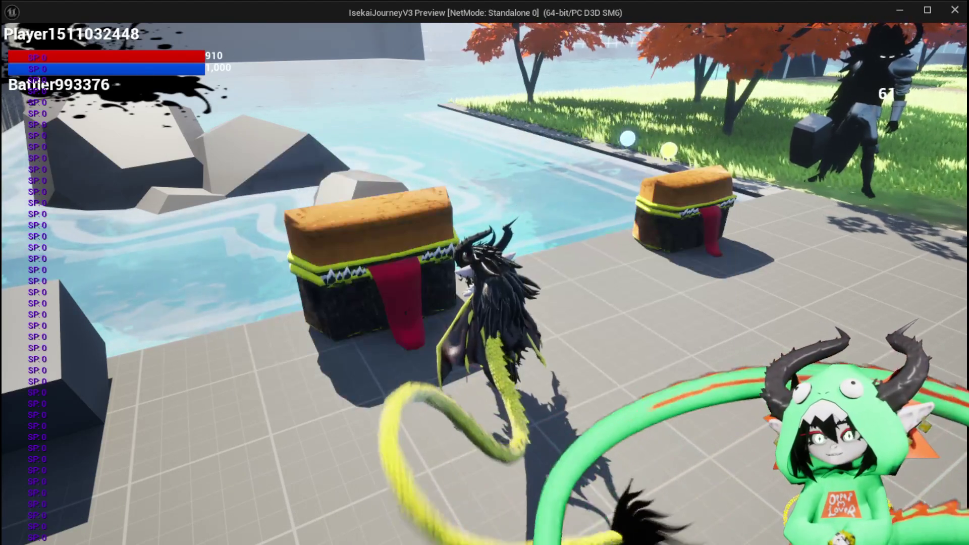
key("Escape")
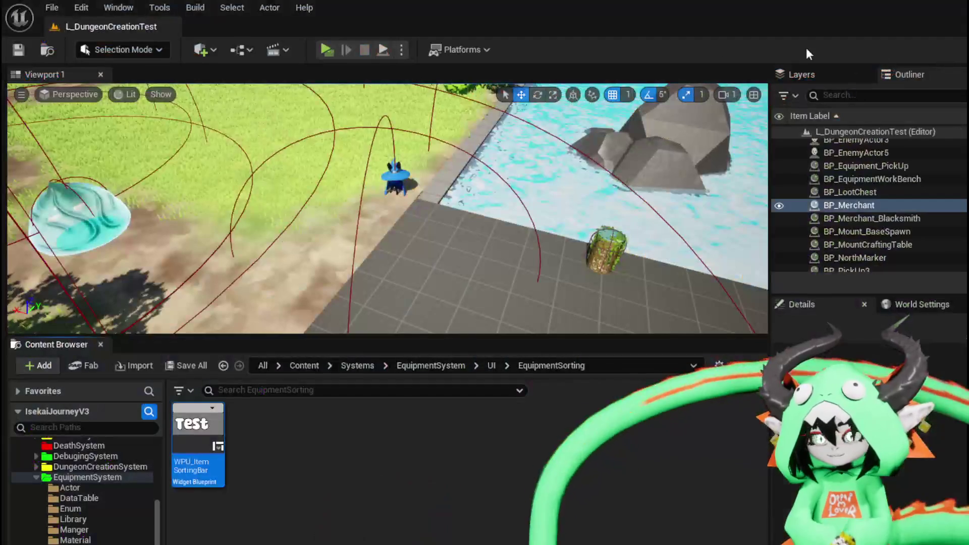
Step: Zoom out on WP_StorageHUD's SortBoxes graph, save it, and pan across the three sort calls
left_click(18, 50)
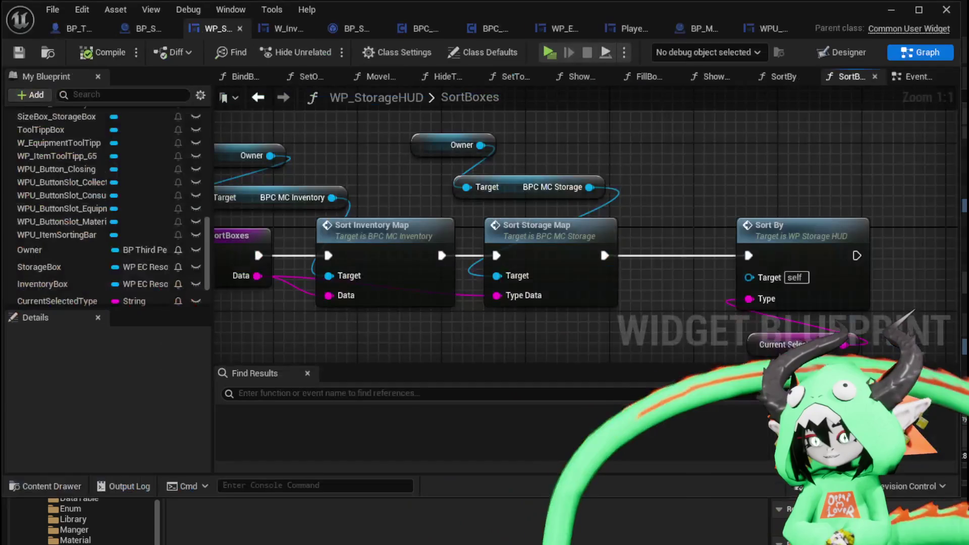
scroll(529, 338, "down", 1)
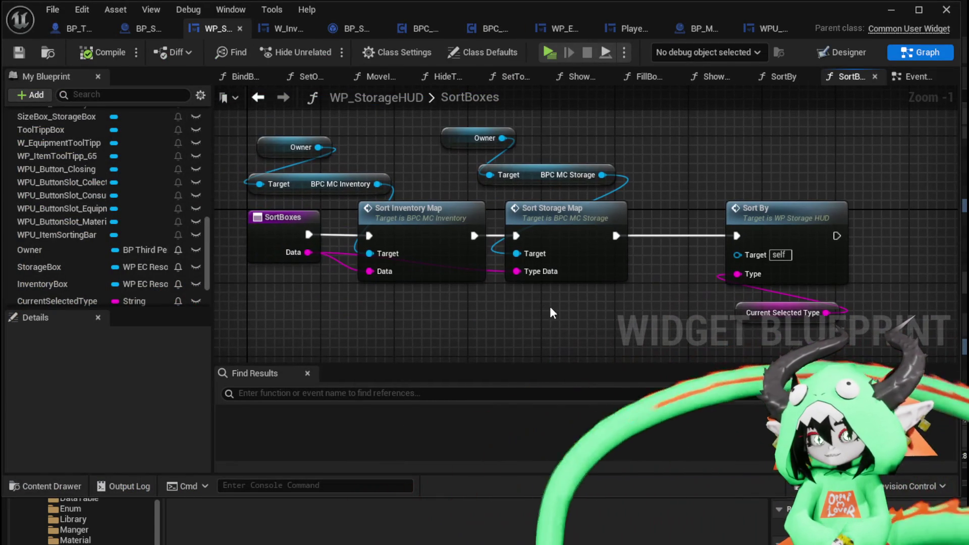
scroll(333, 121, "down", 1)
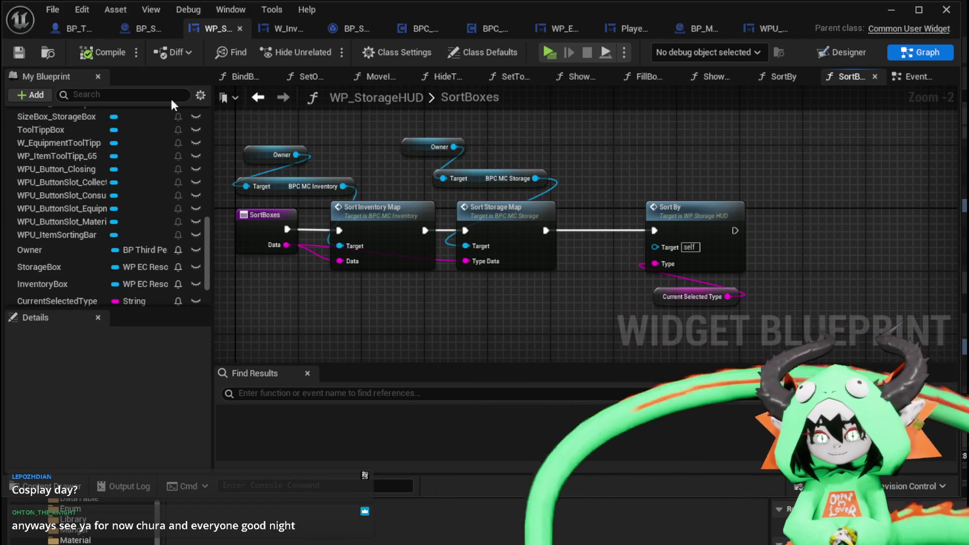
left_click(20, 51)
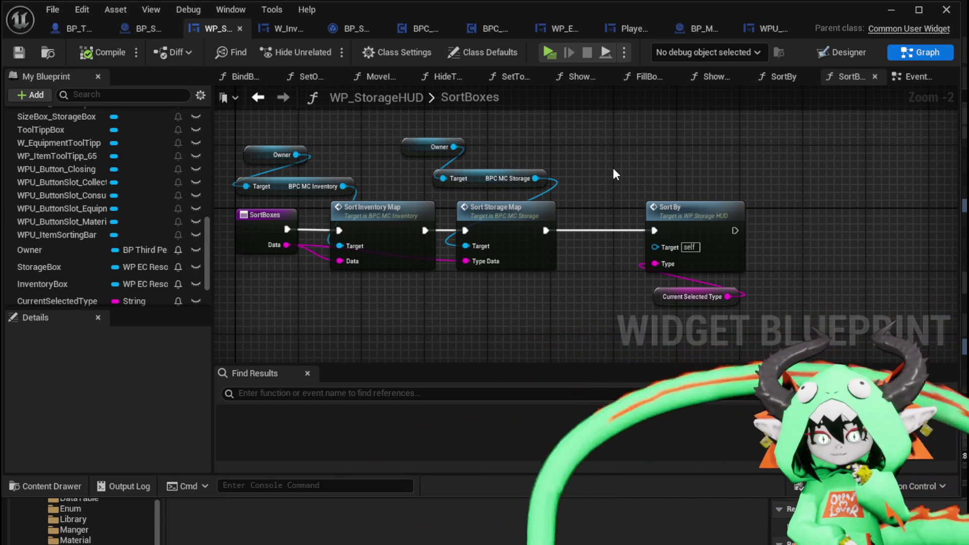
left_click_drag(613, 167, 678, 170)
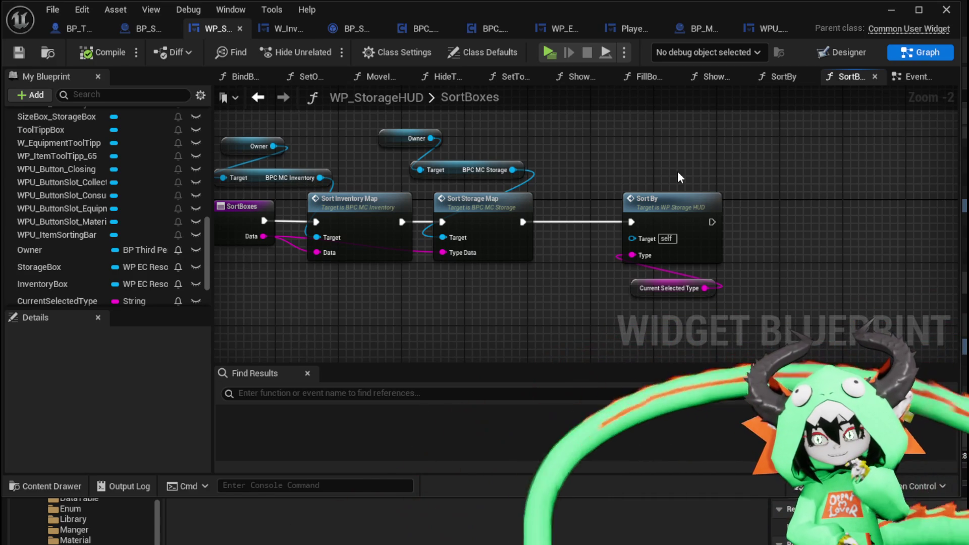
left_click_drag(678, 171, 614, 165)
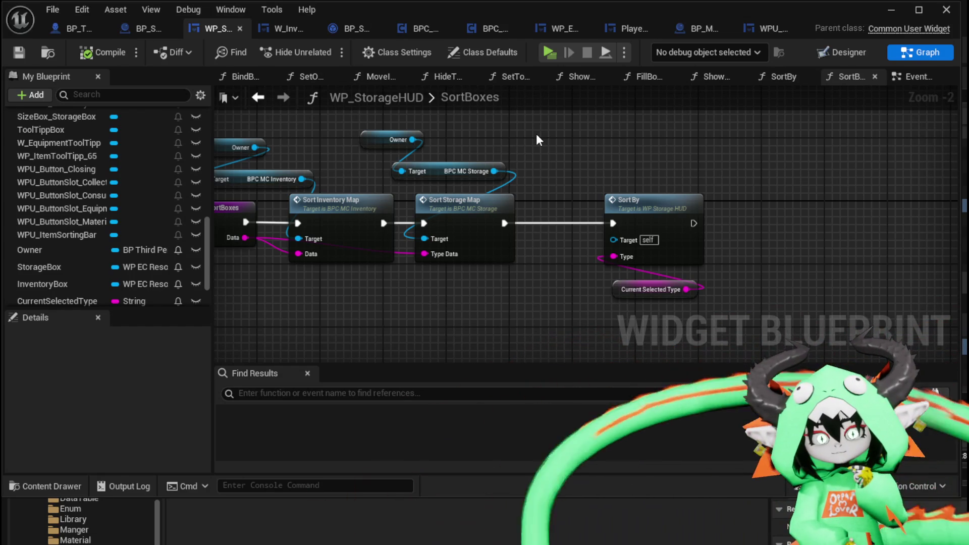
left_click_drag(536, 134, 589, 129)
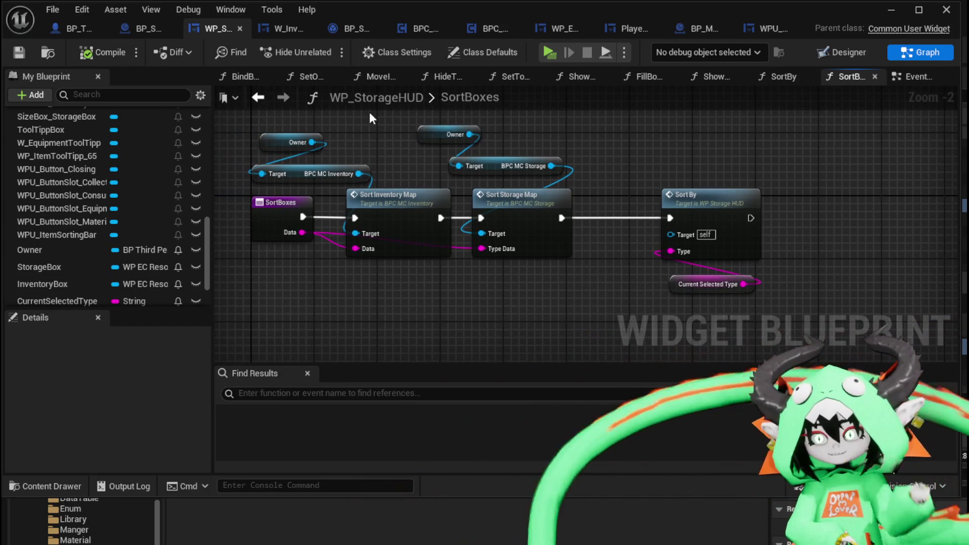
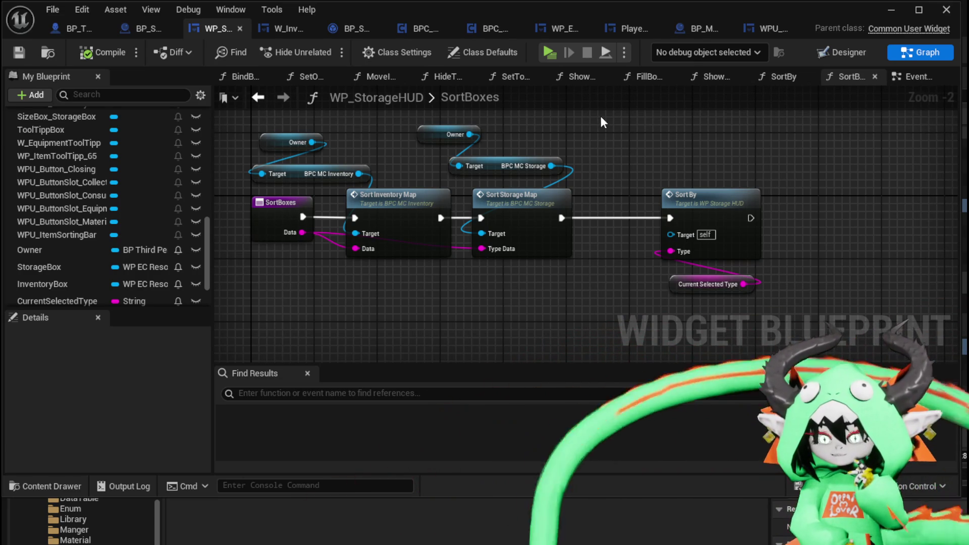
Step: Switch to BP_ThirdPersonCharacter, save it, and view its EventGraph's commented groups
left_click(140, 26)
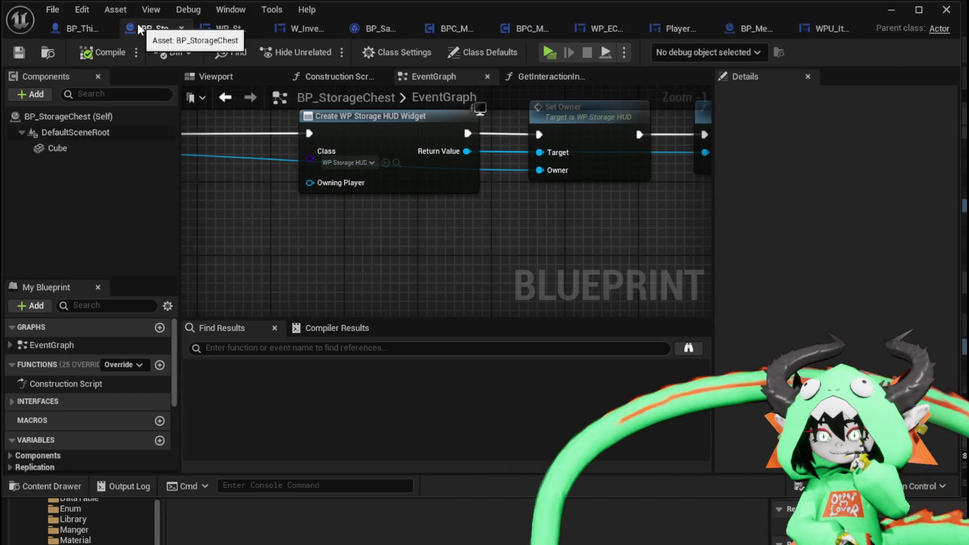
left_click(84, 31)
left_click(19, 52)
left_click_drag(420, 119, 424, 171)
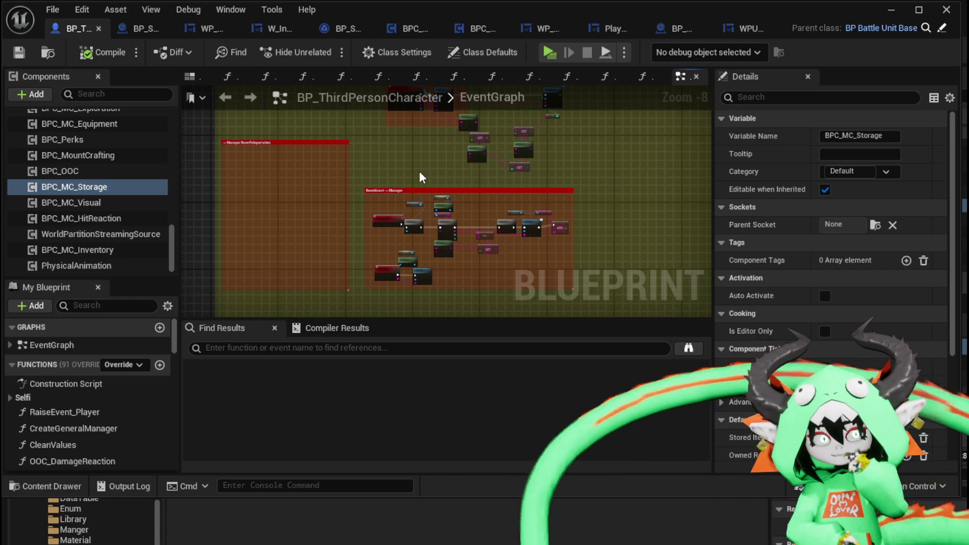
left_click_drag(423, 177, 339, 162)
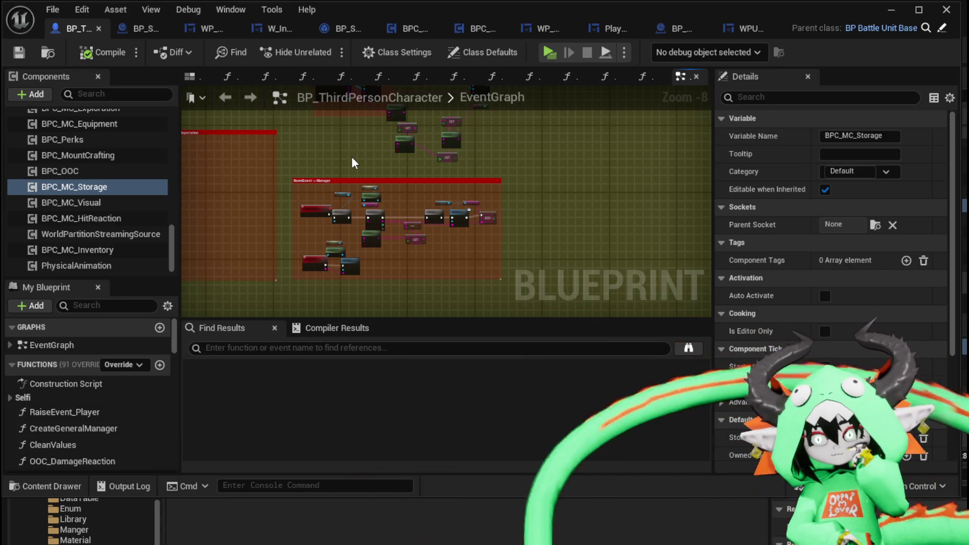
left_click_drag(352, 159, 338, 193)
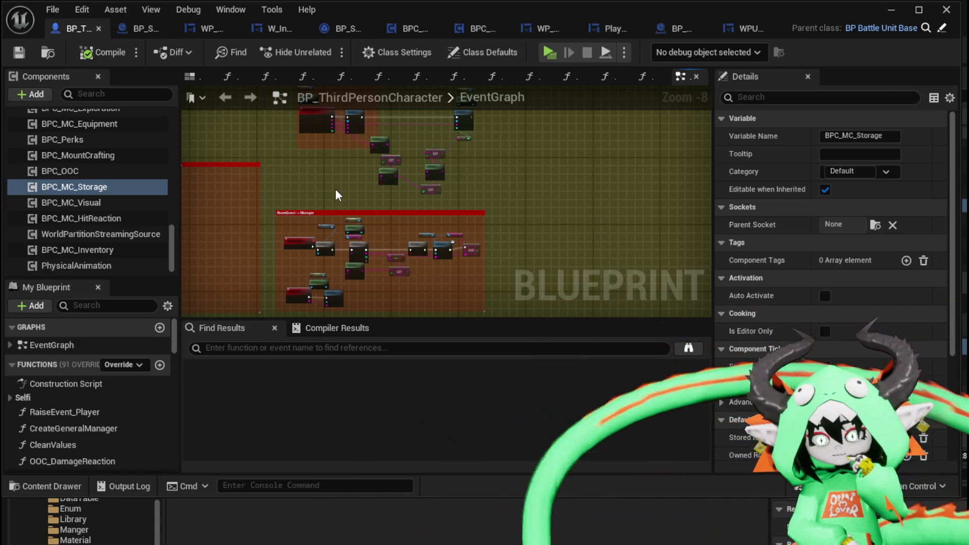
left_click_drag(335, 188, 374, 147)
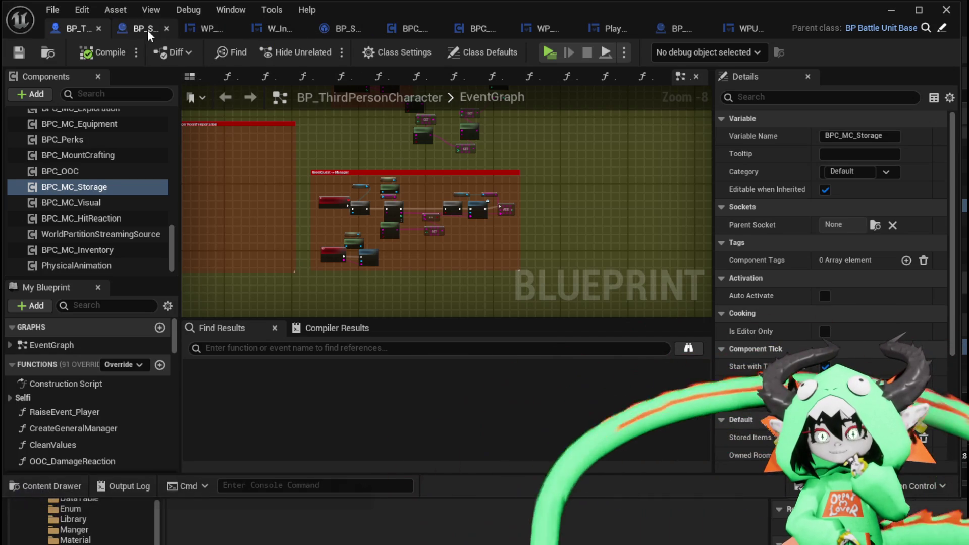
Step: In WP_StorageHUD's SortBoxes, move the Sort By and Current Selected Type nodes left beside the chain
left_click(132, 26)
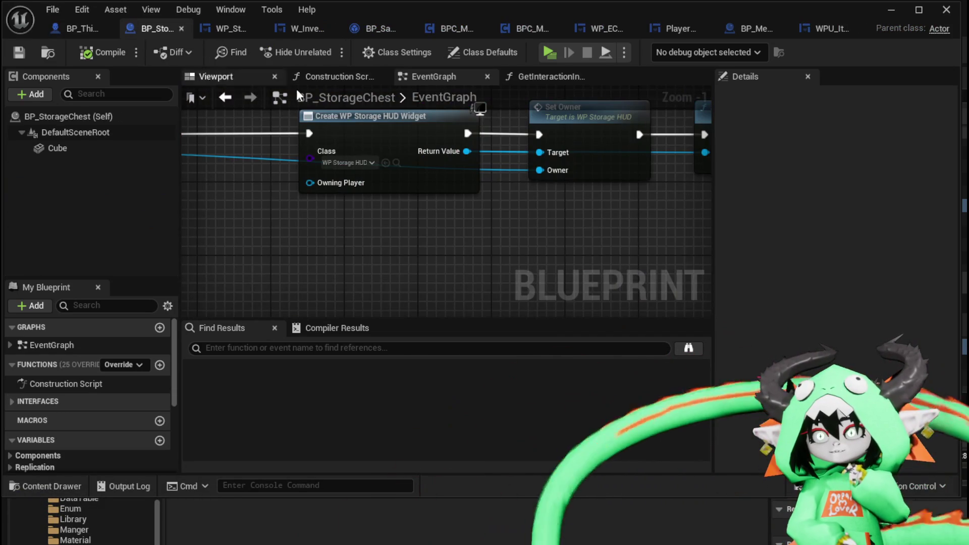
left_click(222, 26)
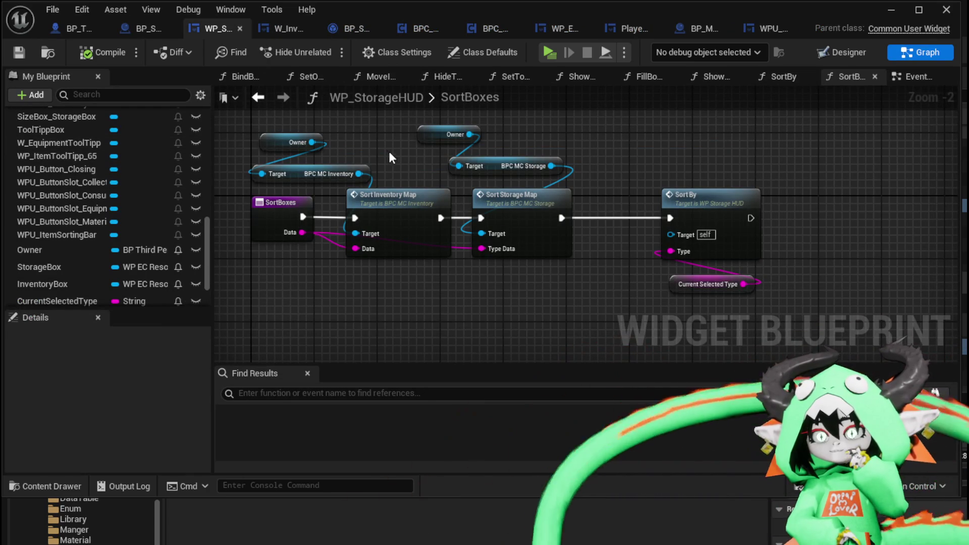
left_click_drag(635, 172, 760, 295)
left_click_drag(681, 200, 639, 200)
left_click(621, 173)
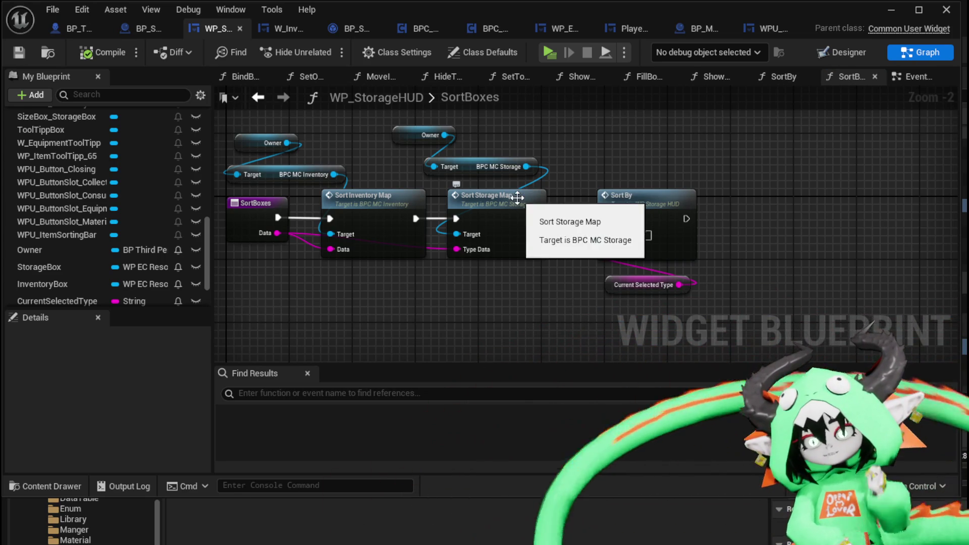
scroll(136, 172, "up", 5)
scroll(136, 171, "up", 8)
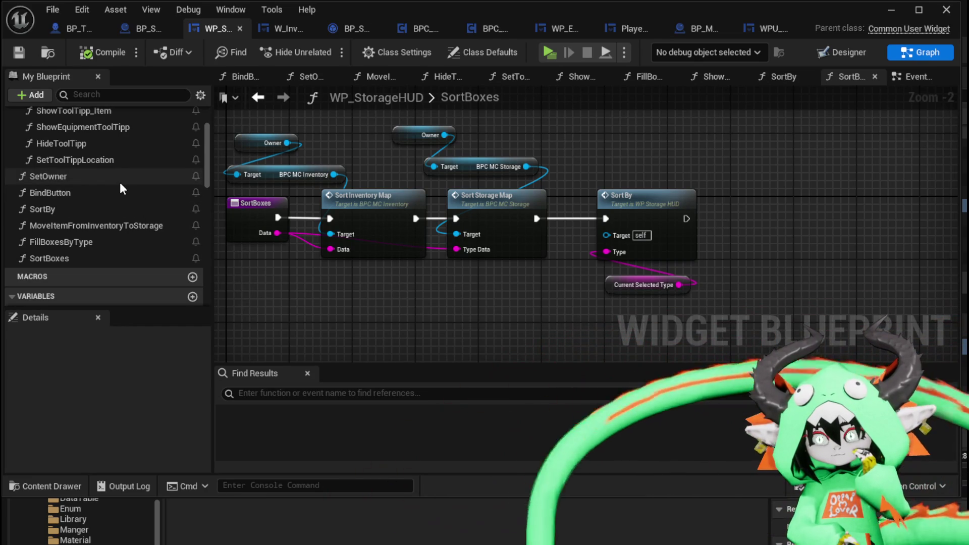
left_click_drag(329, 147, 383, 151)
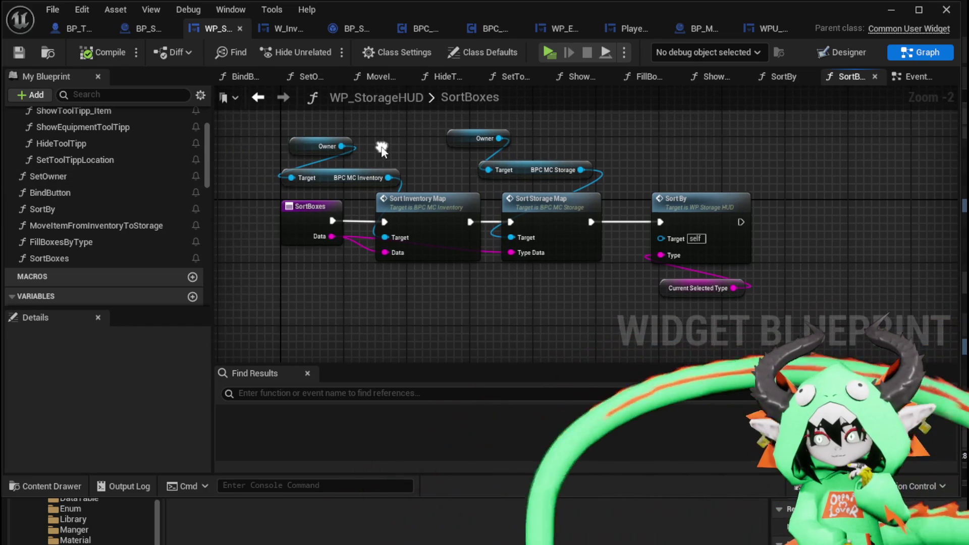
Step: Move the Horizontal Box holding both panels down to Position Y about 46.8 and compile
left_click(819, 55)
scroll(442, 198, "up", 3)
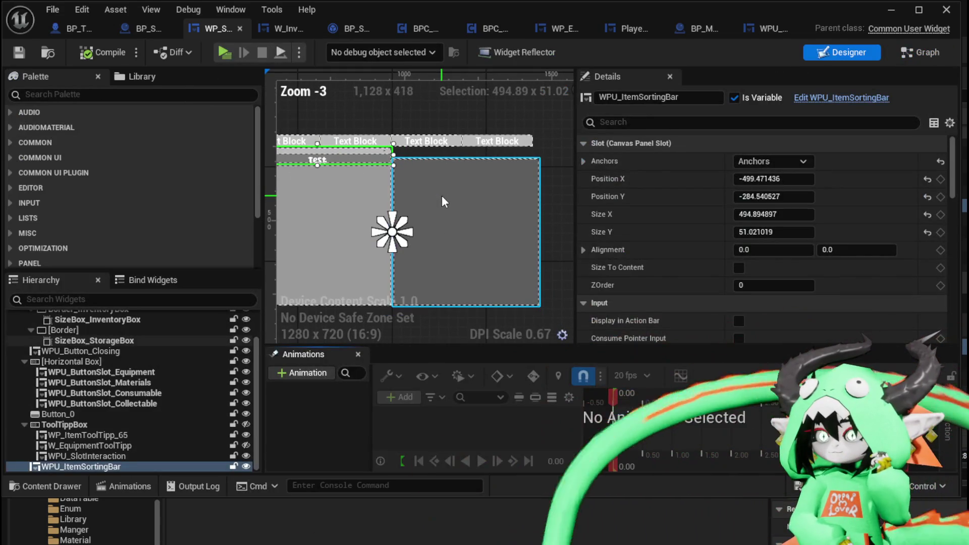
left_click(442, 202)
scroll(441, 197, "down", 2)
scroll(134, 348, "up", 2)
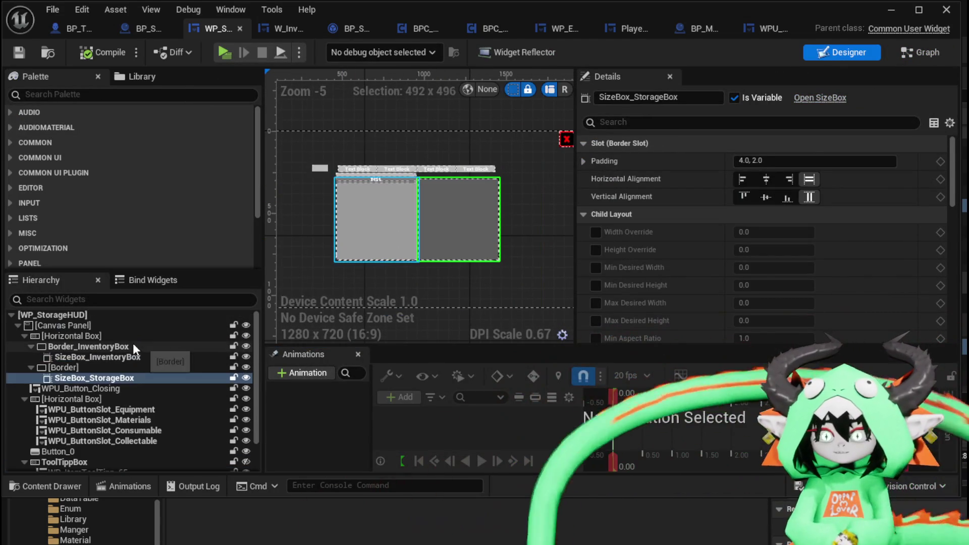
left_click(102, 337)
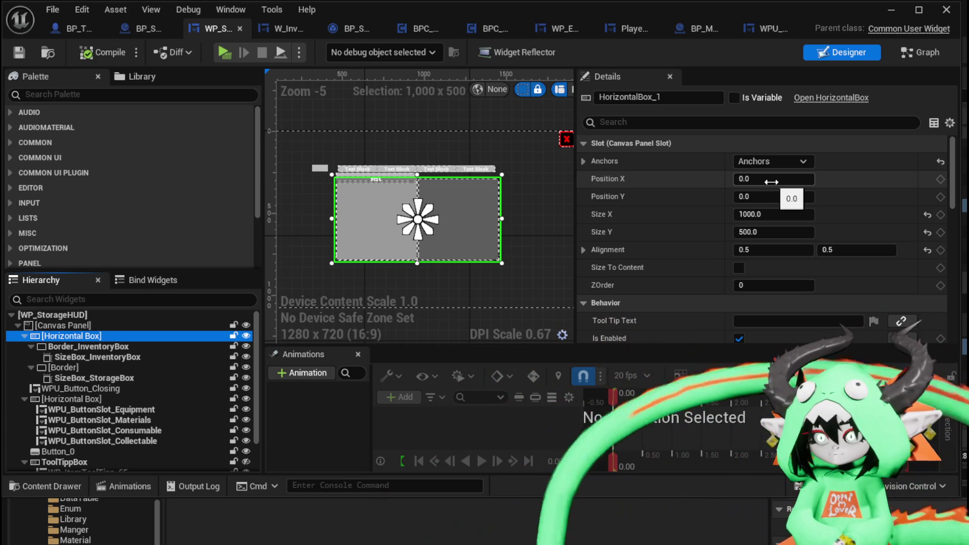
left_click(766, 196)
left_click_drag(766, 195, 821, 196)
left_click(93, 49)
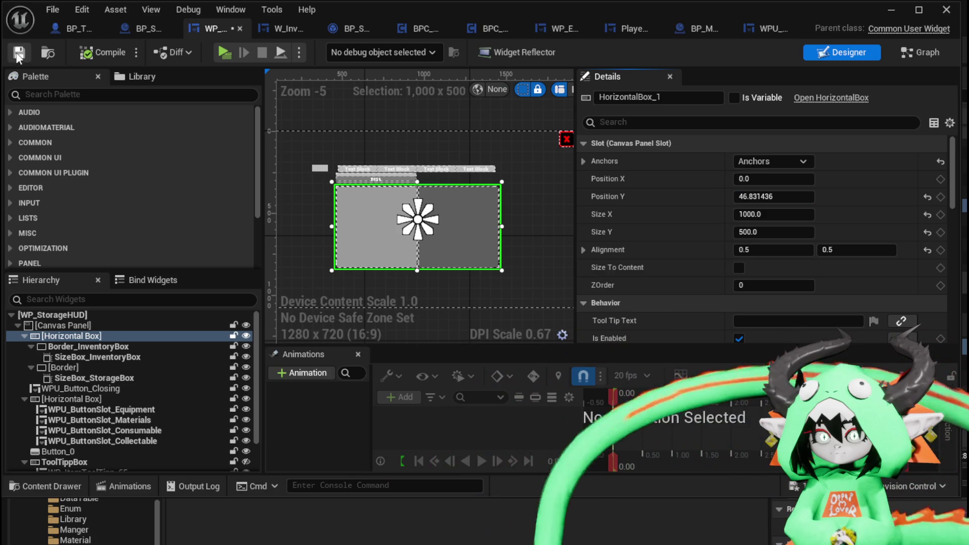
Step: Delete the unused Button_0 from the canvas and save the widget
scroll(365, 158, "up", 3)
left_click_drag(313, 178, 429, 179)
left_click(393, 179)
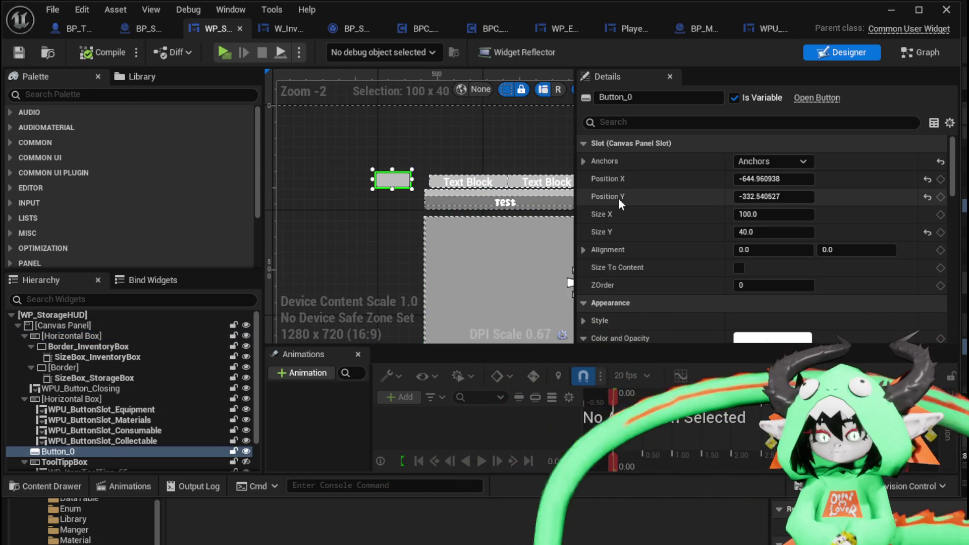
left_click(368, 174)
left_click(392, 184)
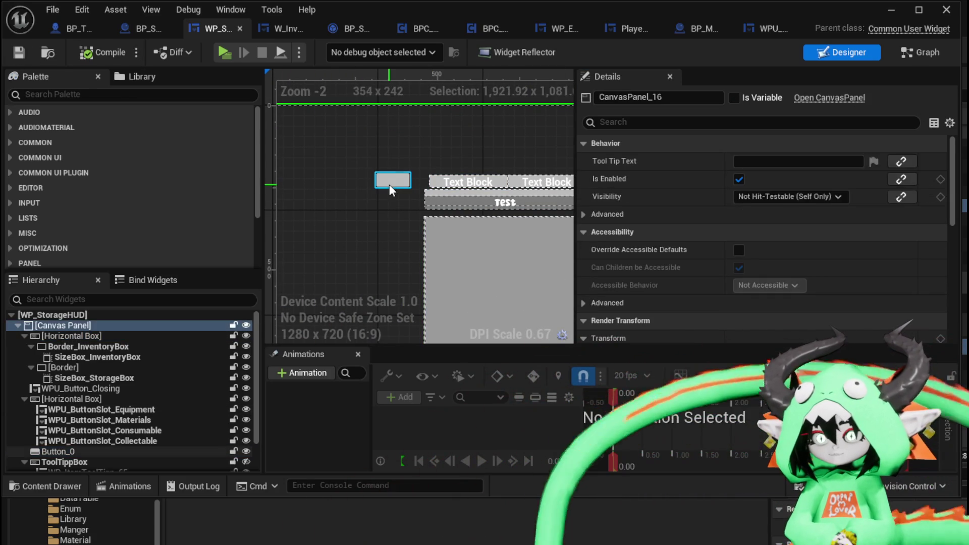
key("Delete")
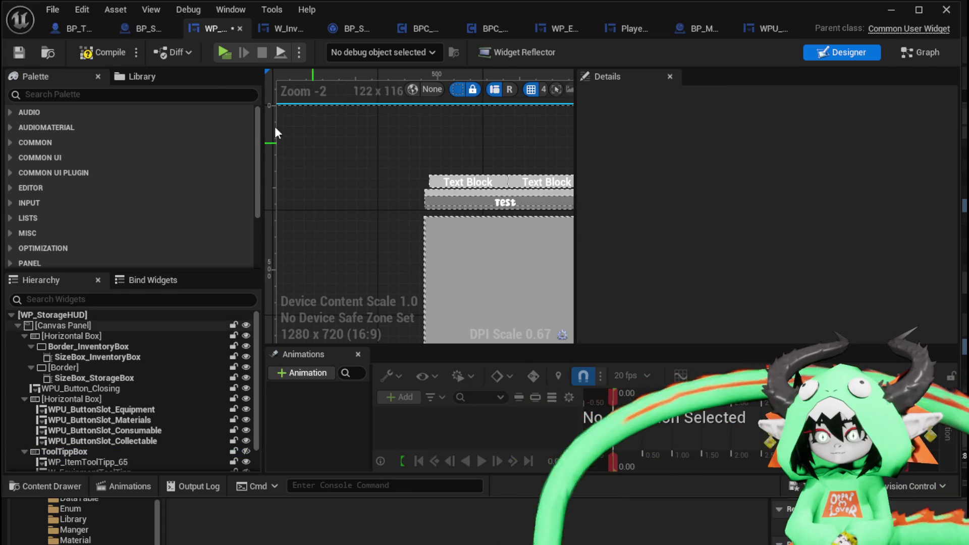
left_click(21, 51)
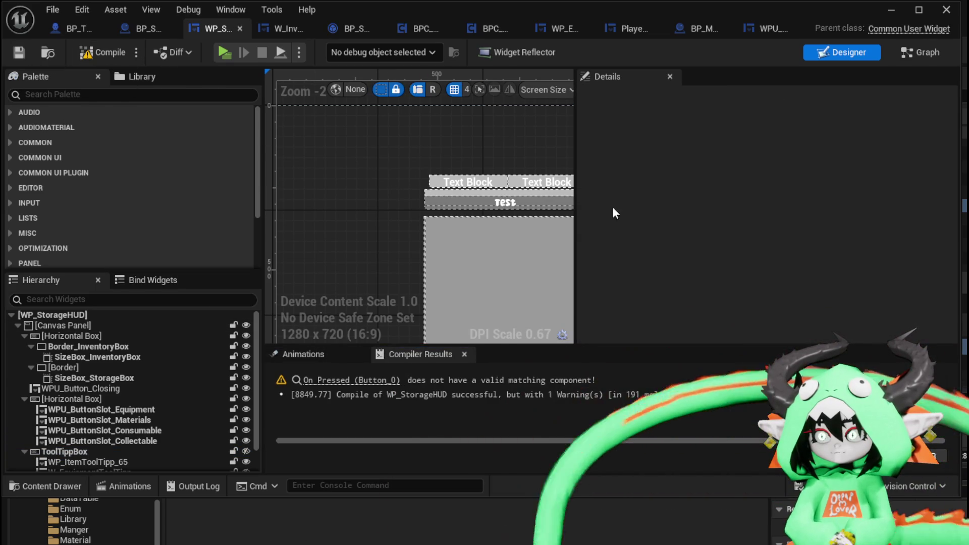
Step: Remove the orphaned On Pressed (Button_0) event nodes and recompile without warnings
left_click(363, 373)
scroll(435, 290, "down", 4)
left_click_drag(407, 307, 574, 244)
left_click(101, 52)
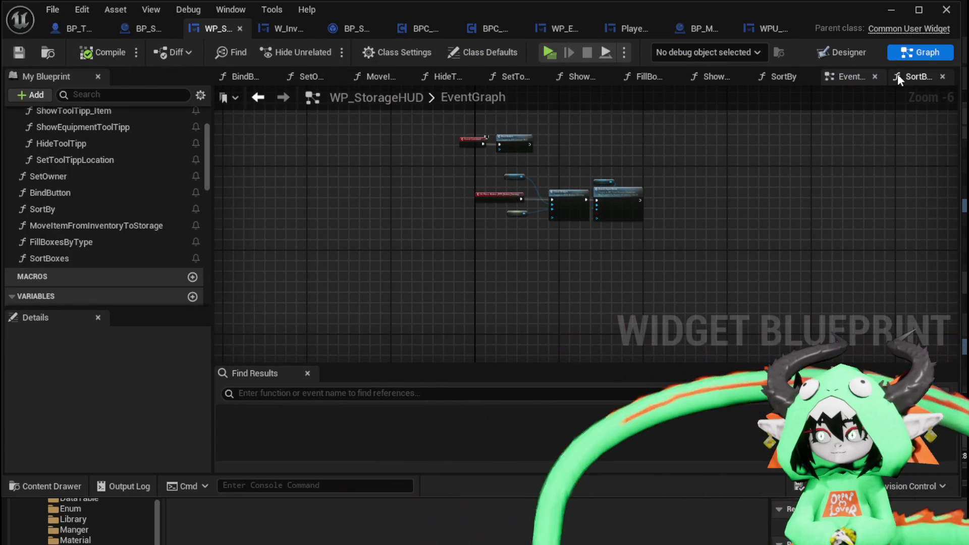
left_click(842, 52)
scroll(419, 208, "up", 2)
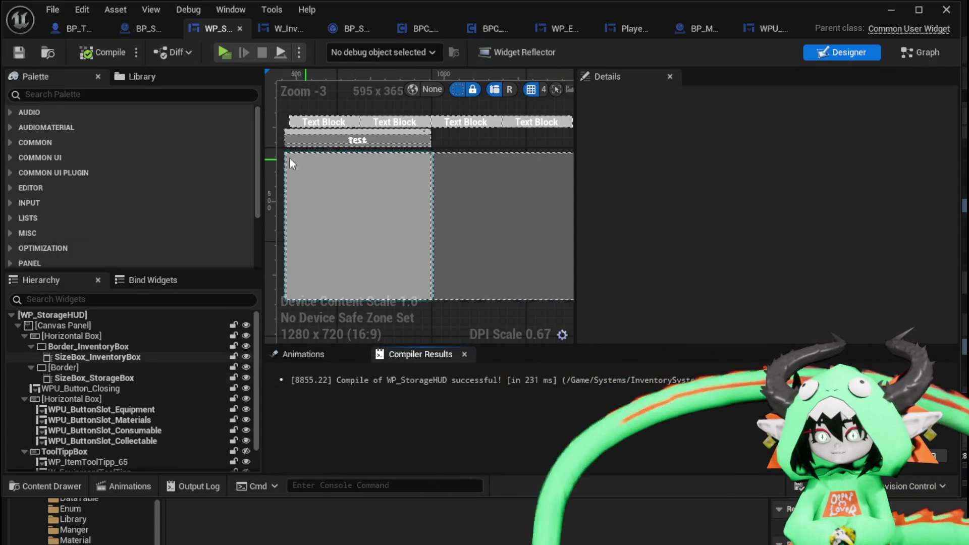
Step: Wrap SizeBox_InventoryBox in a Vertical Box
left_click(326, 208)
right_click(87, 356)
mouse_move(141, 495)
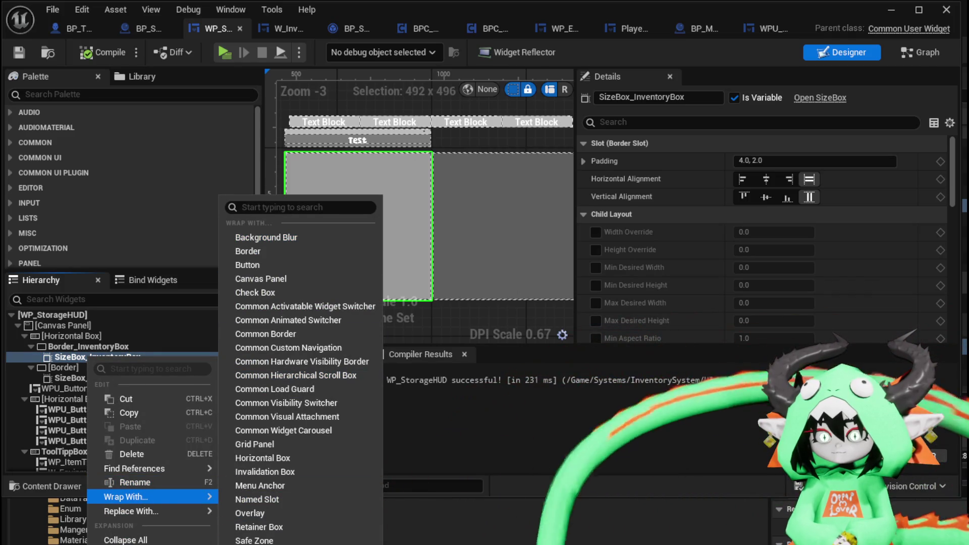
left_click(276, 515)
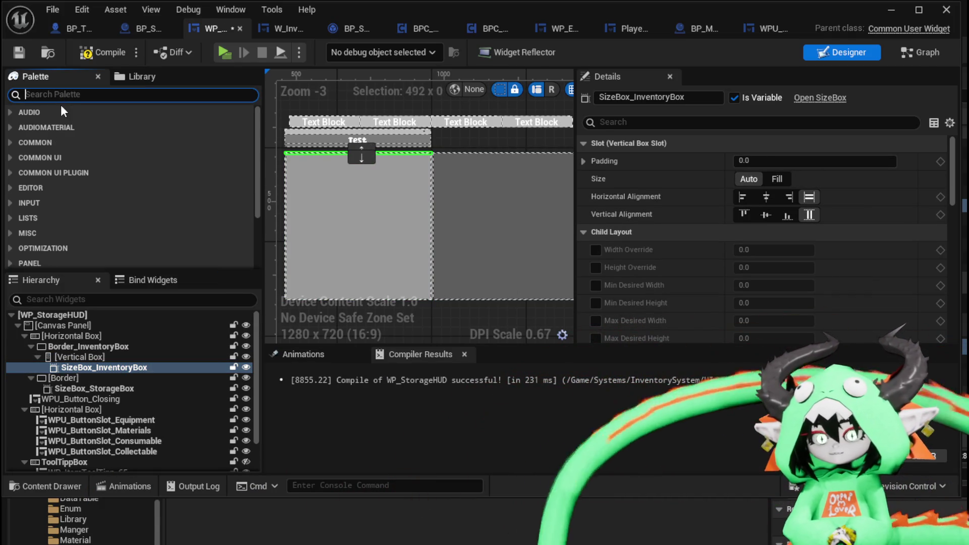
Step: Place an MW_Text above the inventory box, set the box to Fill, and save
type("MW")
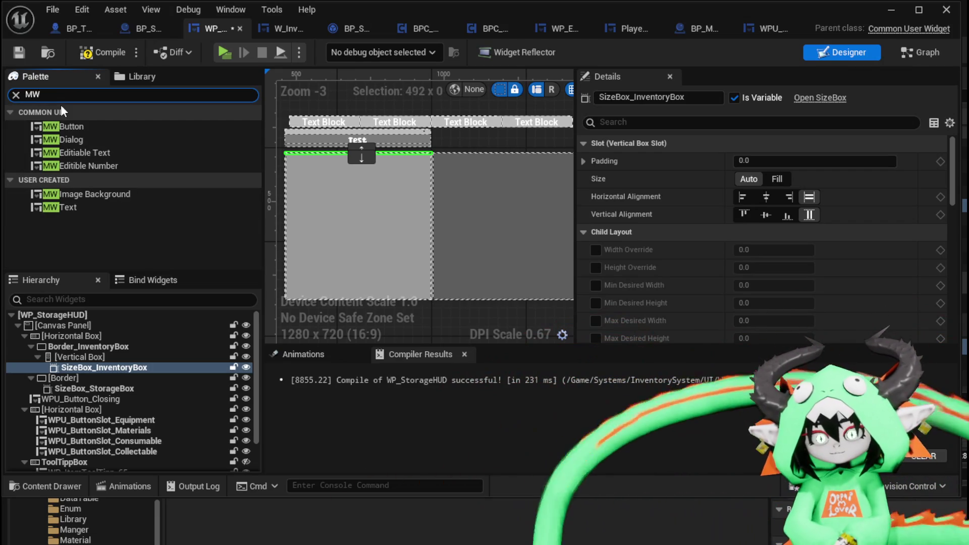
left_click_drag(68, 207, 92, 319)
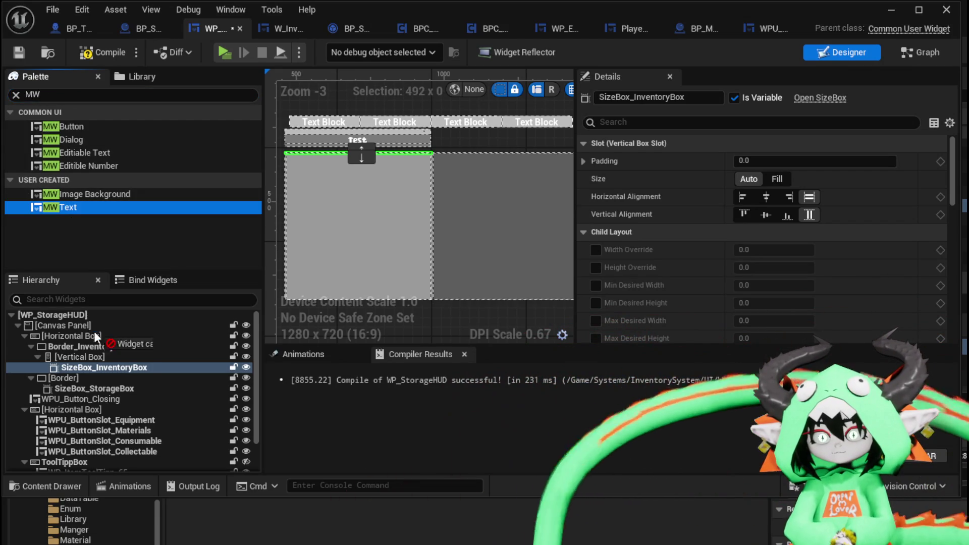
mouse_move(78, 367)
left_mouse_down()
mouse_move(385, 154)
mouse_move(355, 157)
left_mouse_up()
left_click(777, 179)
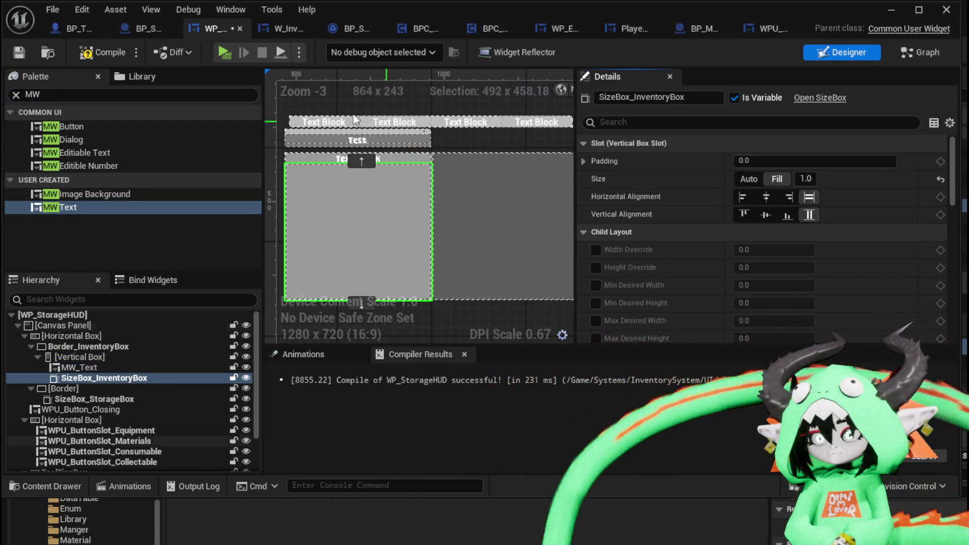
left_click(18, 53)
Step: Make the MW_Text heading white with the text 'Inventory', then return to the level
scroll(296, 183, "up", 2)
left_click(366, 143)
scroll(848, 269, "down", 8)
scroll(845, 267, "down", 10)
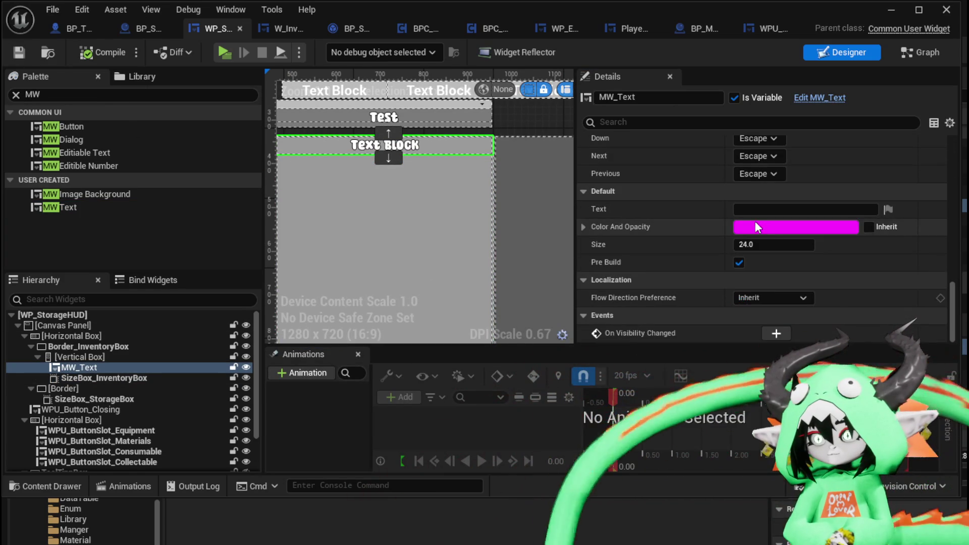
left_click(758, 227)
left_click(762, 207)
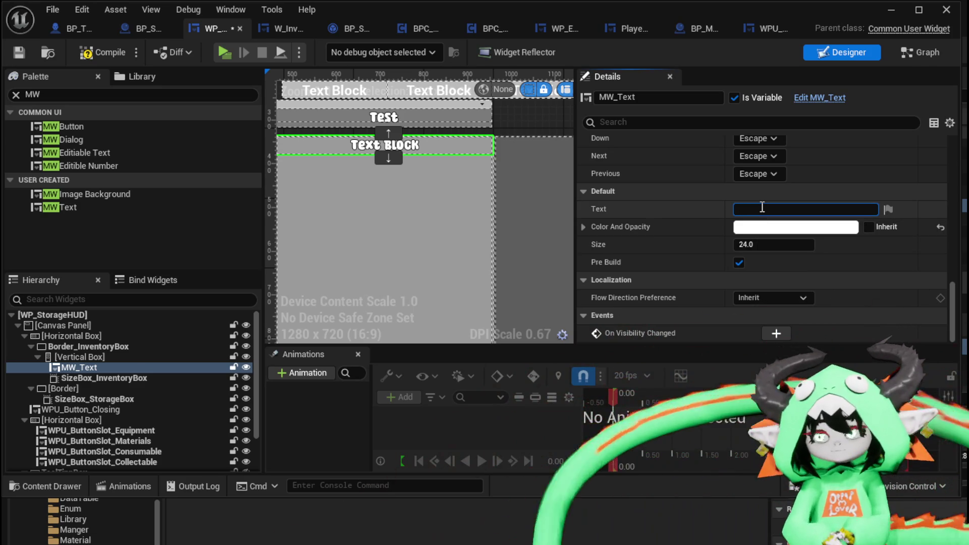
type("Inventory")
key("Return")
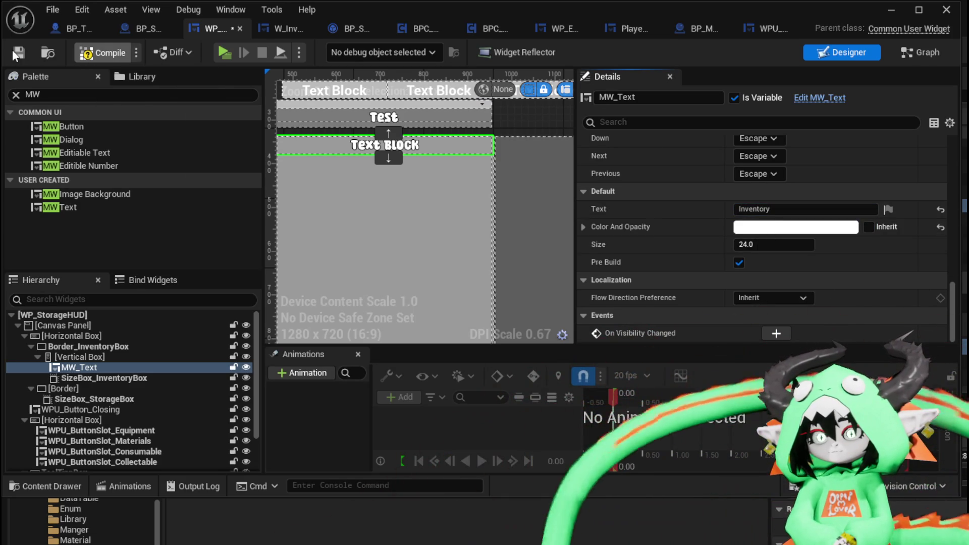
left_click(891, 10)
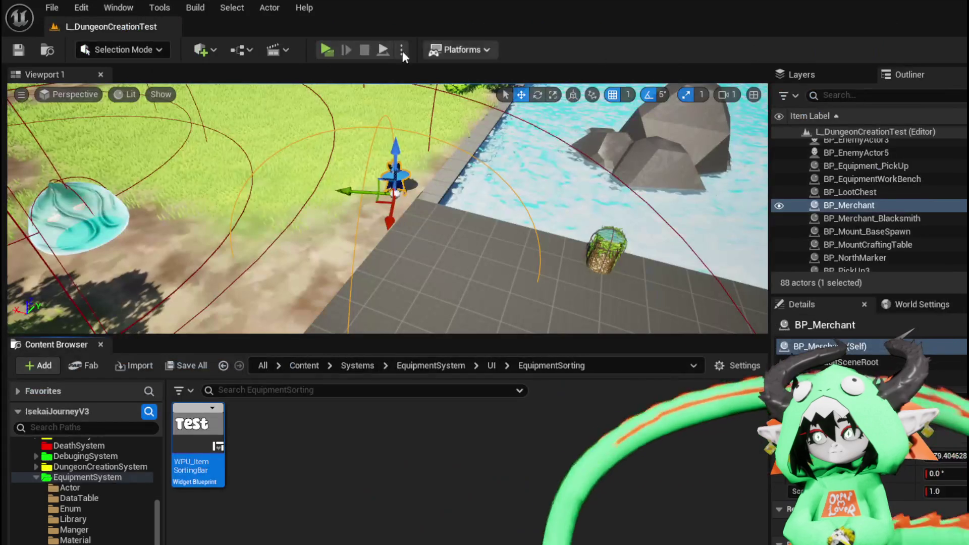
Step: Start play, open the storage chest, and cycle through the Equipment, Material and Consumable categories
key("alt+p")
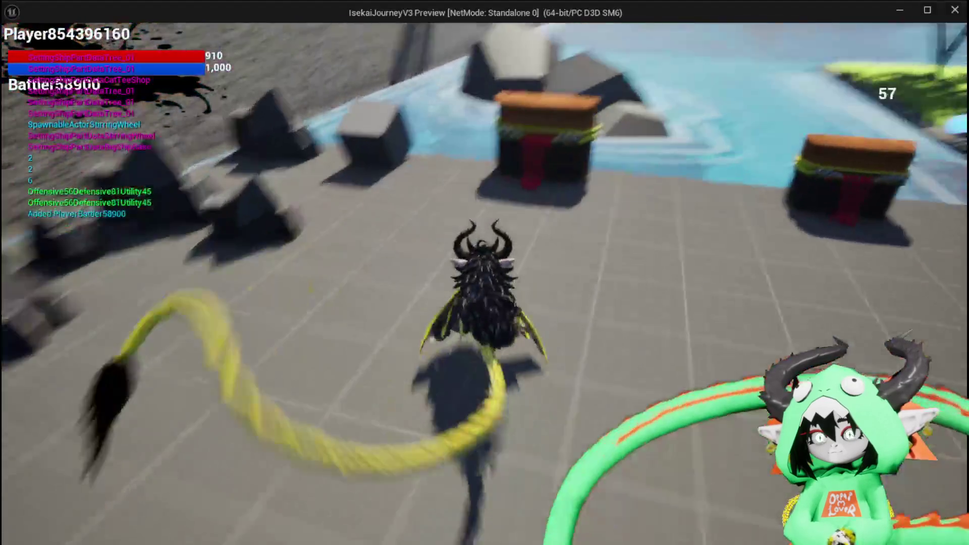
key("e")
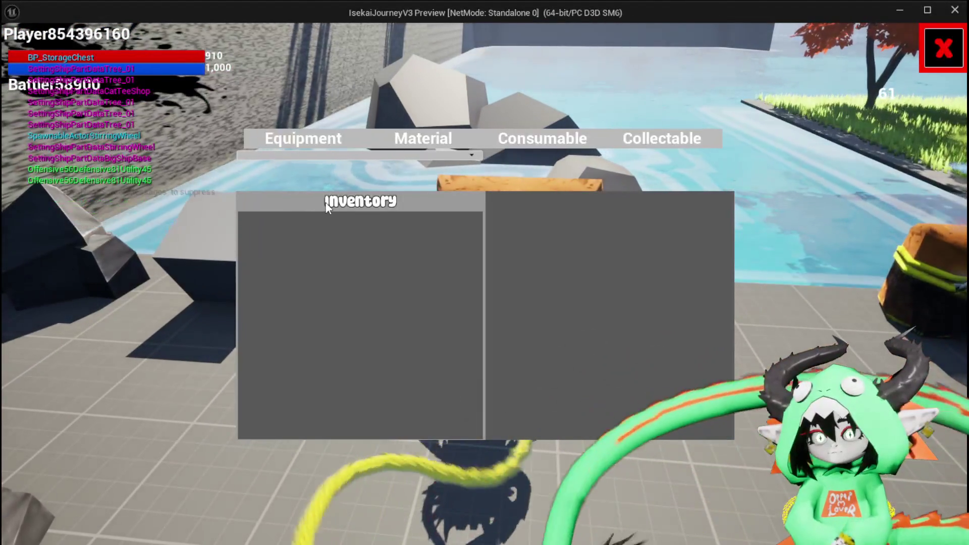
left_click(302, 136)
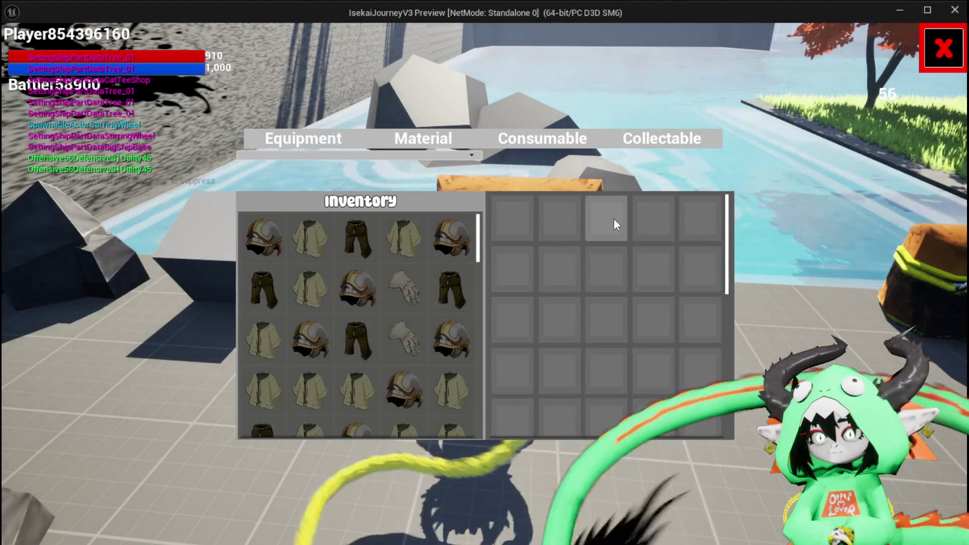
left_click(417, 133)
left_click(407, 139)
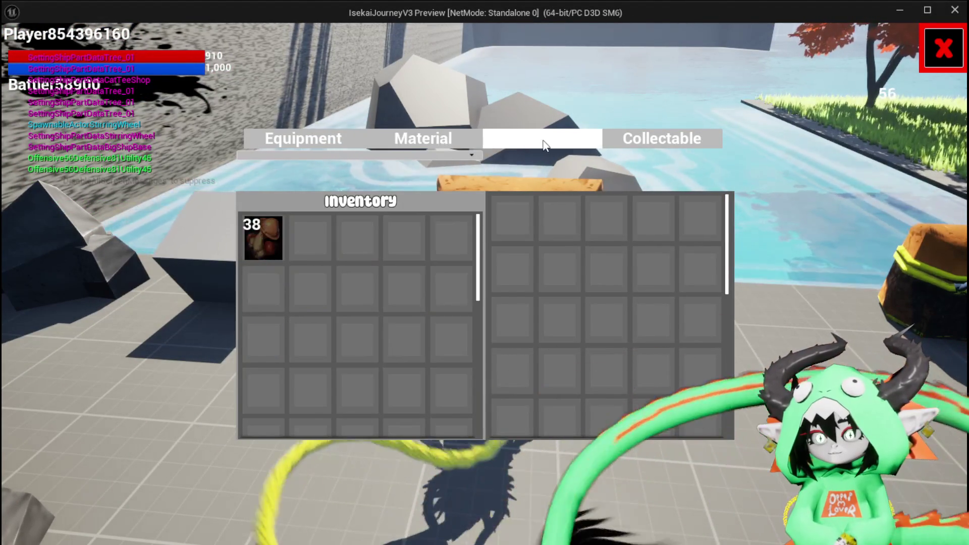
left_click(397, 147)
left_click(396, 146)
left_click(543, 139)
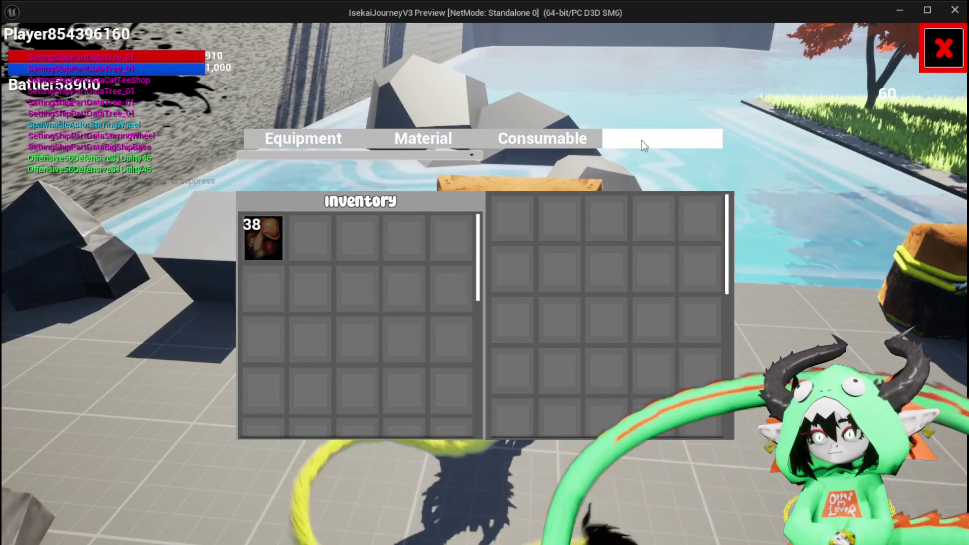
left_click(301, 136)
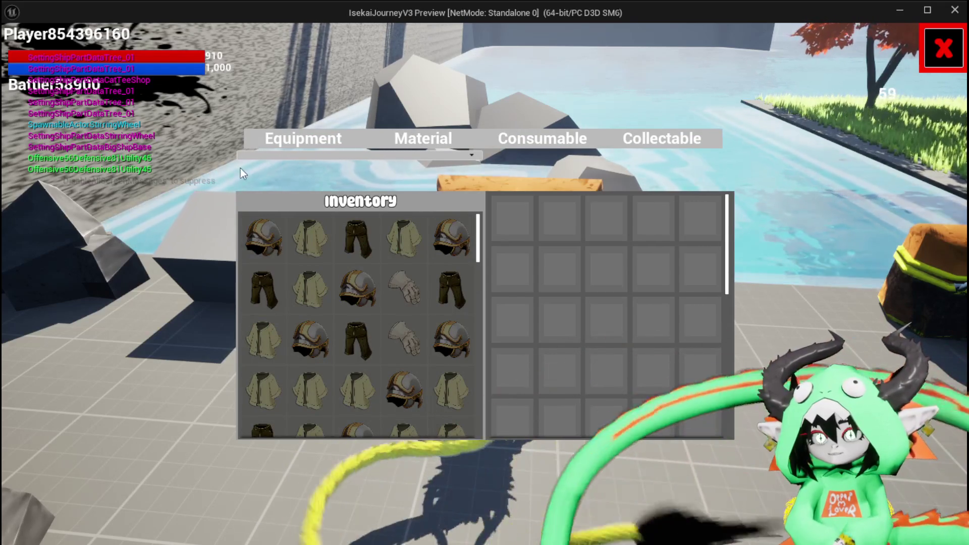
Step: Sort the inventory by Perk, Offensive, then Value
left_click(299, 156)
left_click(284, 203)
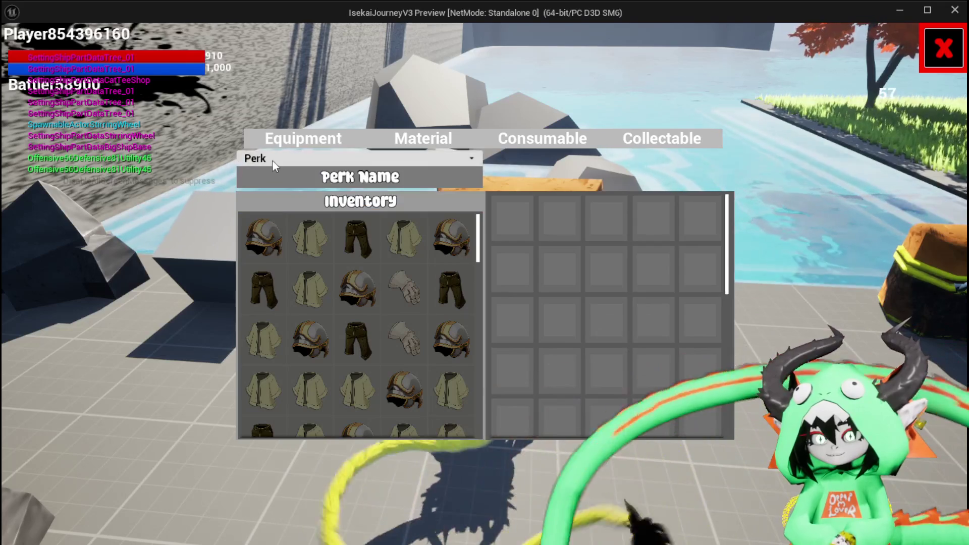
left_click(271, 159)
left_click(283, 189)
left_click(284, 164)
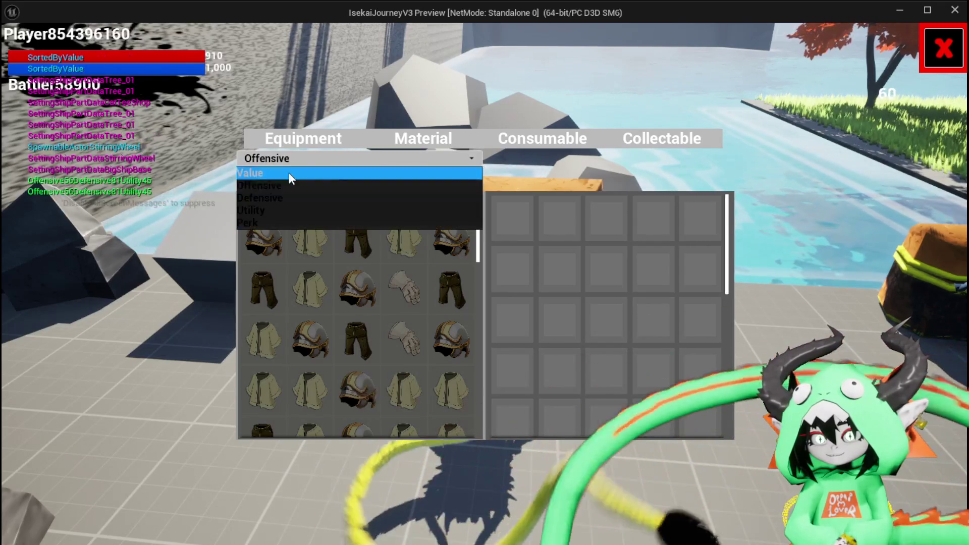
left_click(289, 172)
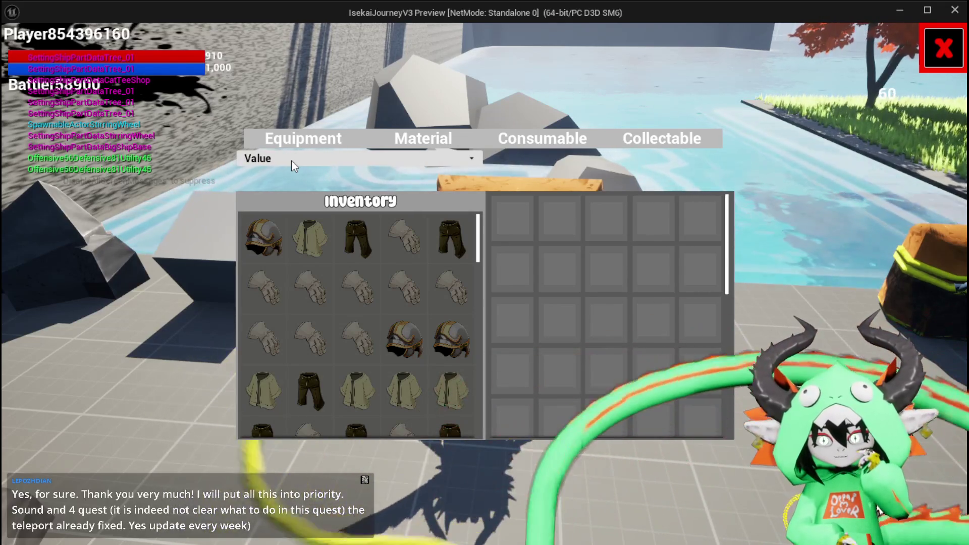
Step: Sort the inventory by Offensive, Defensive, Offensive, Utility, then Perk
left_click(292, 161)
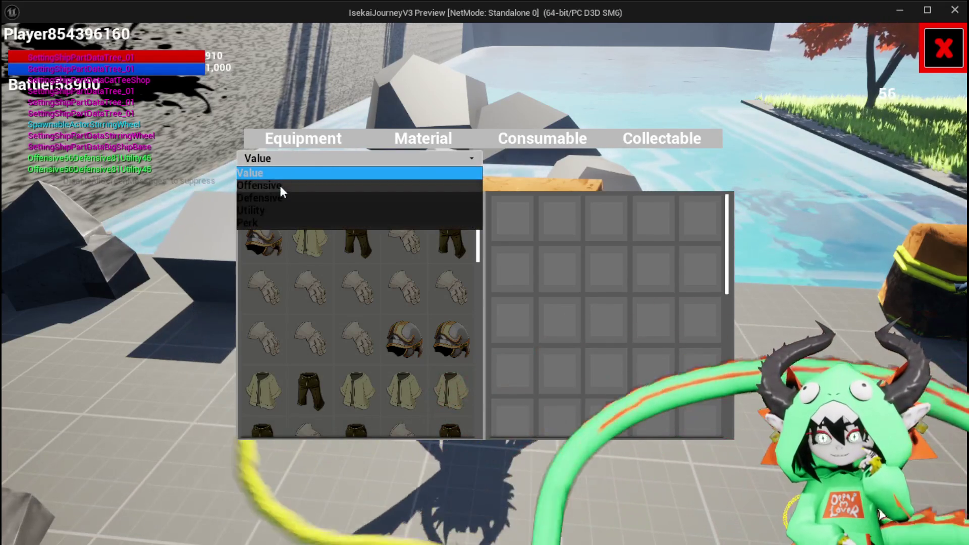
left_click(279, 185)
left_click(286, 159)
left_click(288, 198)
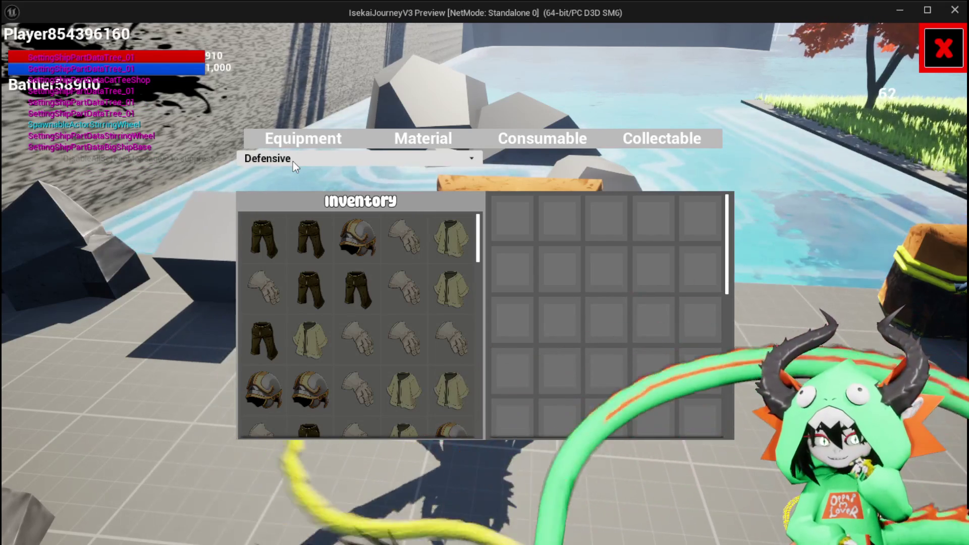
left_click(294, 163)
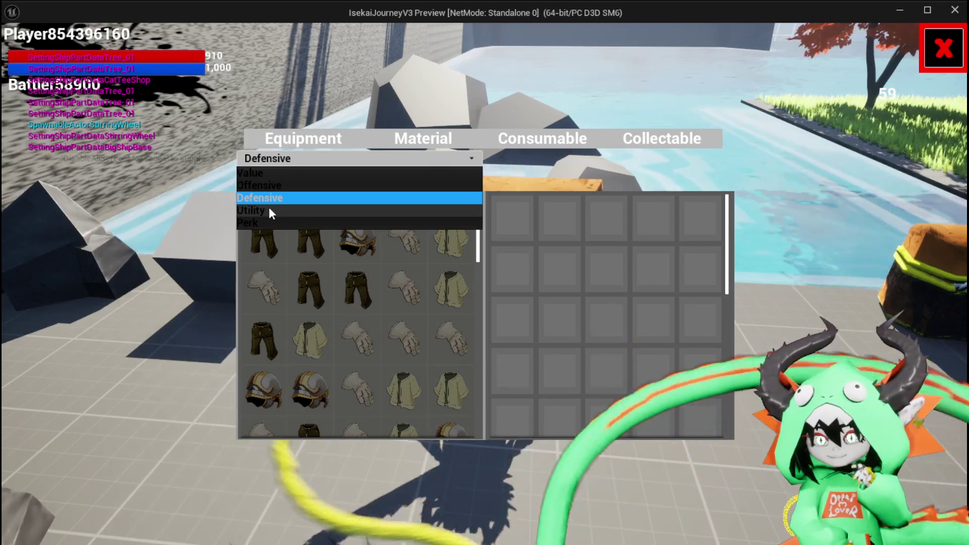
left_click(270, 184)
left_click(271, 162)
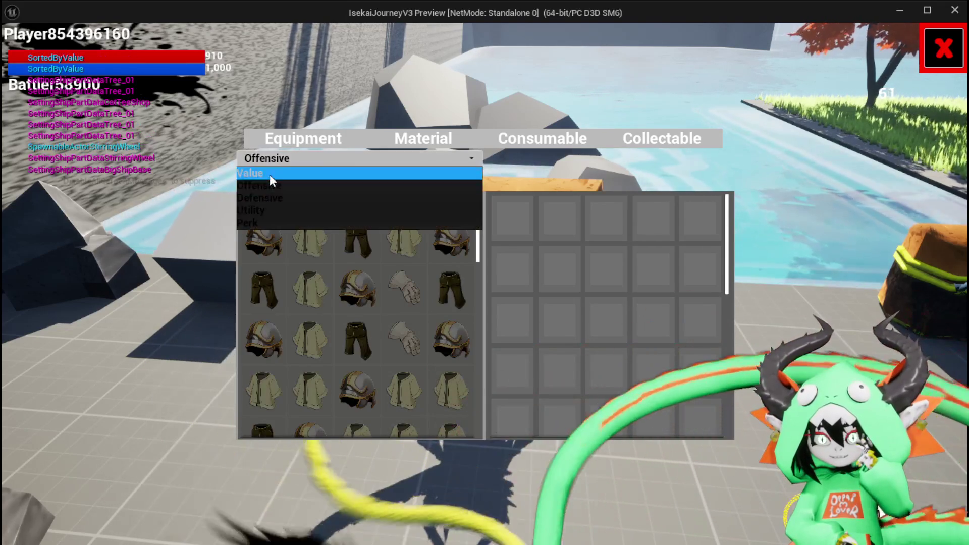
left_click(264, 204)
left_click(269, 159)
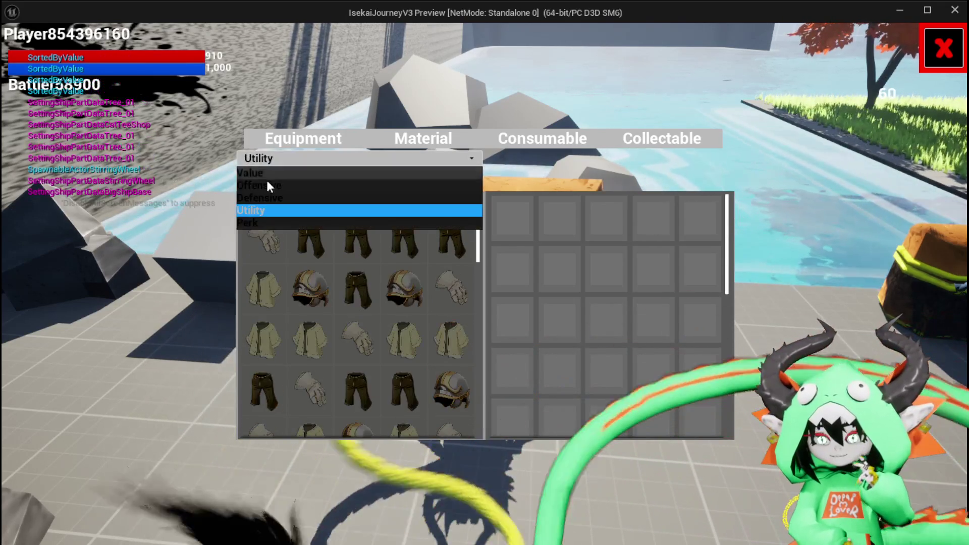
left_click(256, 223)
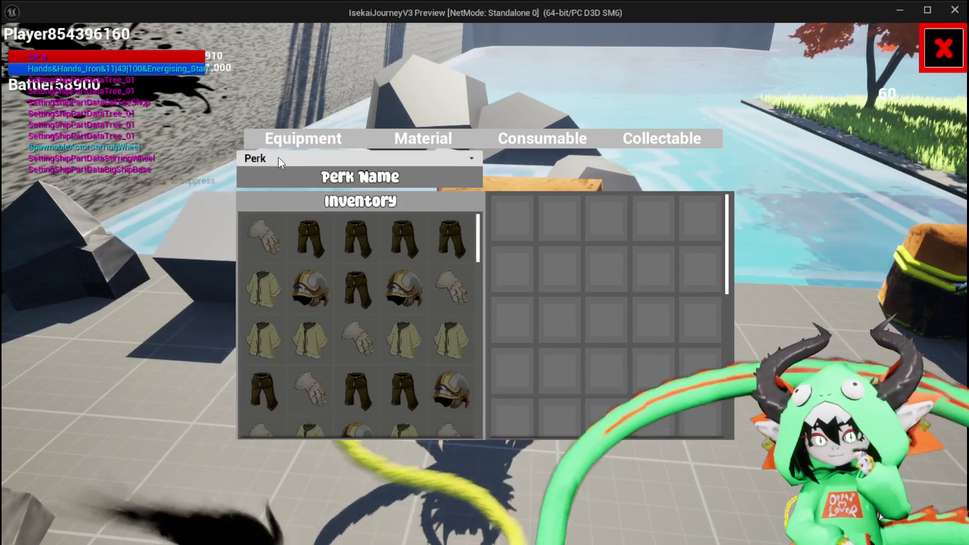
Step: Stop play, save L_DungeonCreationTest, and bring up WP_StorageHUD
key("Escape")
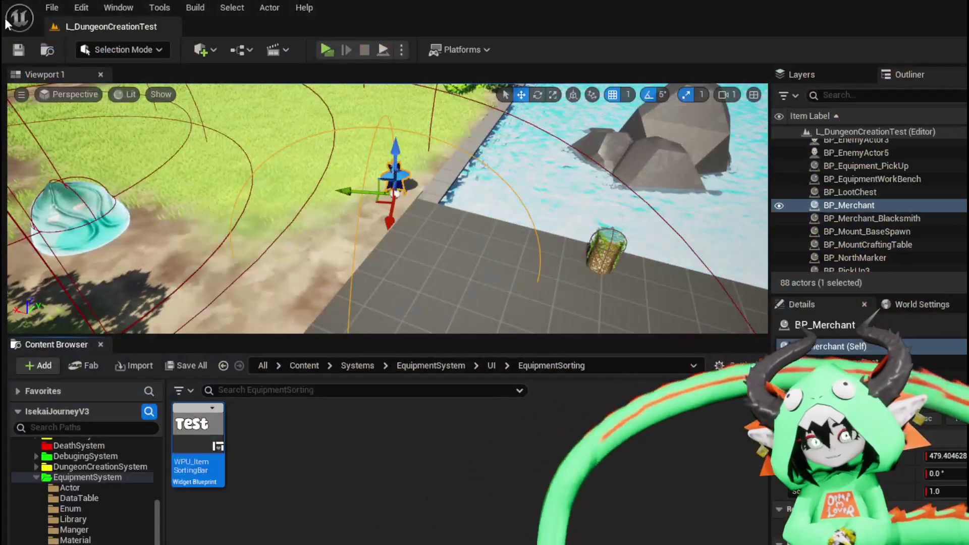
left_click(18, 50)
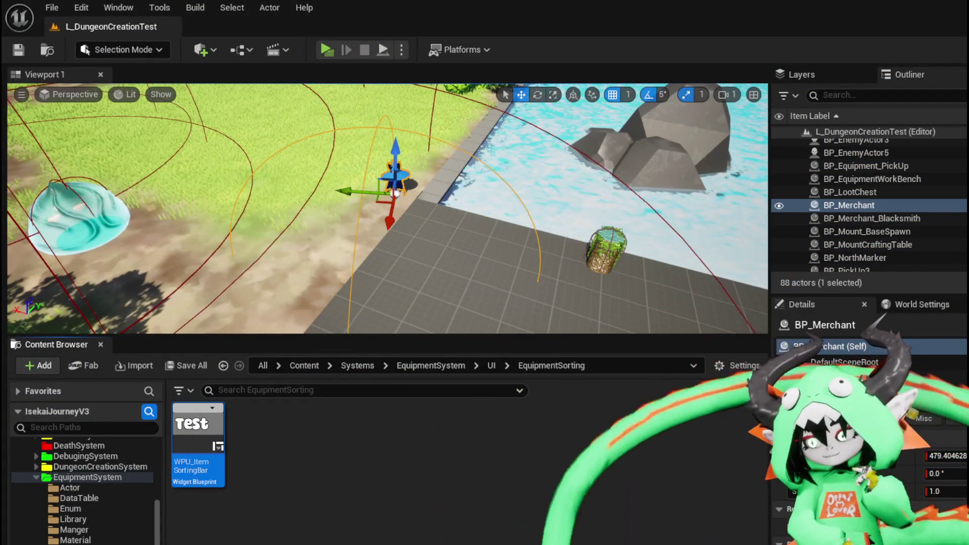
key("alt+Tab")
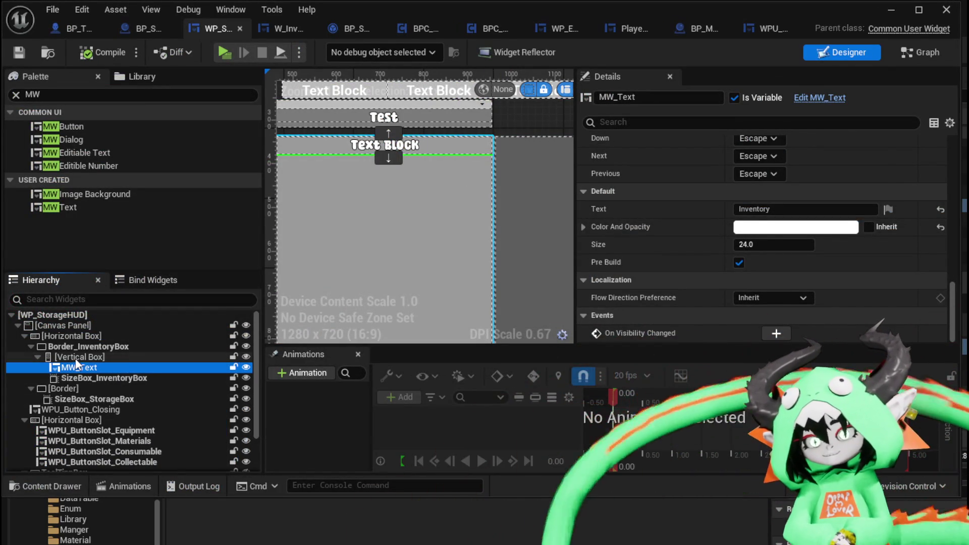
left_click(74, 359)
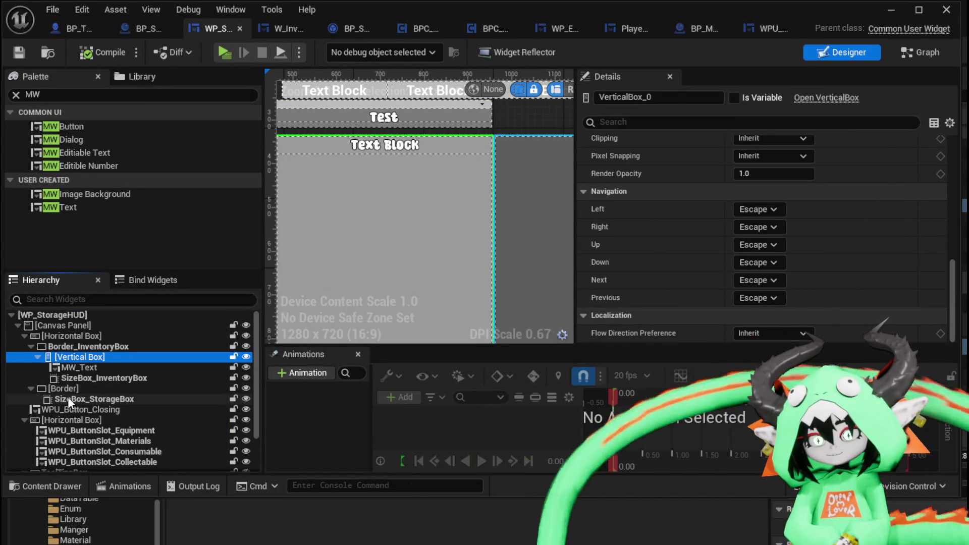
left_click(67, 399)
right_click(70, 400)
mouse_move(126, 538)
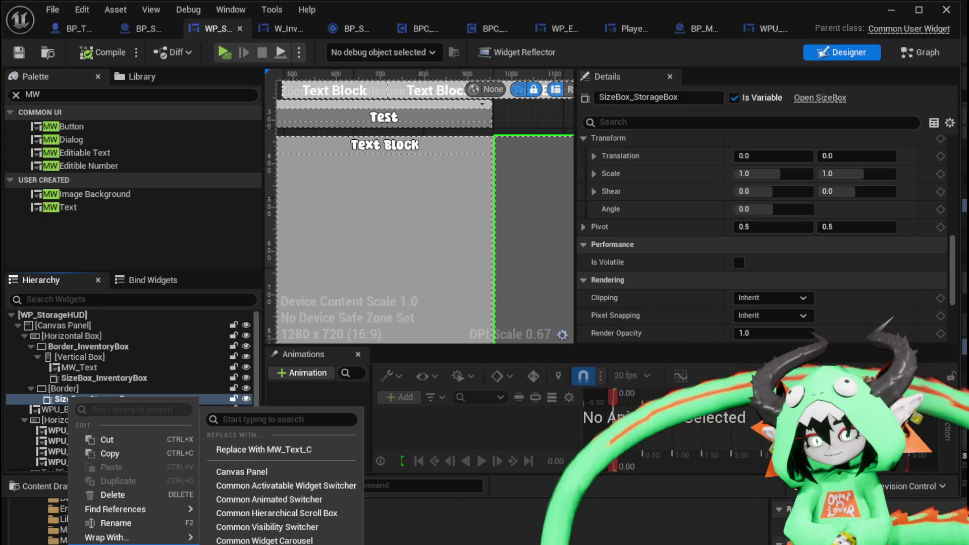
left_click(263, 541)
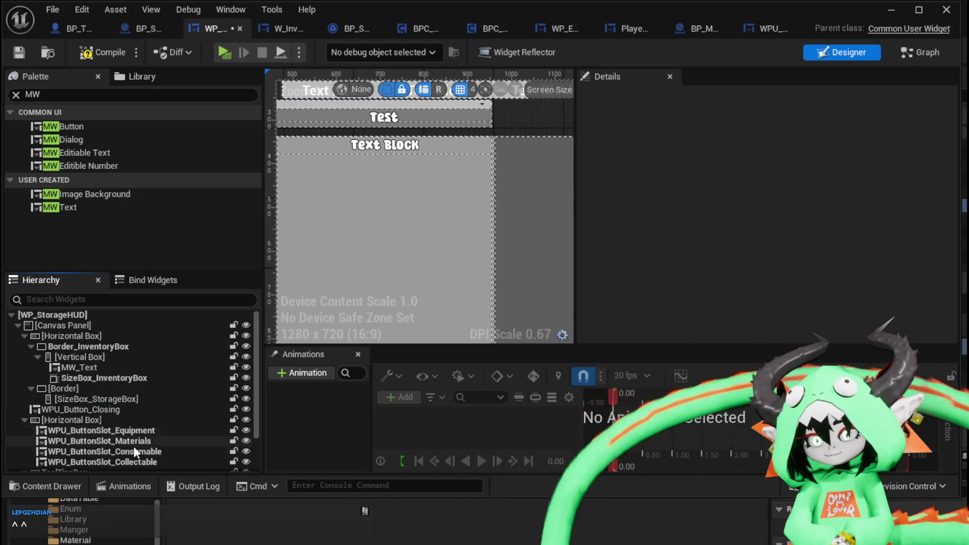
left_click(76, 403)
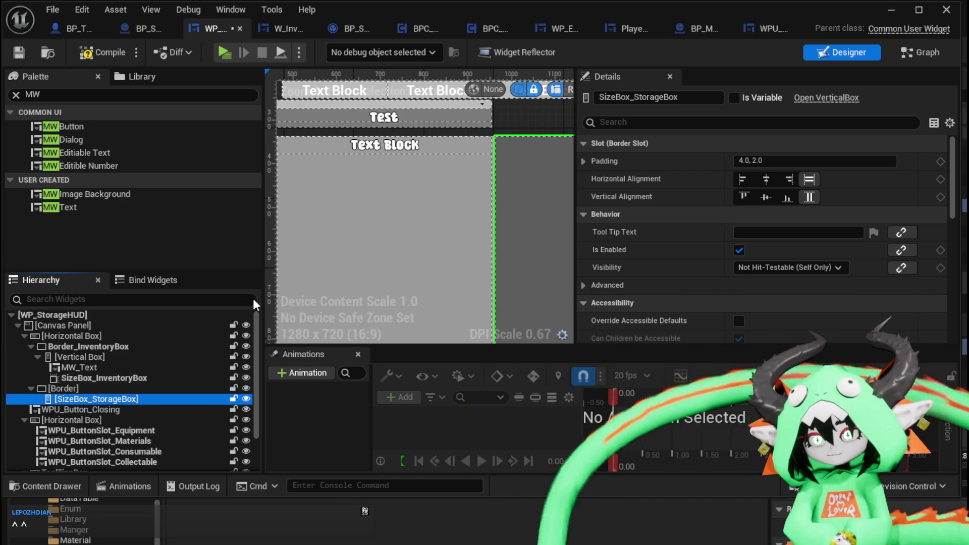
scroll(483, 298, "down", 2)
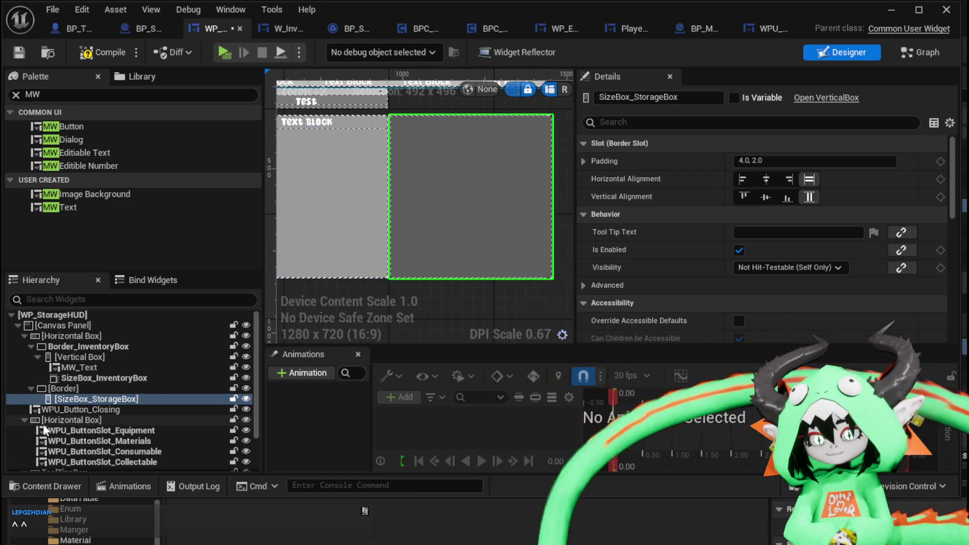
left_click(77, 378)
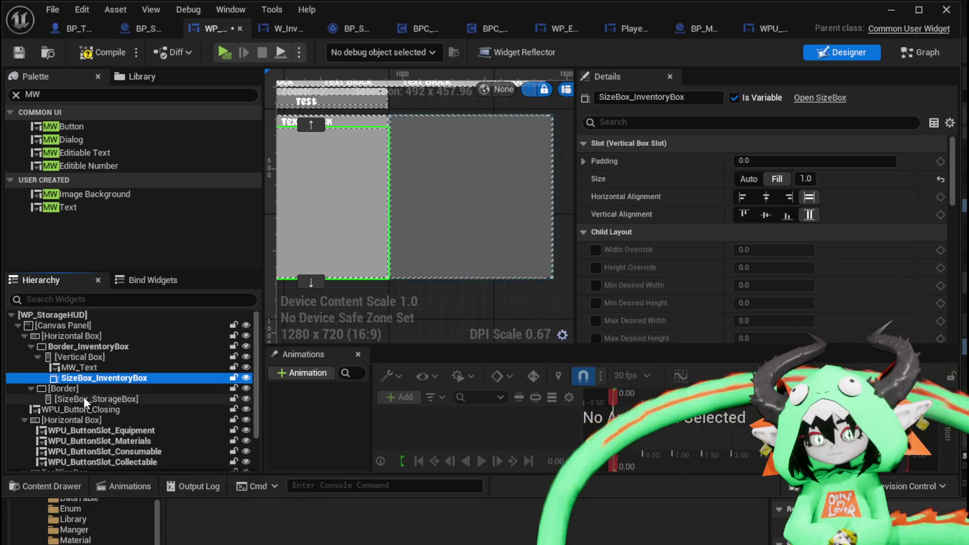
left_click(85, 400)
scroll(480, 228, "down", 1)
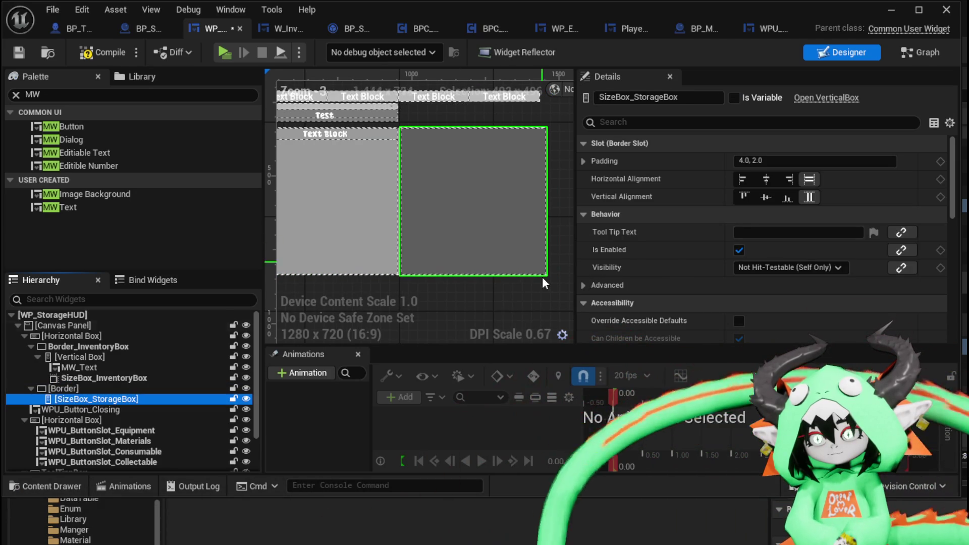
left_click(505, 310)
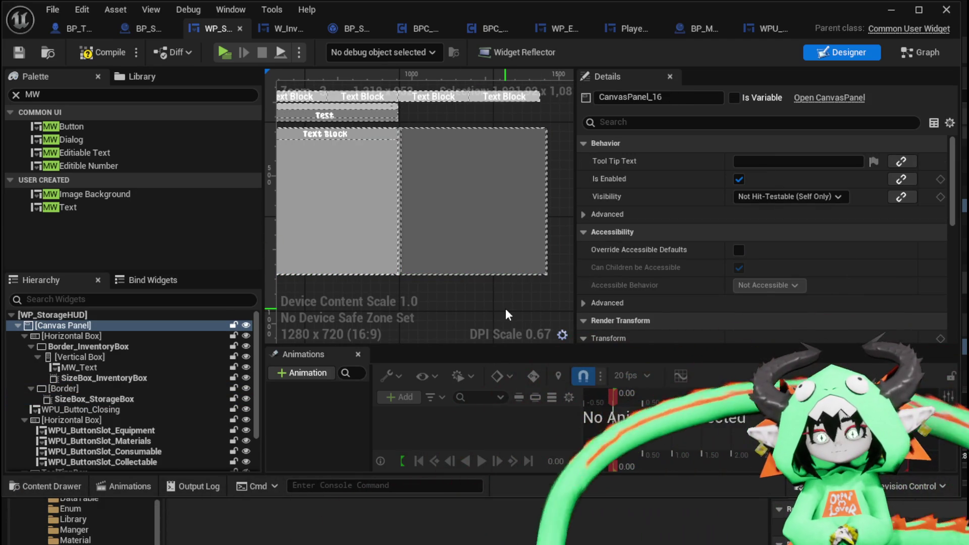
left_click(96, 399)
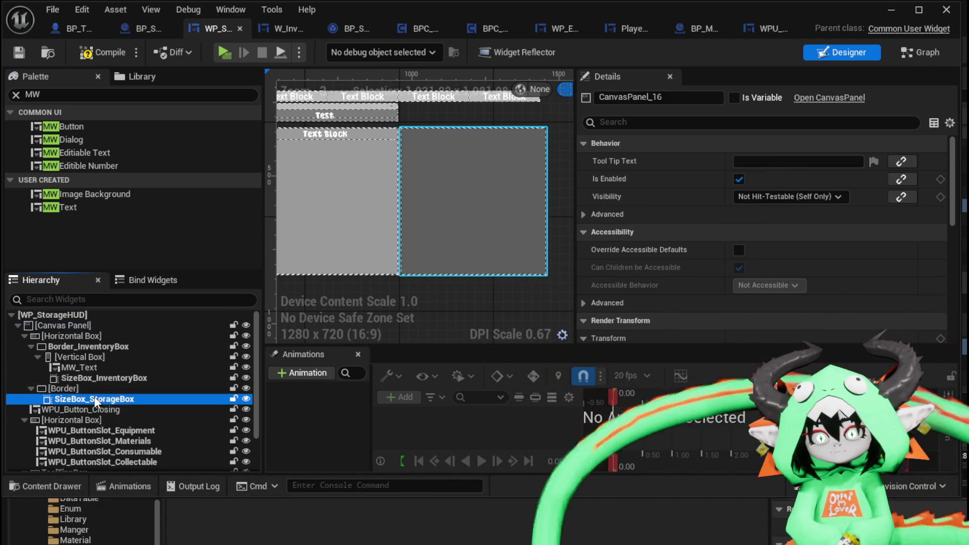
right_click(95, 400)
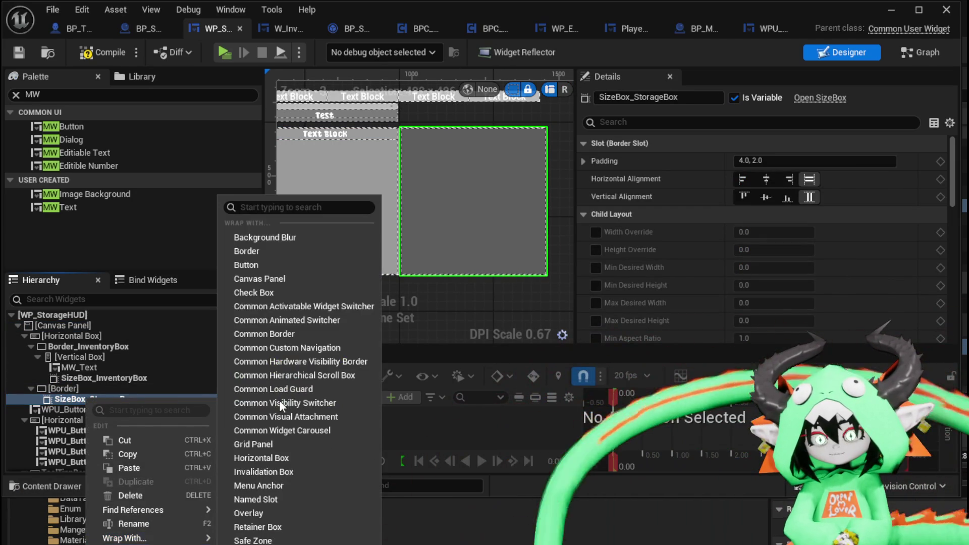
left_click(49, 50)
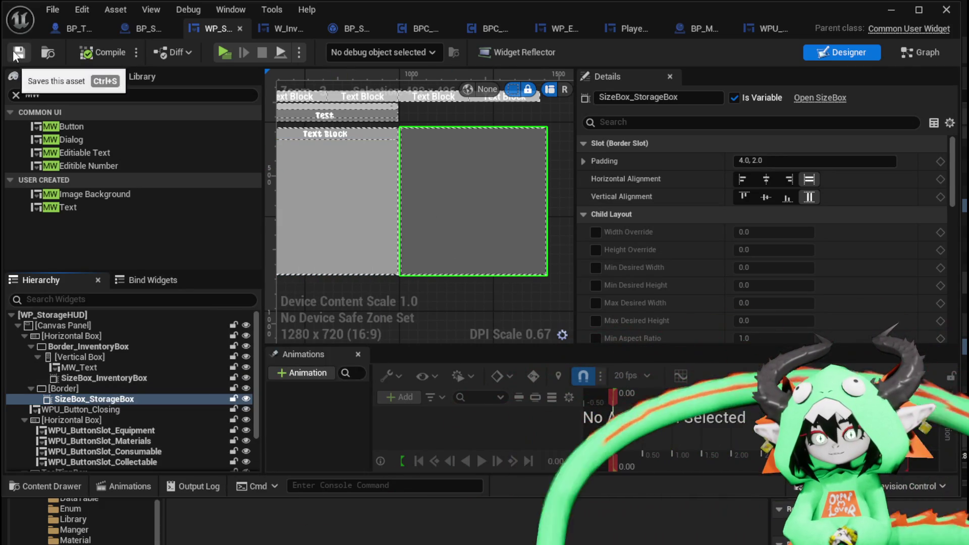
right_click(69, 402)
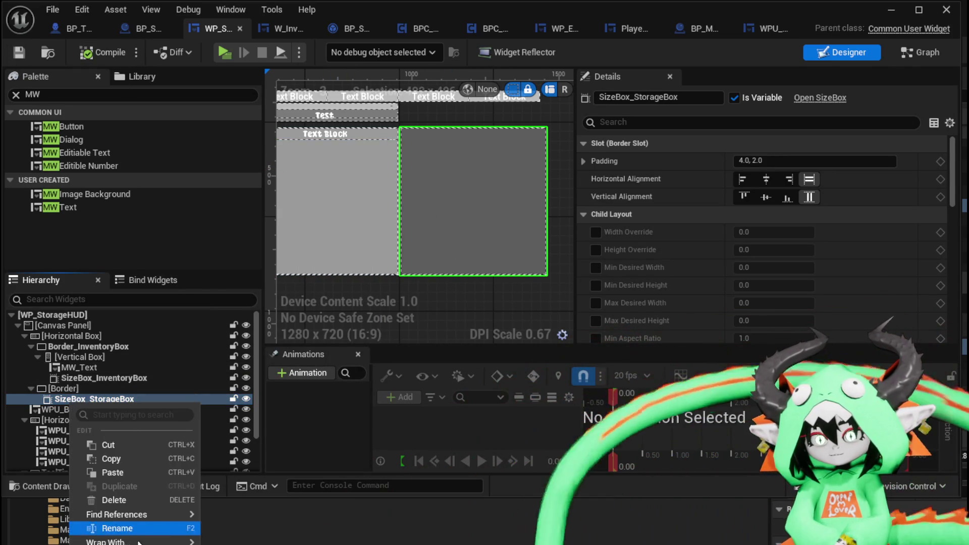
Step: Wrap SizeBox_StorageBox in a vertical box with an MW_Text above it, set the box to Fill, and compile
mouse_move(182, 542)
type("vert")
key("Return")
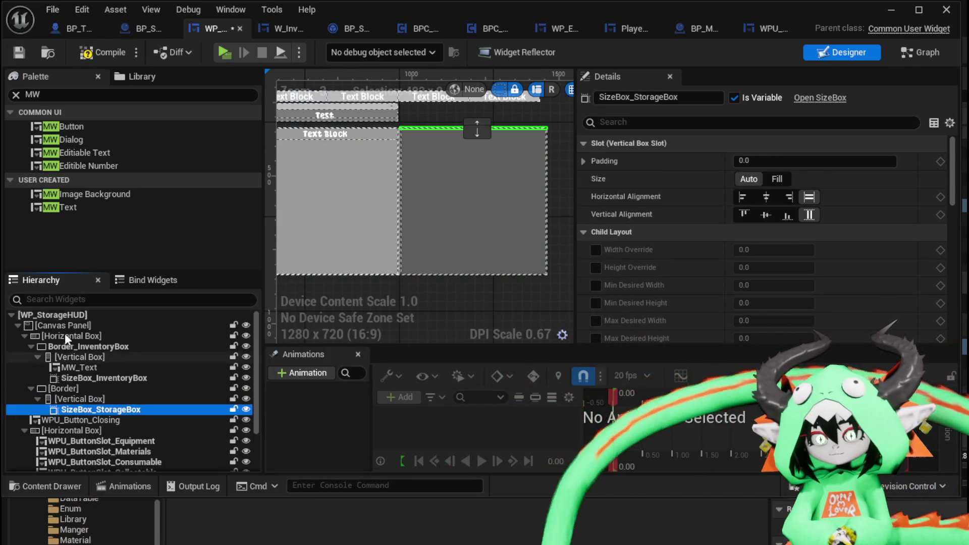
left_click_drag(61, 207, 75, 408)
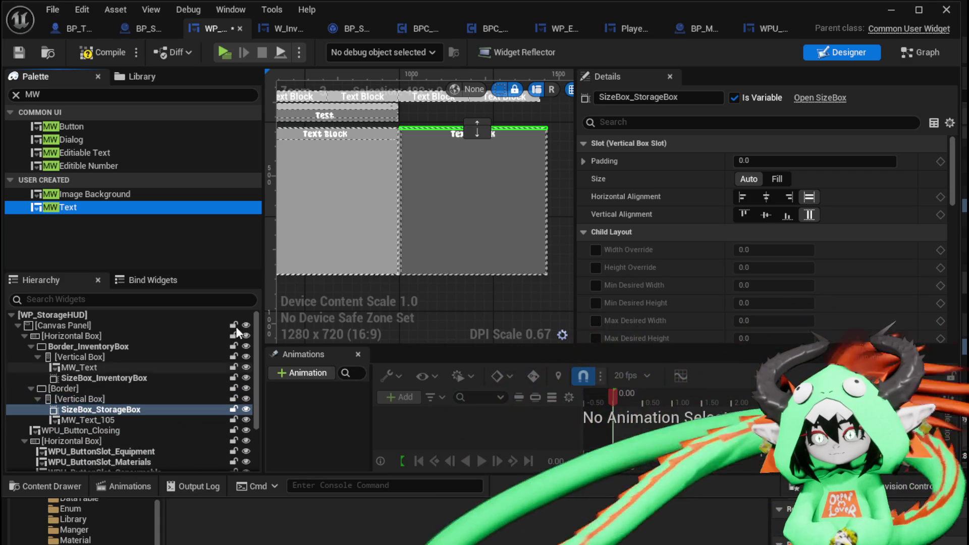
left_click(473, 132)
left_click(775, 180)
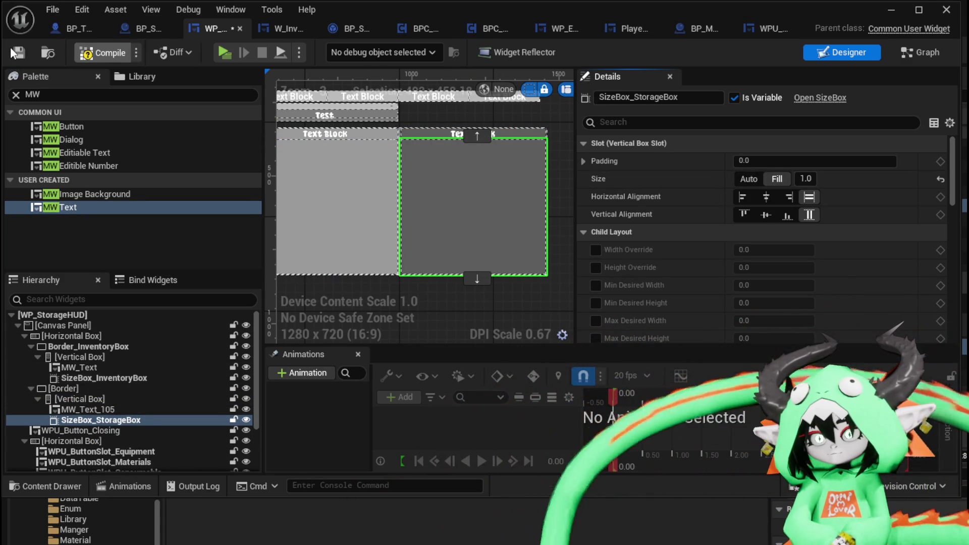
left_click(12, 51)
Step: Set the MW_Text_105 heading's colour and text to 'Storage', then recompile
left_click(93, 410)
scroll(728, 298, "down", 15)
scroll(736, 280, "down", 5)
left_click(761, 234)
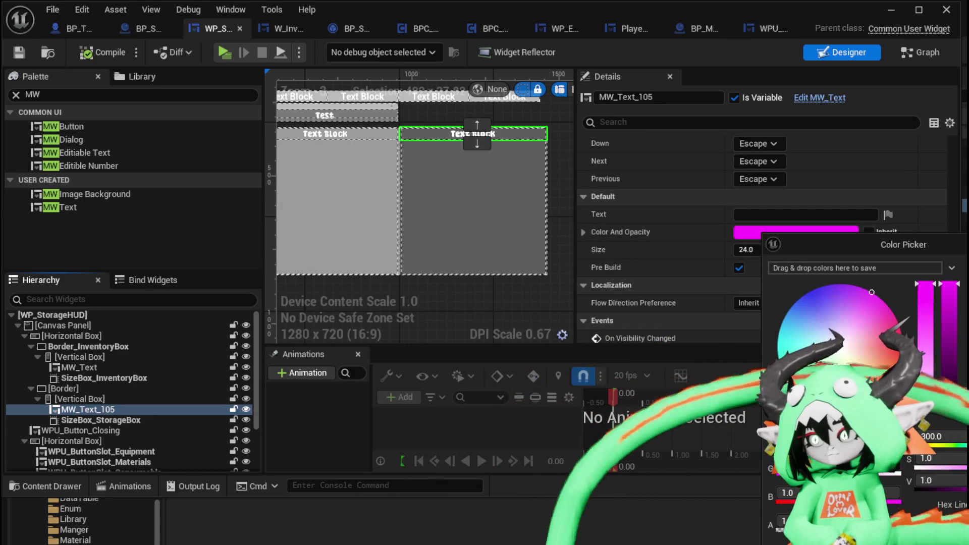
left_click(737, 213)
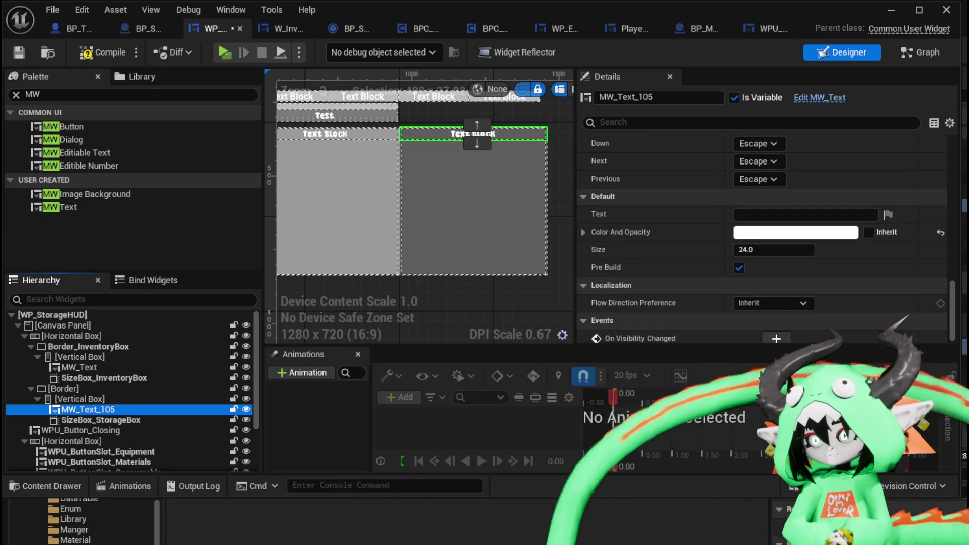
left_click(763, 215)
type("Storage")
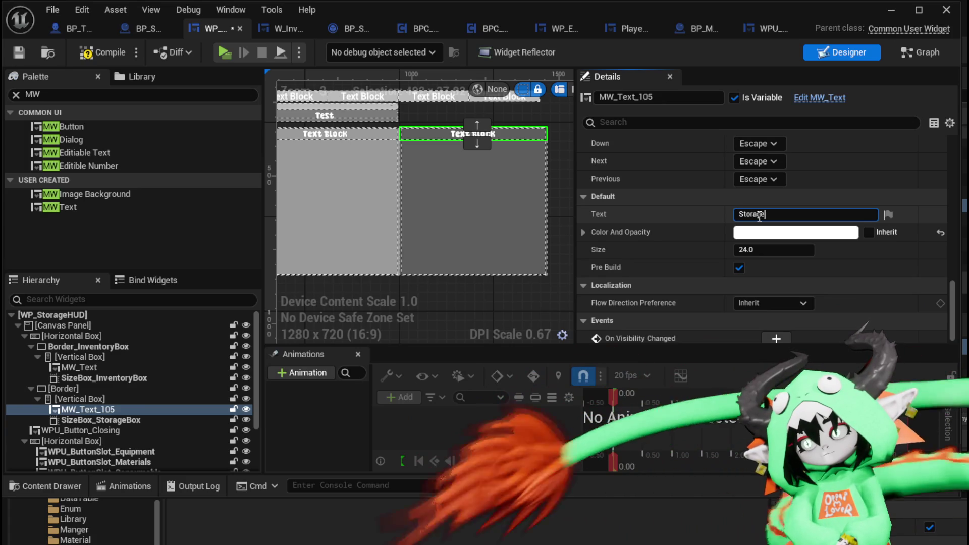
key("Return")
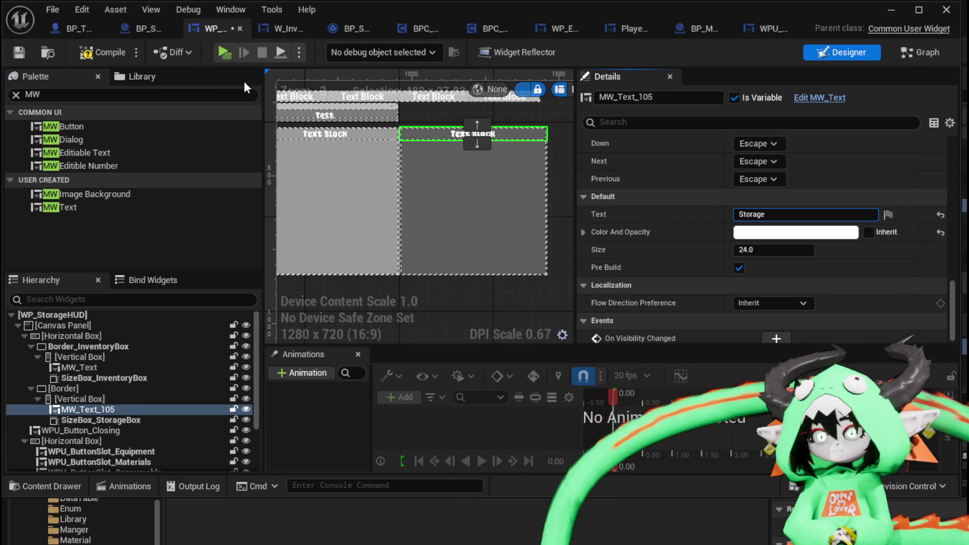
left_click(111, 60)
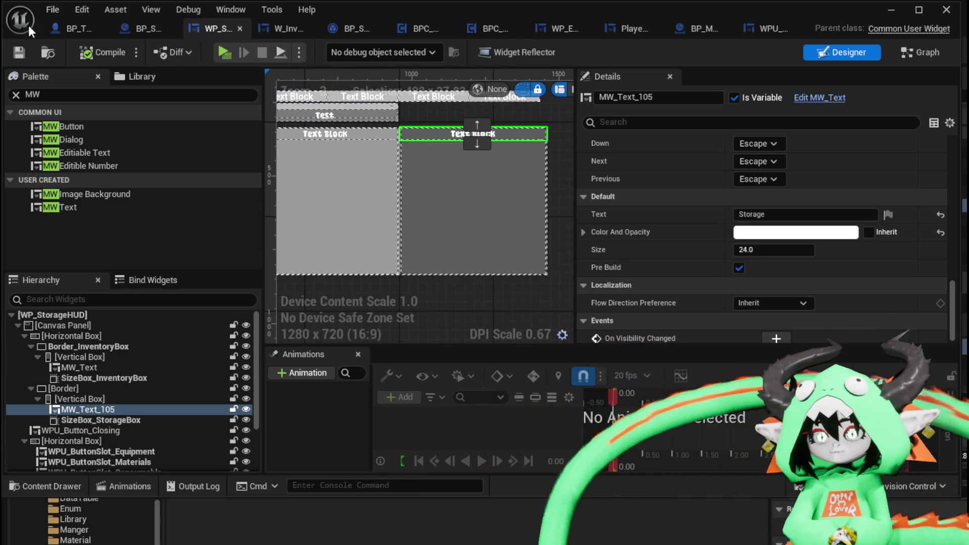
left_click(884, 12)
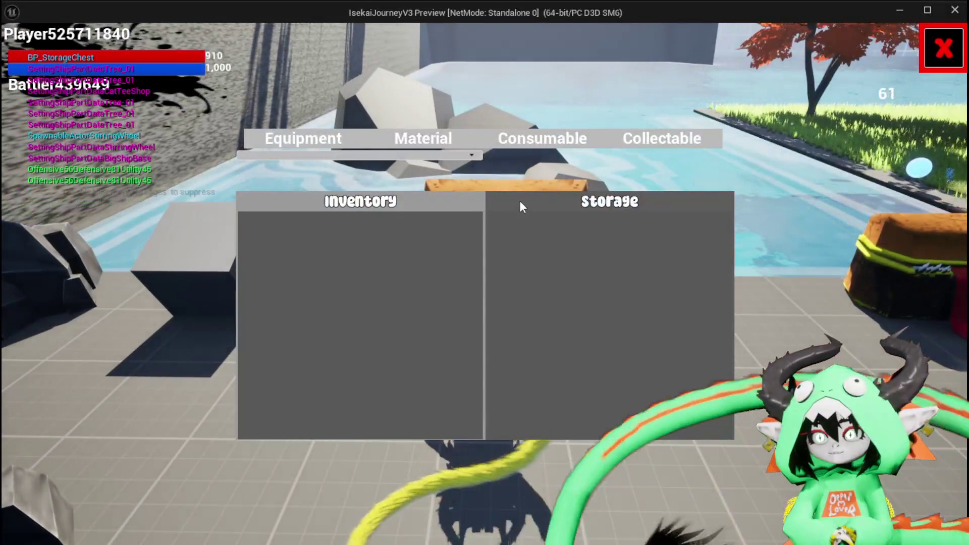
Step: In play, filter the inventory by Equipment, Material, Consumable and back to Equipment, then stop play
left_click(329, 140)
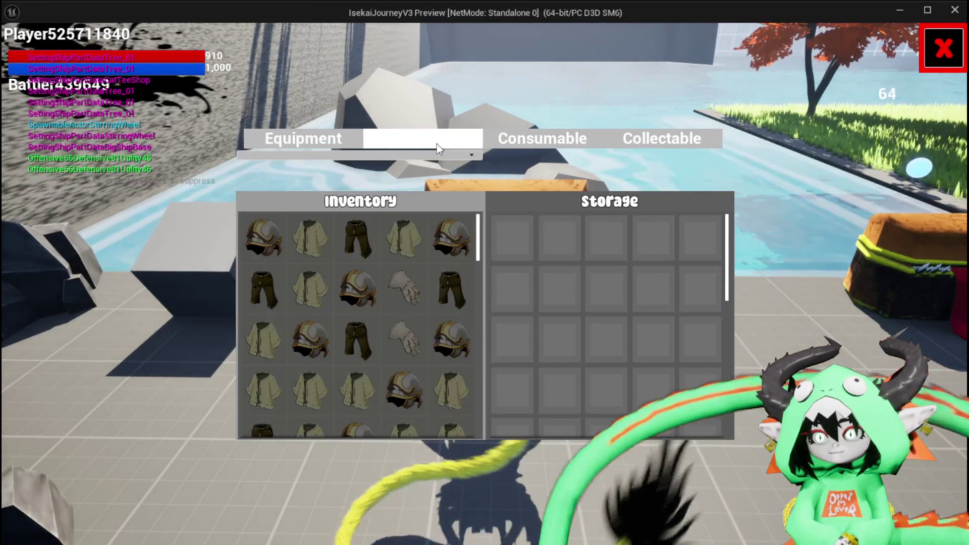
left_click(437, 144)
left_click(511, 148)
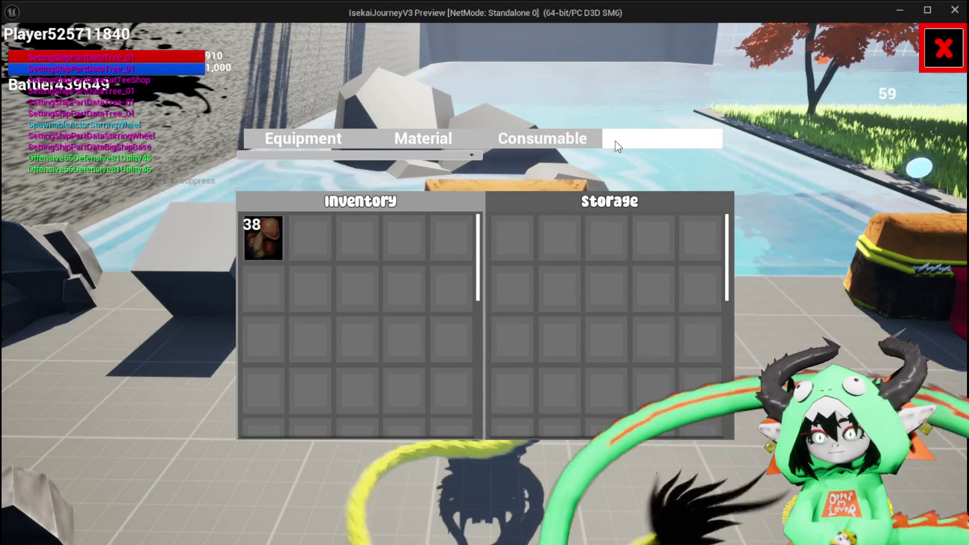
left_click(300, 147)
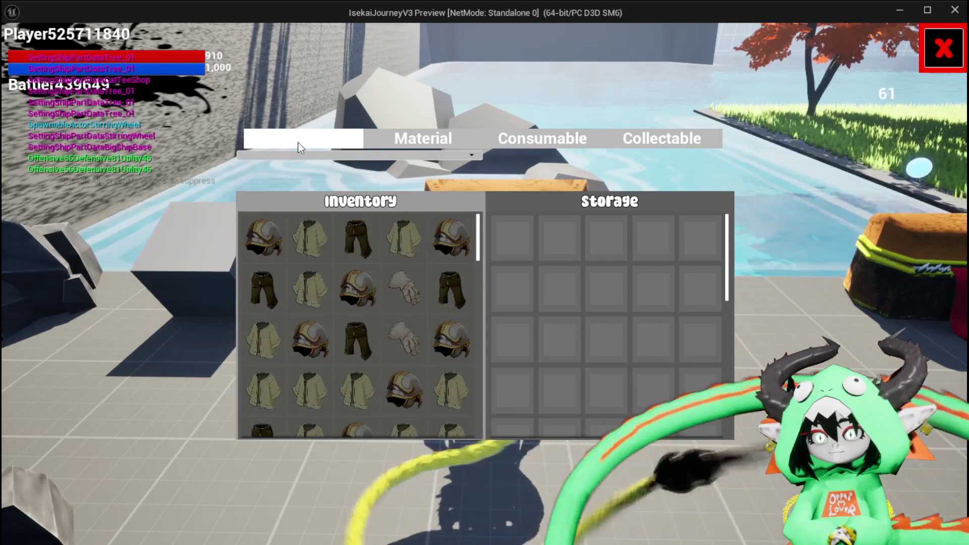
scroll(385, 295, "down", 3)
scroll(293, 257, "up", 3)
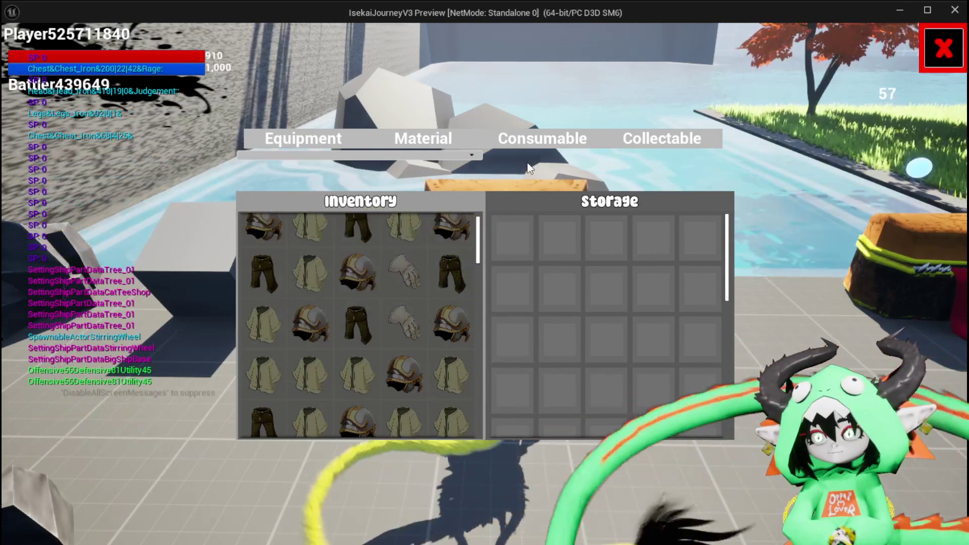
key("alt+Tab")
key("Escape")
key("ctrl+s")
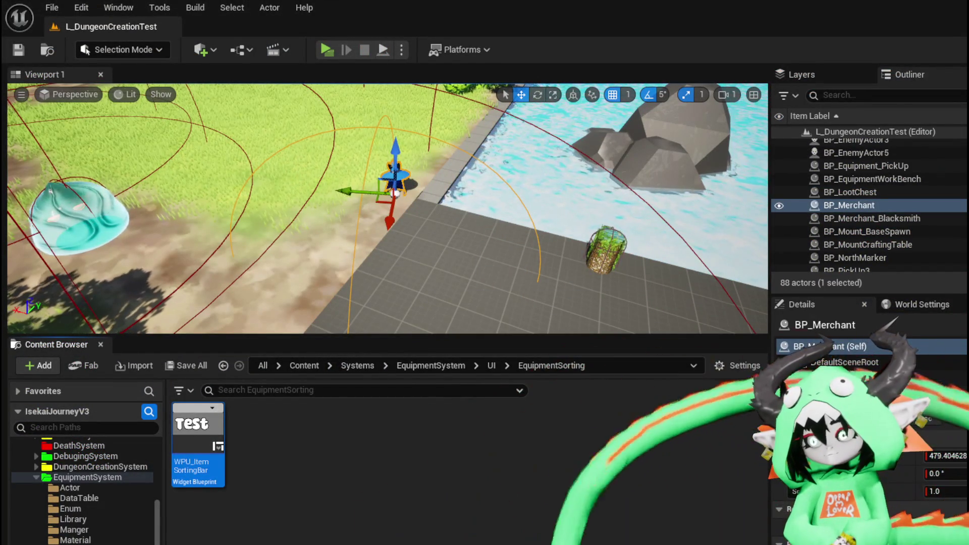
Step: Open WP_StorageHUD's SetOwner function graph at the storage and inventory box setup
key("alt+Tab")
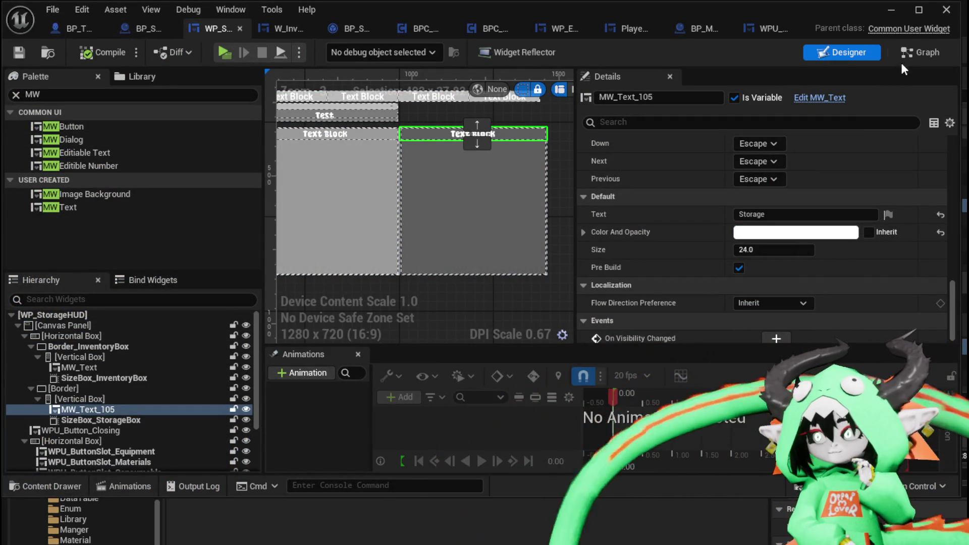
left_click(899, 57)
scroll(75, 182, "up", 10)
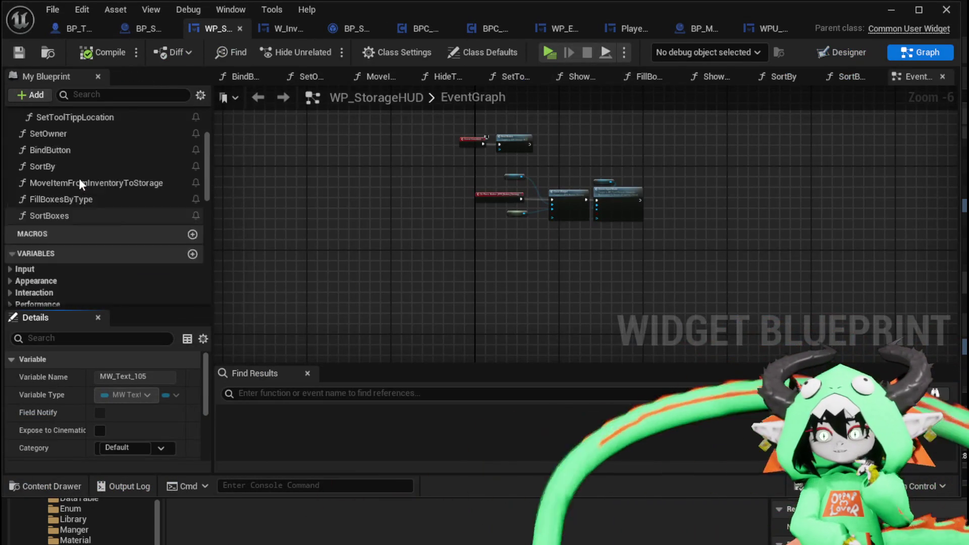
scroll(140, 188, "down", 1)
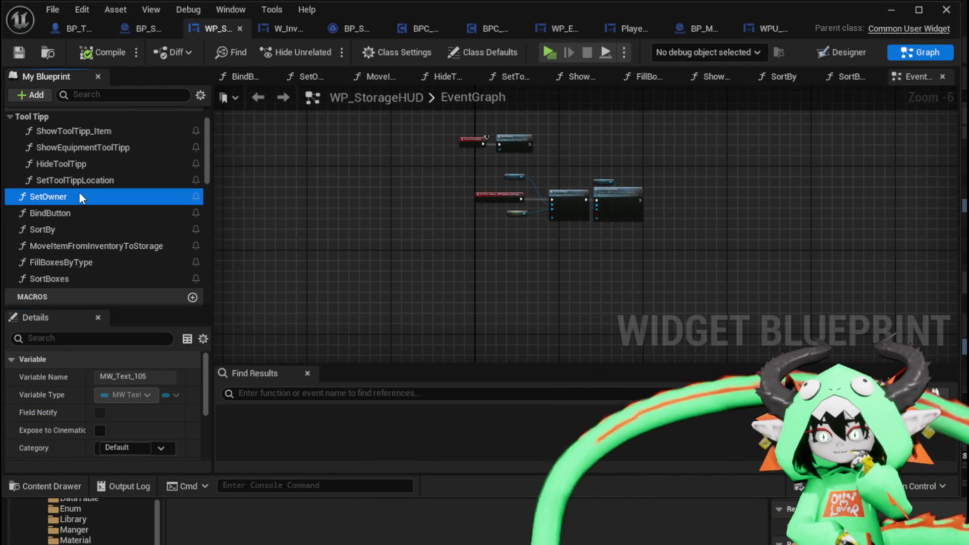
double_click(79, 196)
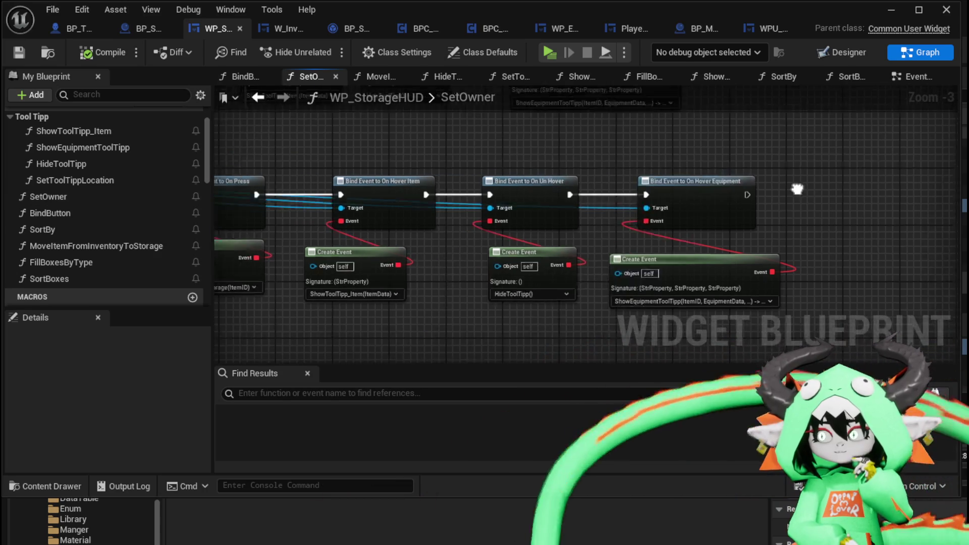
mouse_move(541, 161)
left_mouse_down()
mouse_move(646, 176)
mouse_move(727, 172)
mouse_move(763, 263)
mouse_move(949, 184)
left_mouse_up()
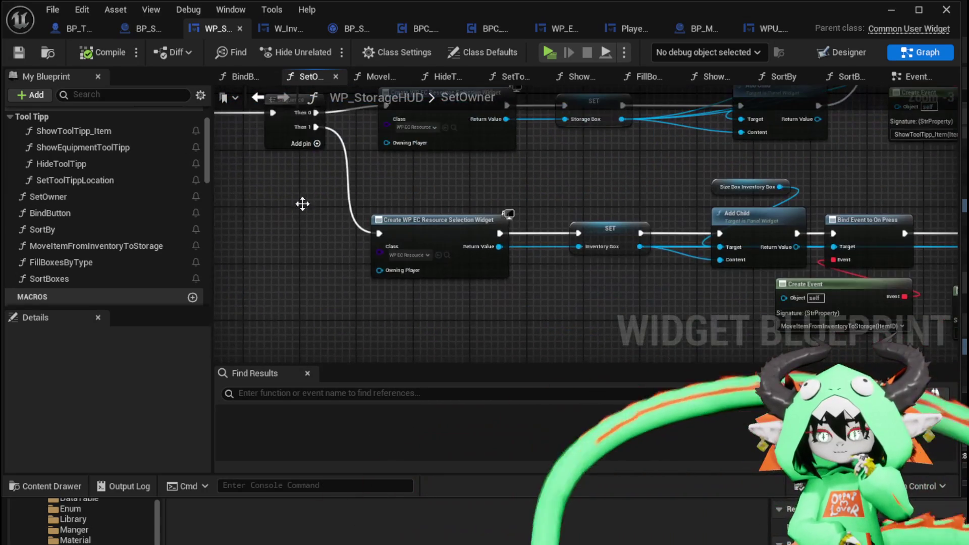
Step: Wire a third Sequence output to a Sort By call with Type Equipment, and save
left_click(317, 143)
left_click_drag(323, 202, 434, 209)
left_click_drag(43, 229, 304, 222)
mouse_move(428, 148)
left_mouse_down()
mouse_move(289, 261)
mouse_move(308, 239)
left_mouse_up()
scroll(335, 273, "up", 2)
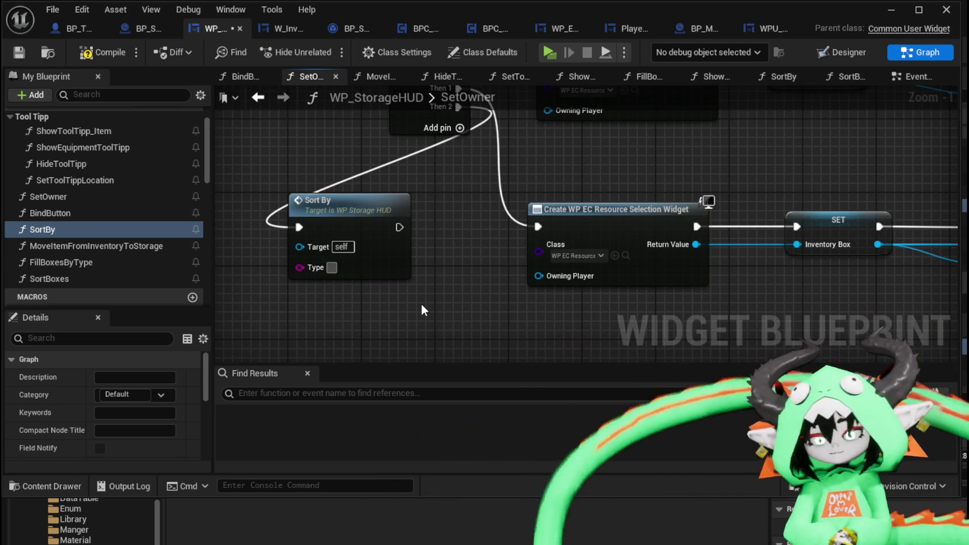
type("Equipment")
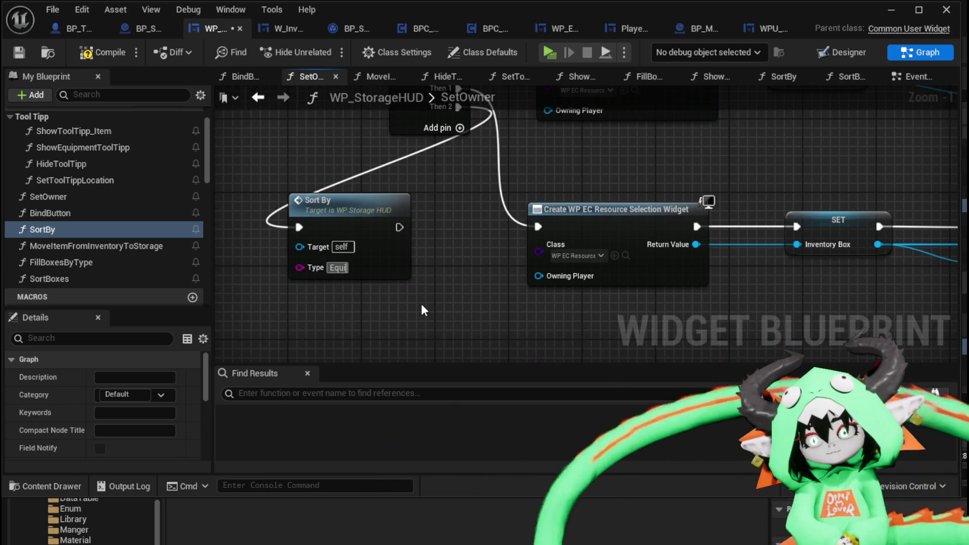
key("Return")
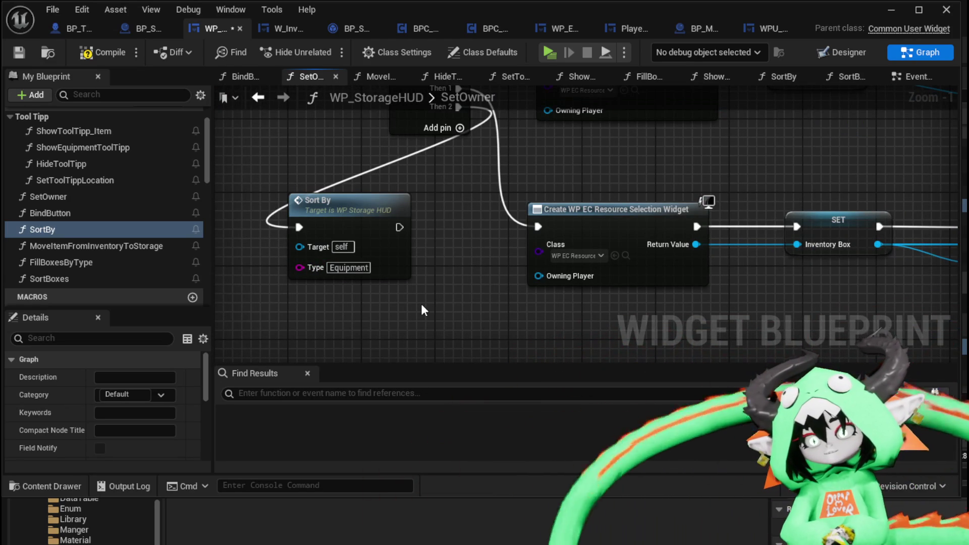
left_click(13, 53)
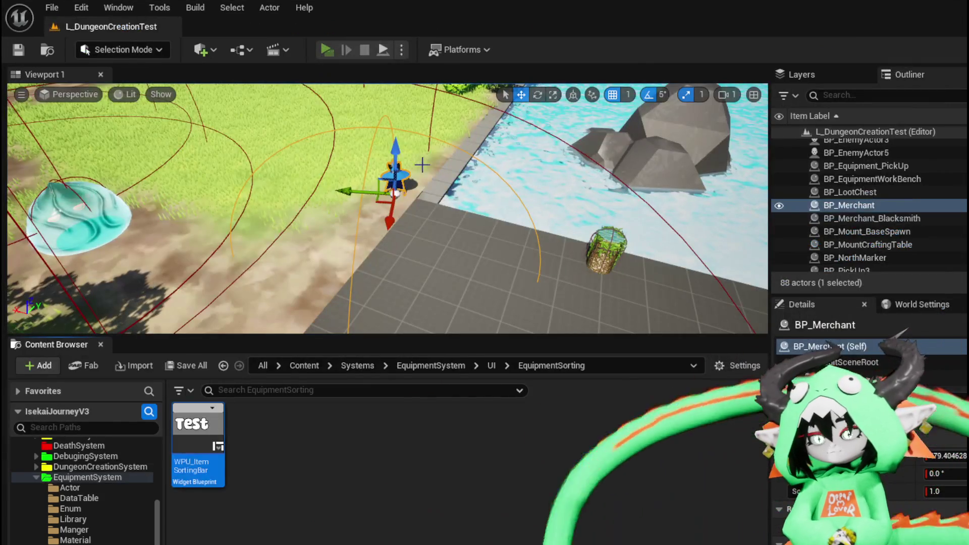
Step: In play, move Iron_Head and Iron_Legs from the inventory into storage, then stop play
key("alt+p")
key("e")
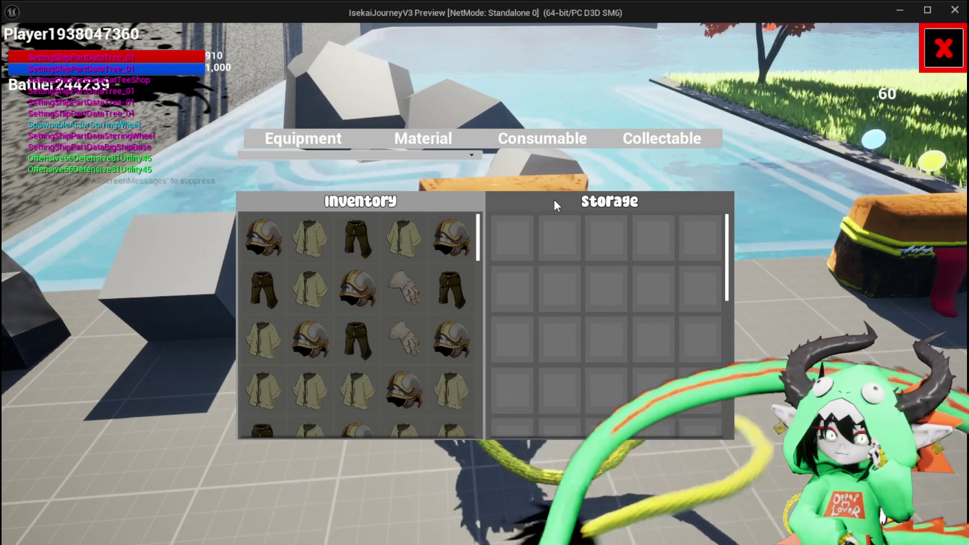
mouse_move(449, 254)
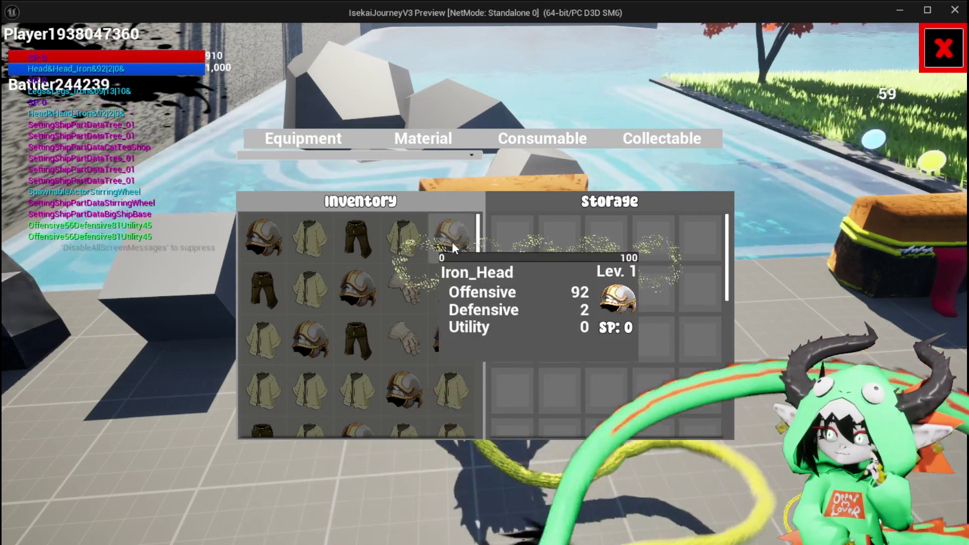
left_click_drag(467, 233, 616, 241)
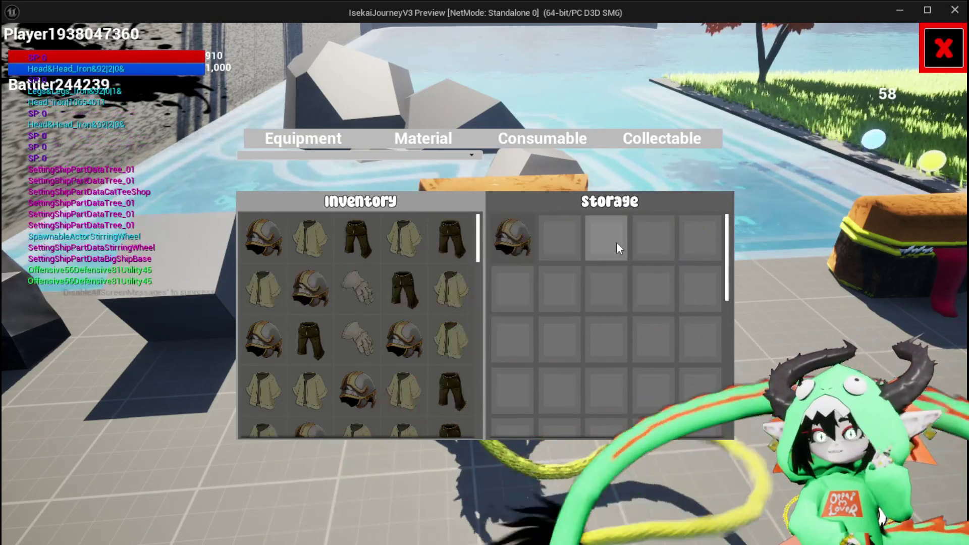
mouse_move(529, 239)
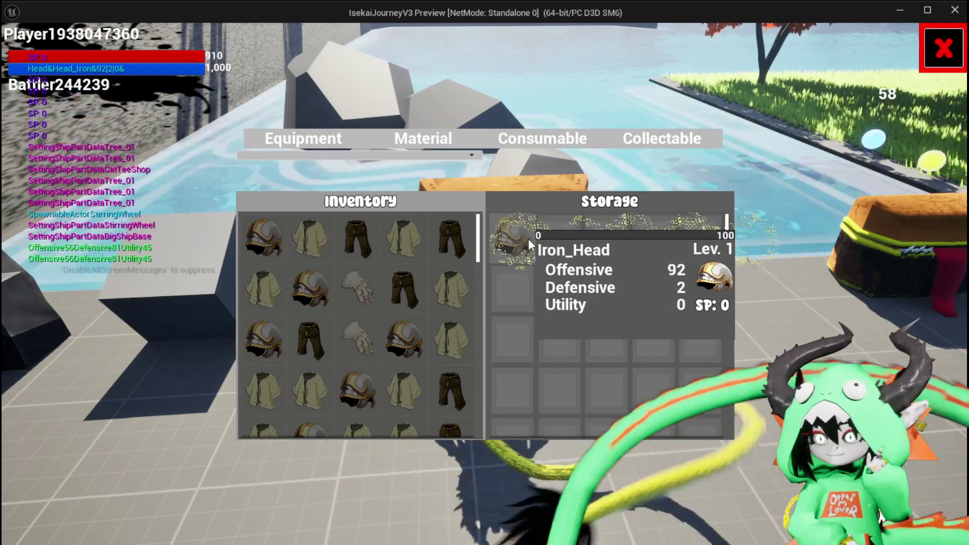
left_click(469, 240)
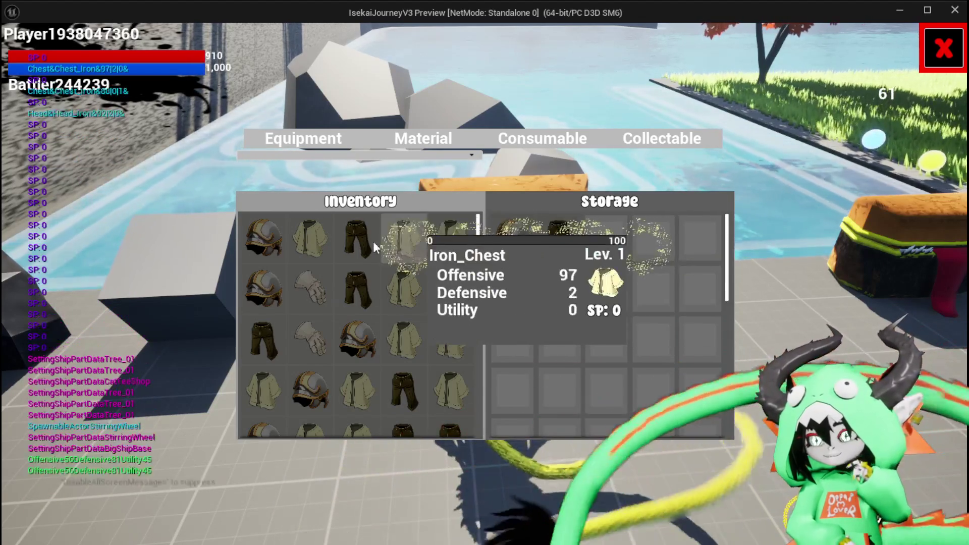
key("i")
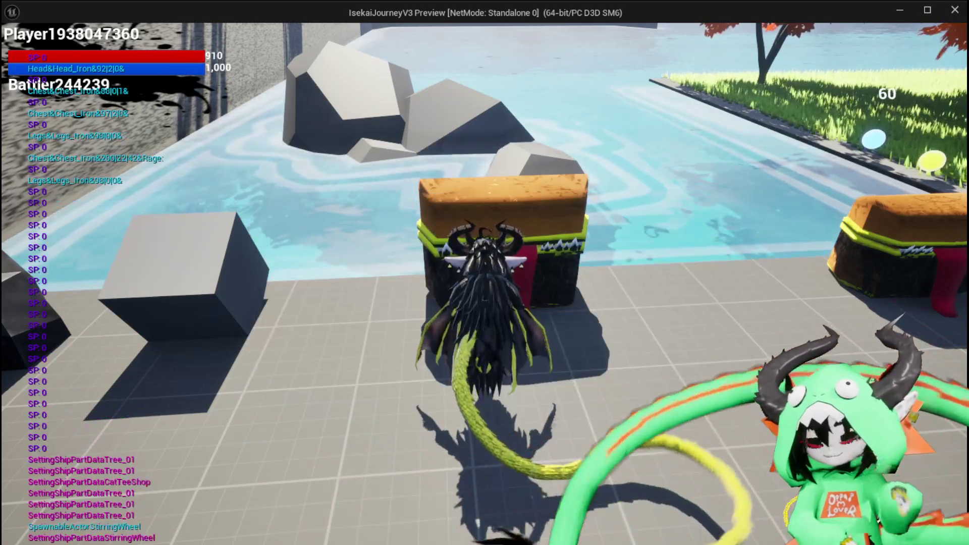
key("Escape")
left_click(19, 50)
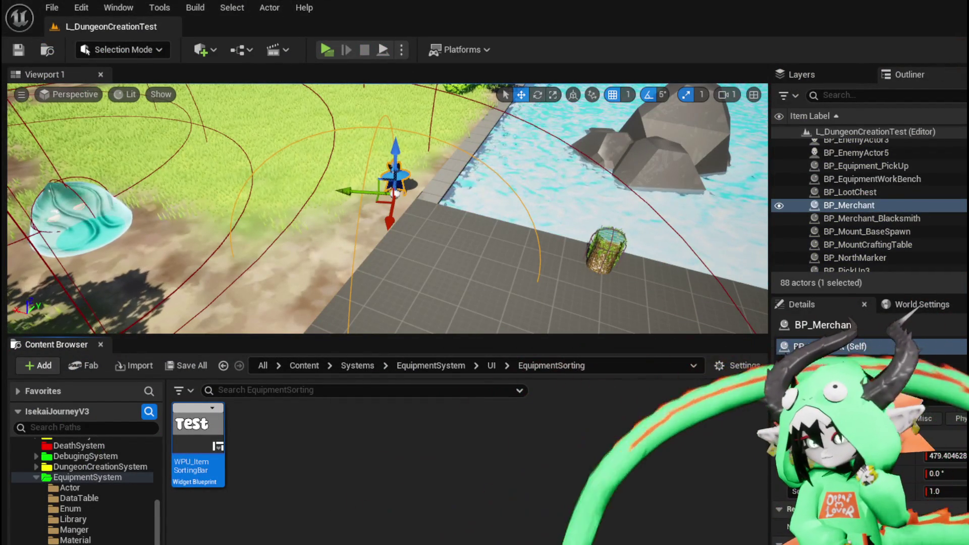
Step: In SetOwner, place Sort By below the Create widget chain and nudge the Sequence node left
key("alt+Tab")
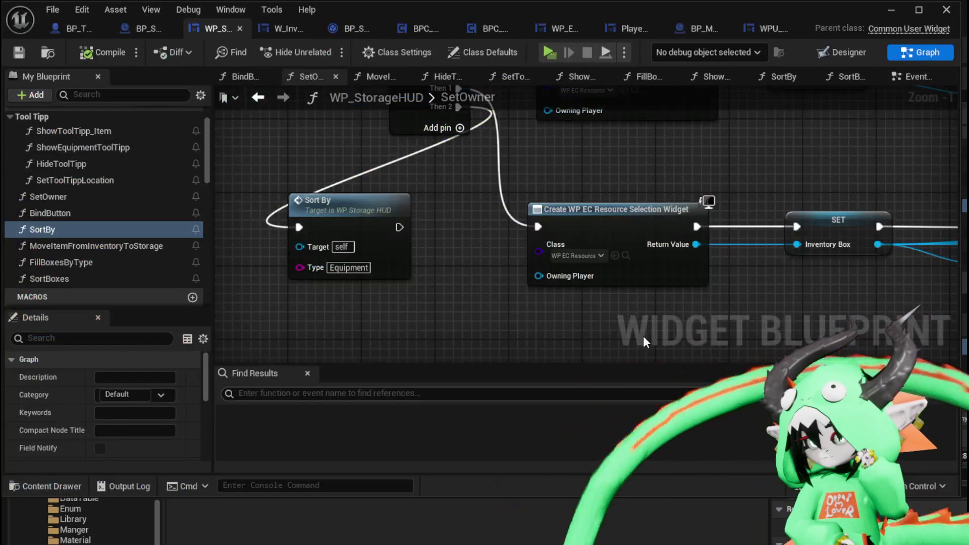
mouse_move(357, 212)
left_mouse_down()
mouse_move(527, 323)
mouse_move(538, 343)
left_mouse_up()
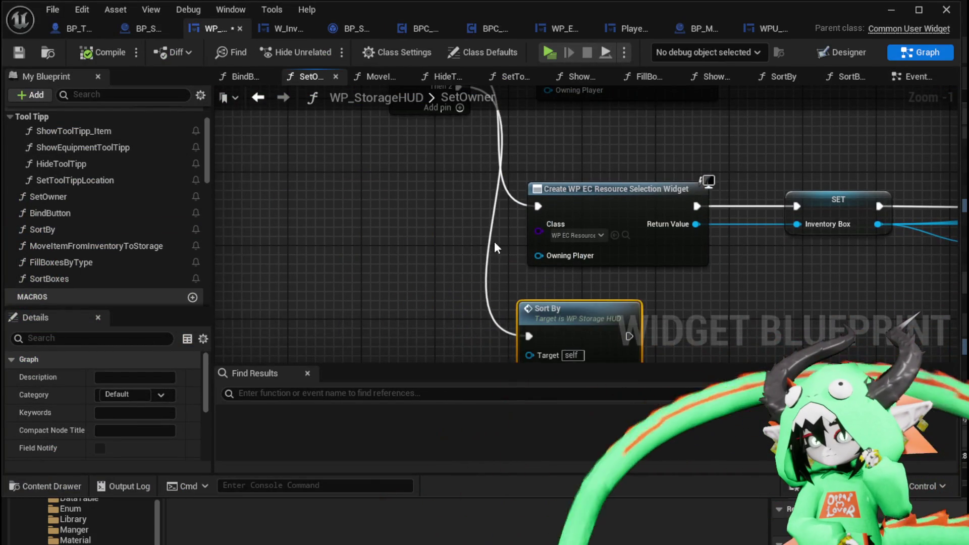
mouse_move(516, 157)
left_mouse_down()
mouse_move(395, 152)
mouse_move(388, 143)
mouse_move(886, 223)
left_mouse_up()
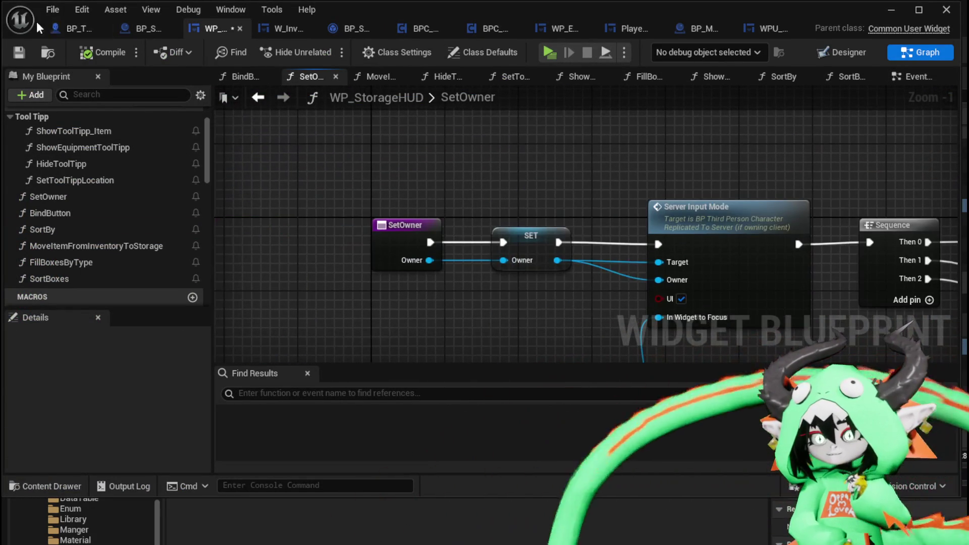
scroll(444, 151, "down", 2)
mouse_move(525, 160)
left_mouse_down()
mouse_move(597, 225)
mouse_move(570, 212)
mouse_move(389, 206)
mouse_move(777, 179)
mouse_move(541, 245)
mouse_move(546, 277)
mouse_move(400, 294)
mouse_move(567, 320)
left_mouse_up()
mouse_move(316, 141)
left_mouse_down()
mouse_move(444, 162)
mouse_move(338, 147)
left_mouse_up()
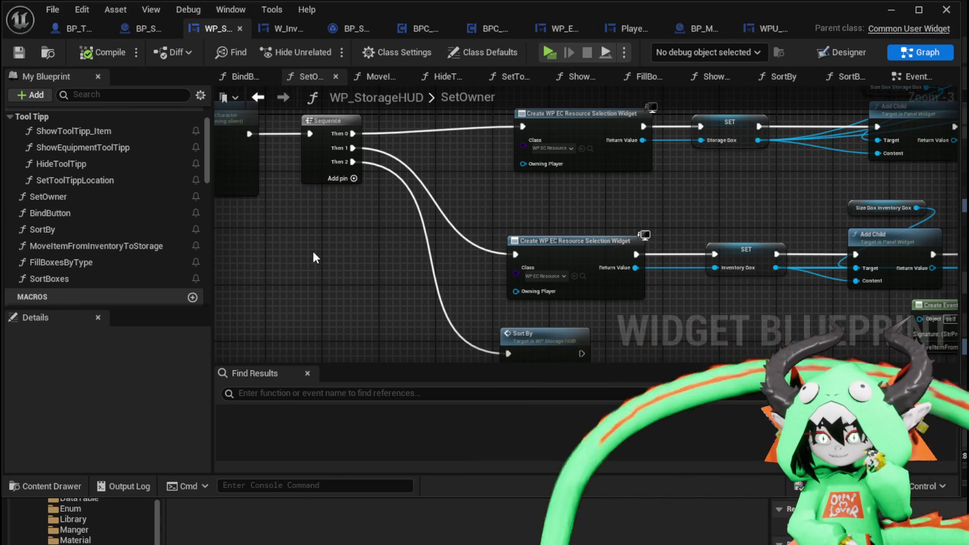
scroll(150, 195, "up", 3)
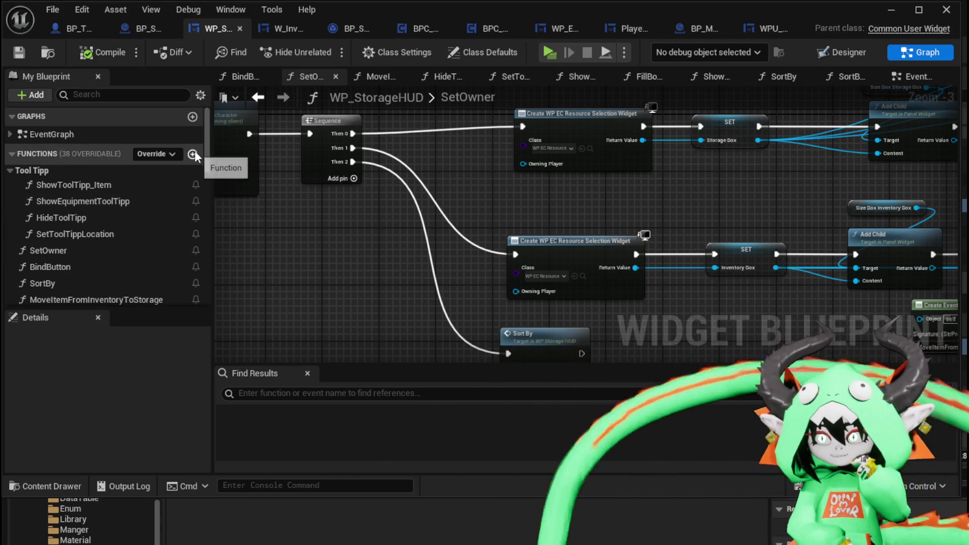
Step: Add a new function to WP_StorageHUD named MoveItemFromStorageToInventory
left_click(193, 155)
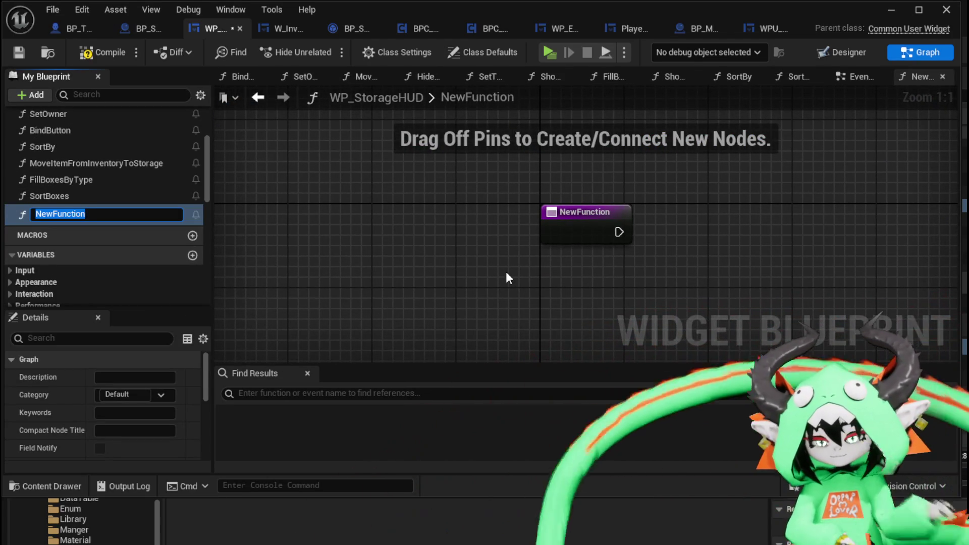
type("MoveItemFromStorageT")
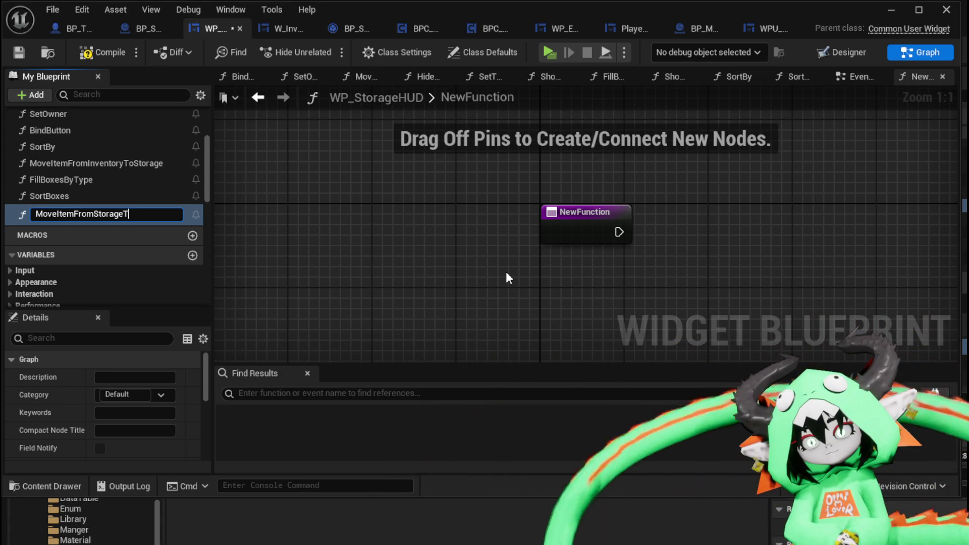
type("oInventory")
key("Return")
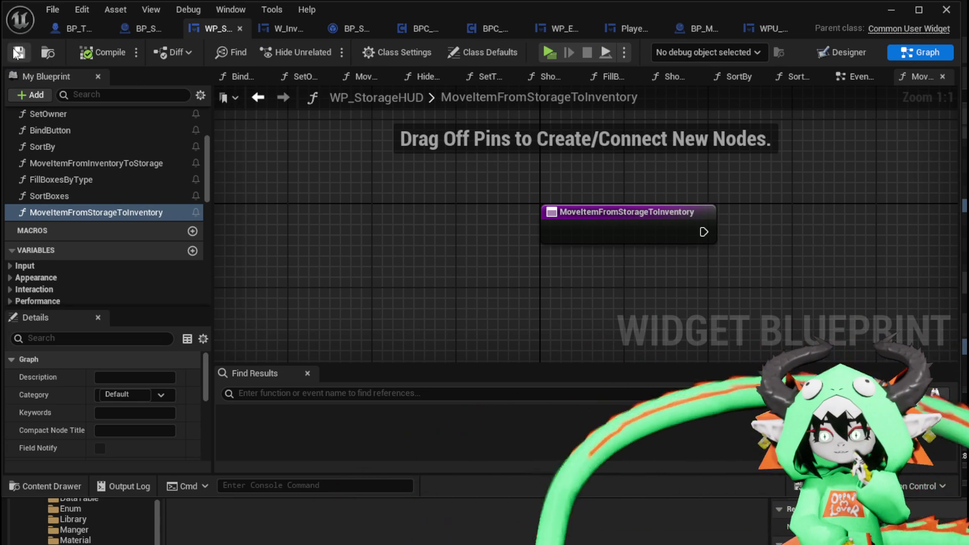
Step: Copy the Print String, Parse Into Array and Move Item nodes from MoveItemFromInventoryToStorage into it
double_click(101, 163)
scroll(408, 237, "down", 2)
left_click_drag(379, 292, 699, 124)
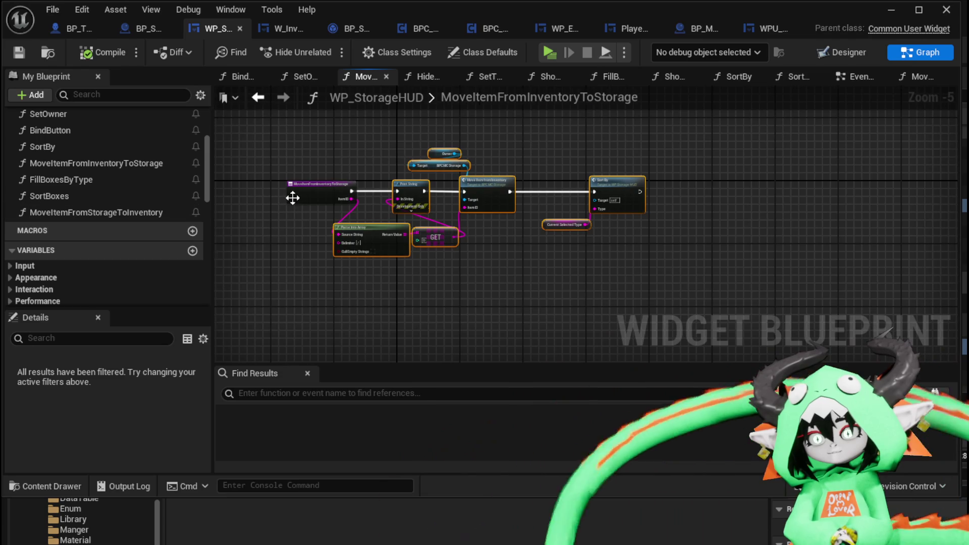
scroll(293, 197, "up", 4)
double_click(65, 213)
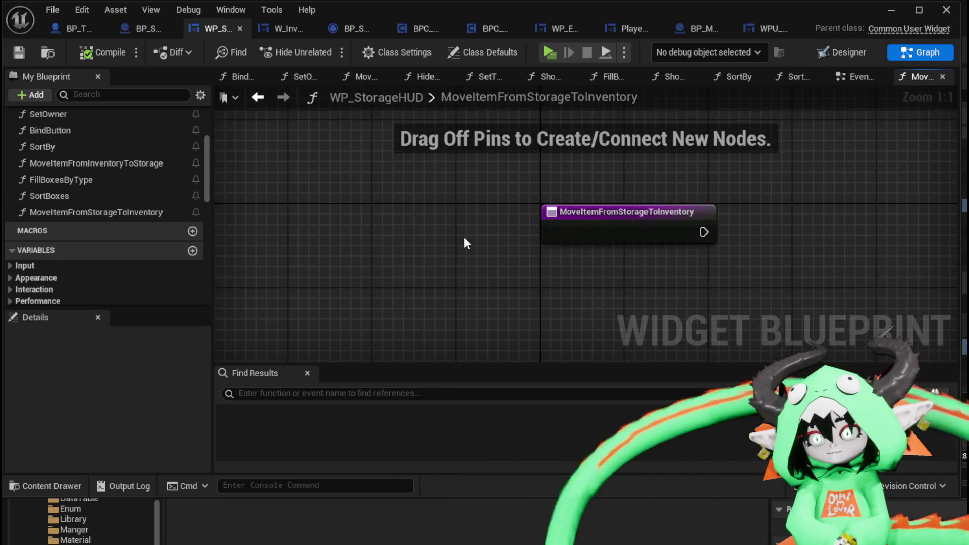
key("ctrl+v")
left_click_drag(477, 202, 549, 217)
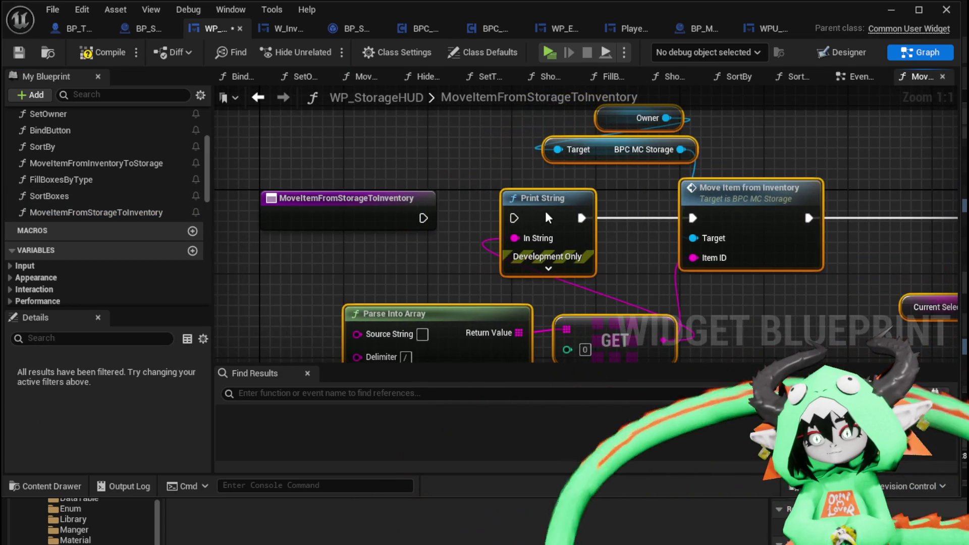
Step: Wire entry to Print String, add an ItemID input feeding Parse Into Array, then compile and save
left_click_drag(422, 218, 500, 216)
left_click(322, 202)
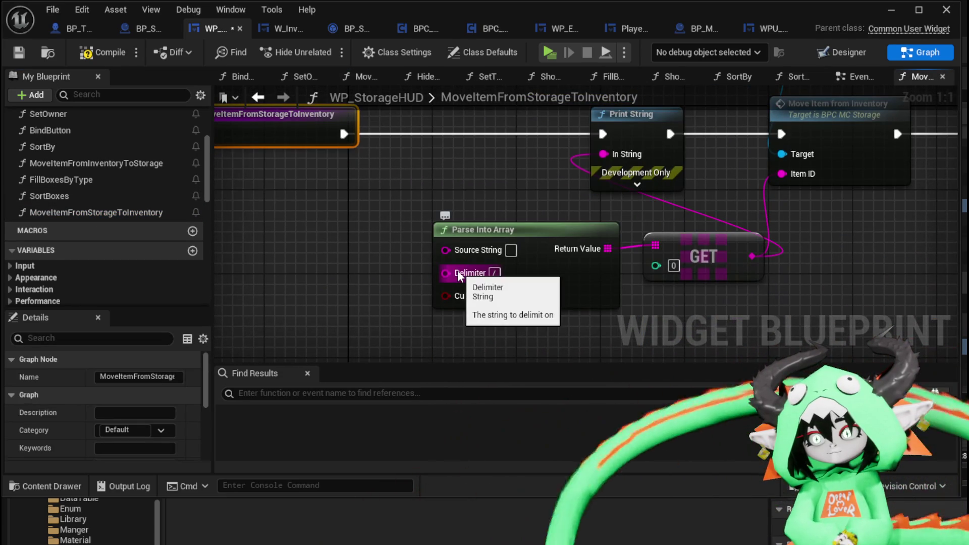
left_click_drag(463, 247, 323, 137)
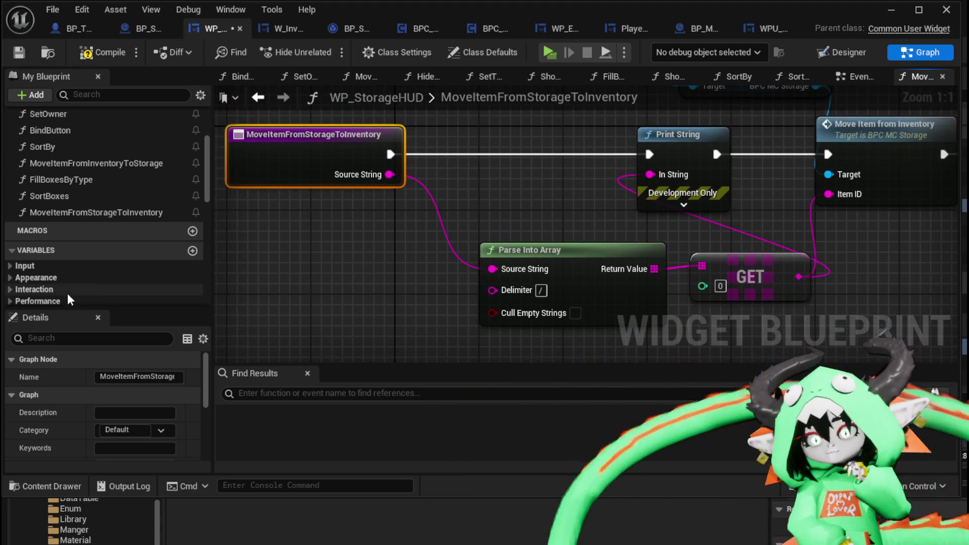
scroll(132, 283, "down", 6)
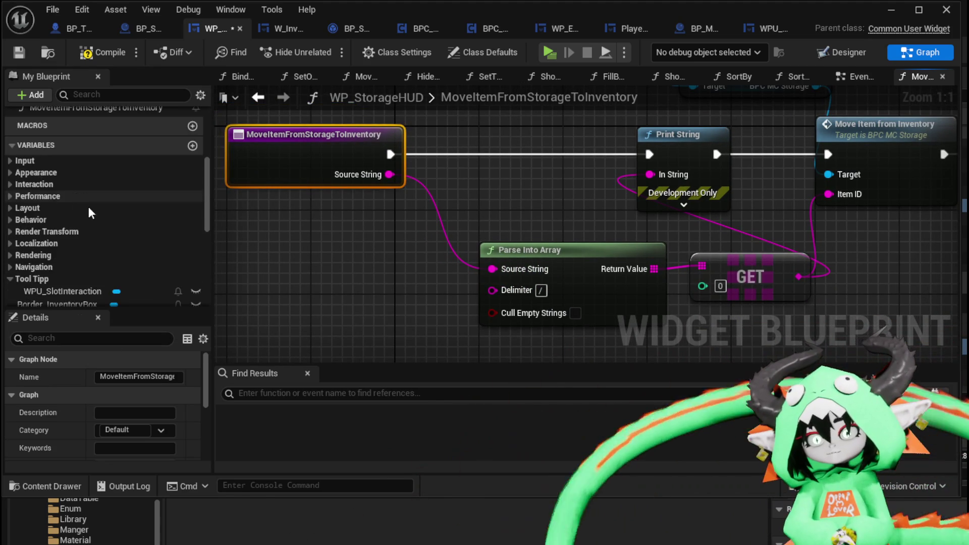
scroll(116, 237, "up", 2)
scroll(117, 235, "up", 5)
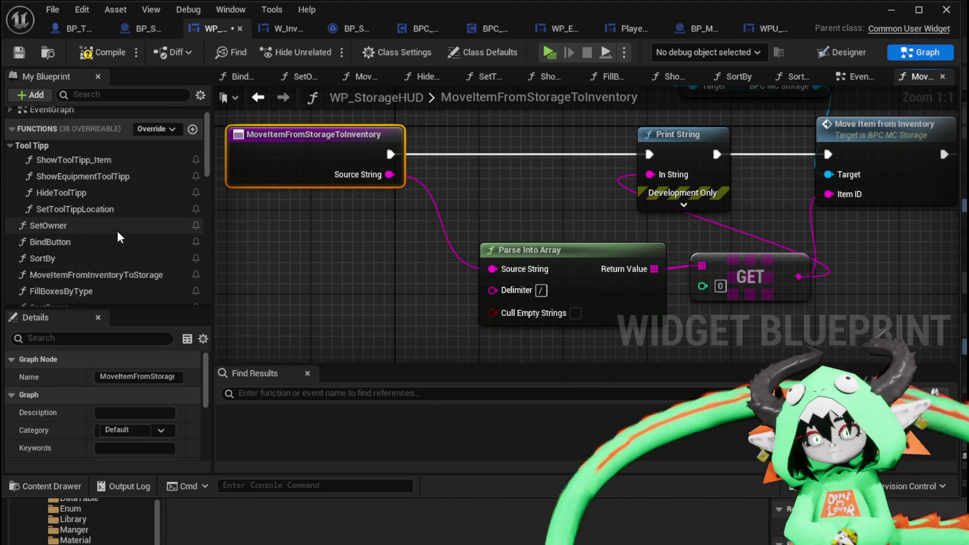
scroll(123, 379, "down", 6)
type("Item")
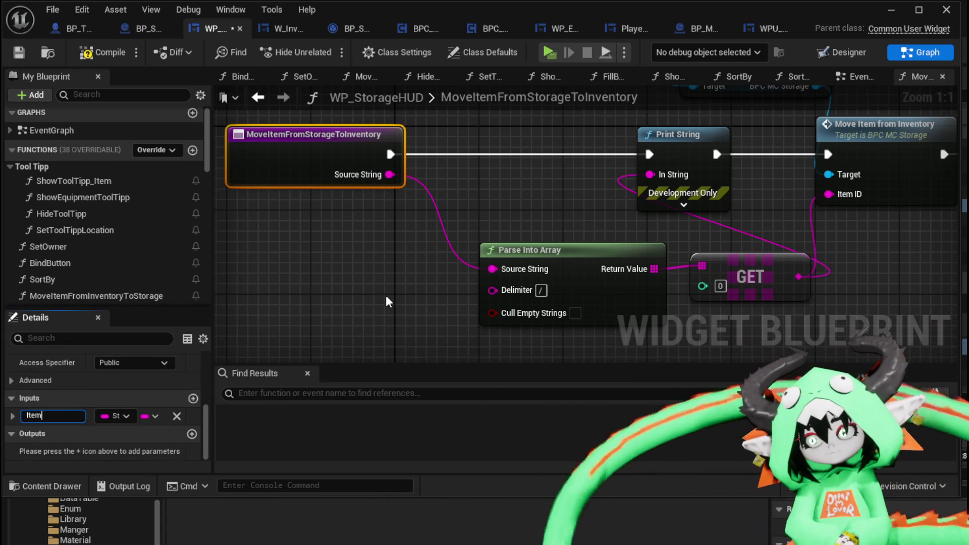
type("ID")
key("Return")
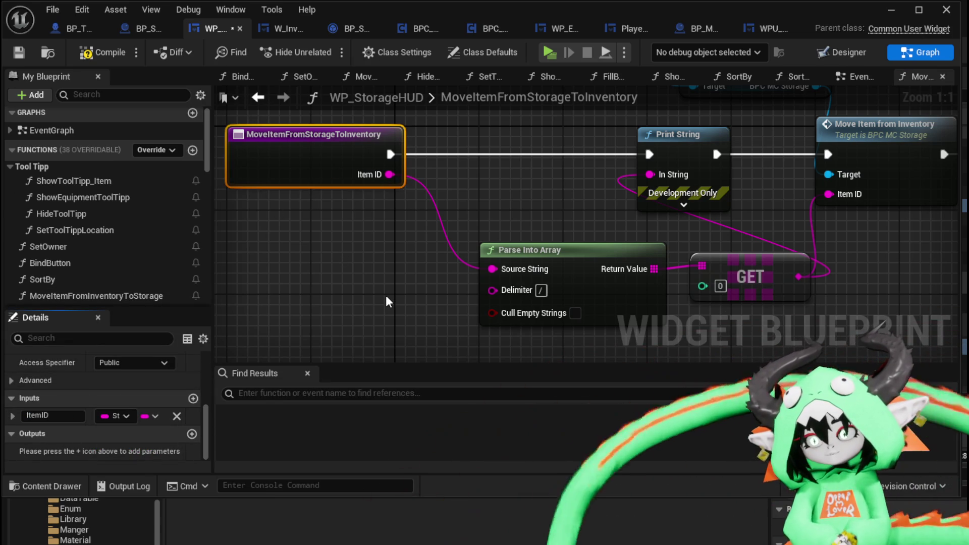
left_click(102, 54)
left_click(19, 54)
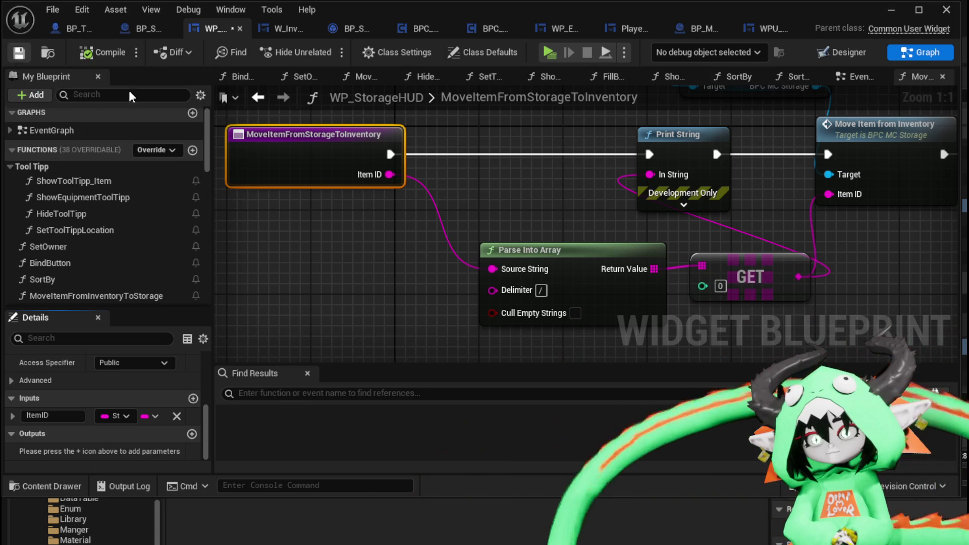
Step: Reposition the Owner and storage reference nodes in the graph
scroll(565, 150, "down", 3)
mouse_move(565, 149)
left_mouse_down()
mouse_move(378, 194)
mouse_move(375, 253)
mouse_move(350, 245)
left_mouse_up()
scroll(372, 206, "up", 2)
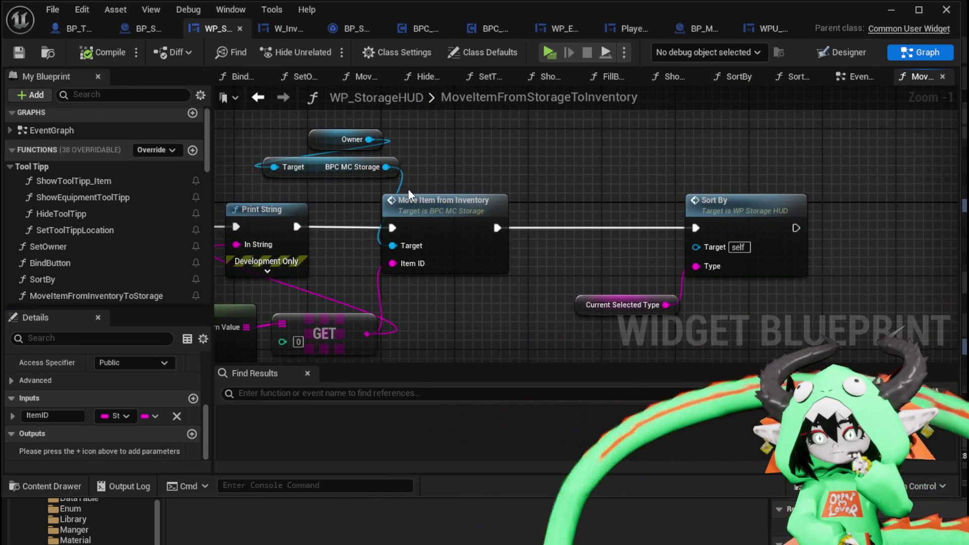
mouse_move(508, 170)
left_mouse_down()
mouse_move(325, 243)
mouse_move(311, 147)
left_mouse_up()
left_click(453, 184)
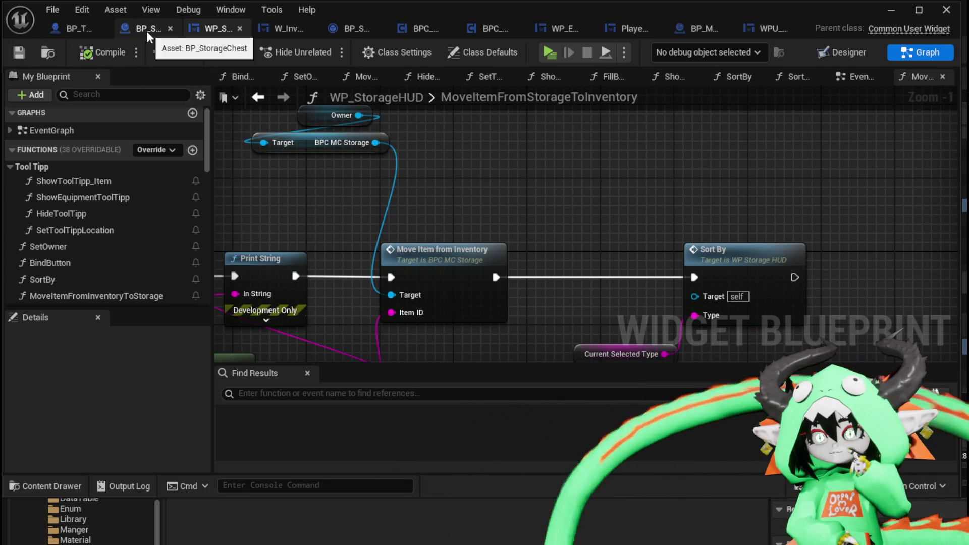
Step: Get the Owner's BPC MC Inventory beside the storage node and save the widget
left_click_drag(359, 115, 472, 145)
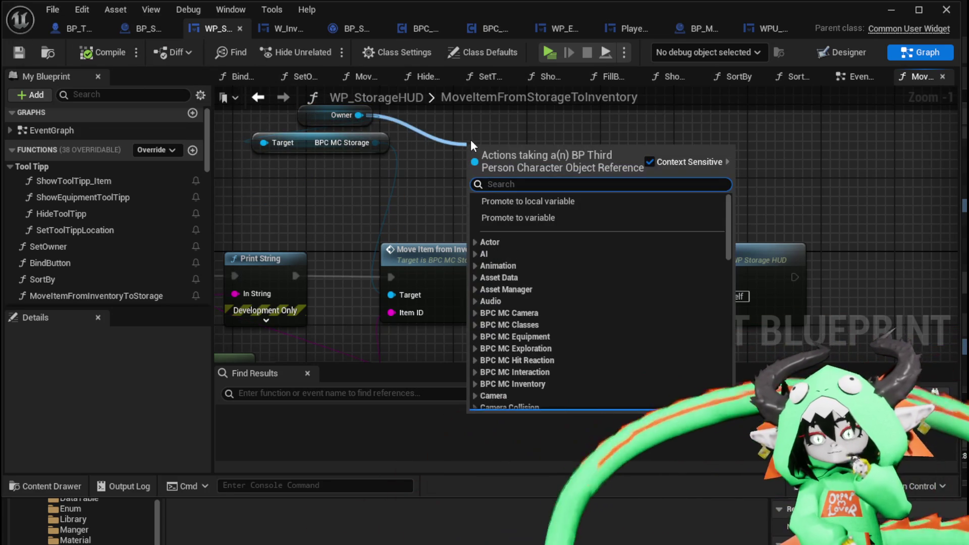
type("get l")
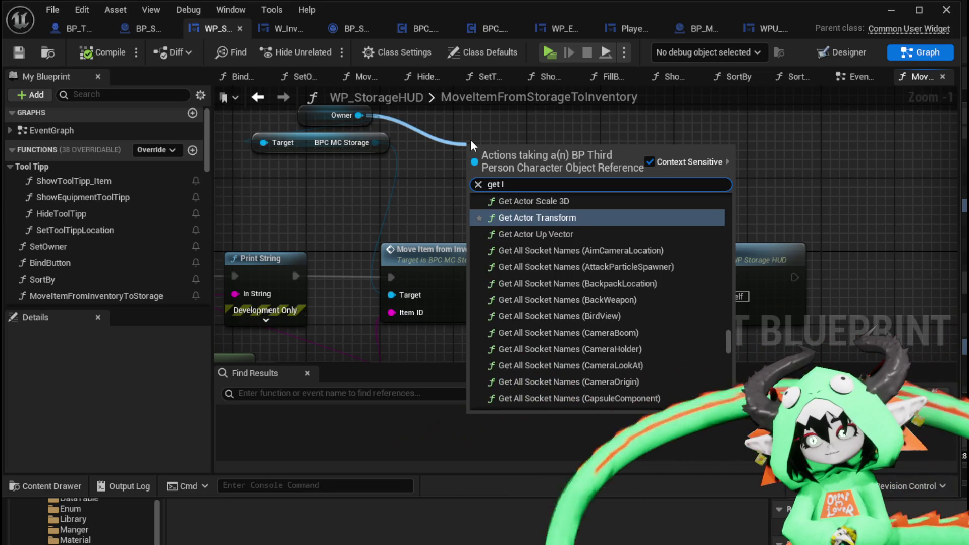
type("nventory")
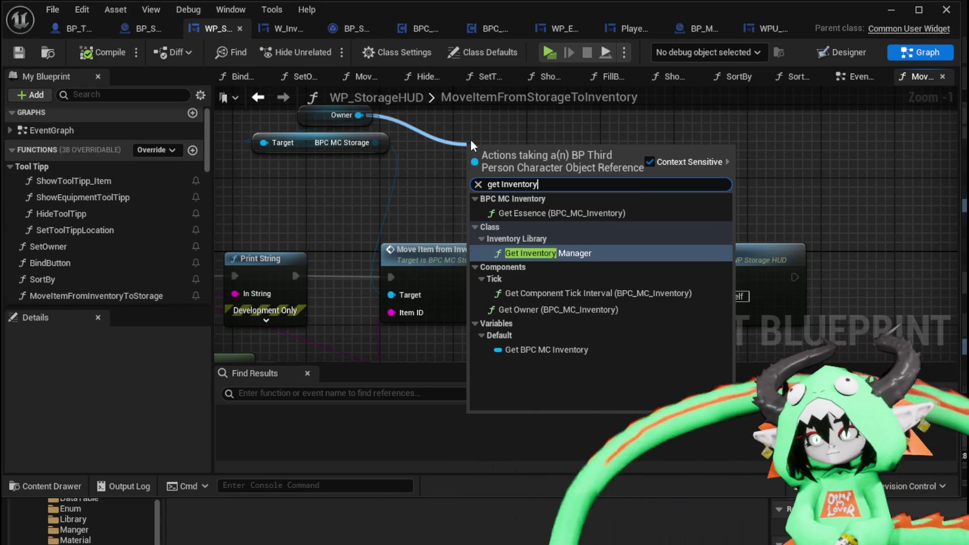
left_click(543, 349)
left_click_drag(514, 157, 487, 148)
left_click(481, 204)
left_click(12, 50)
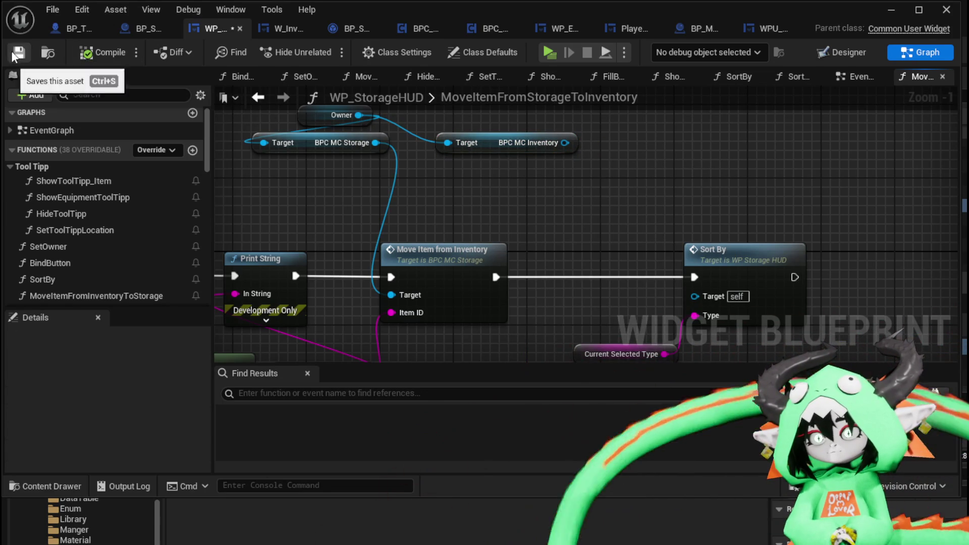
Step: Add an Add Item call on BPC MC Inventory above Sort By, then delete it
mouse_move(565, 142)
left_mouse_down()
mouse_move(612, 189)
mouse_move(575, 184)
left_mouse_up()
type("add")
scroll(736, 261, "up", 3)
scroll(736, 260, "up", 10)
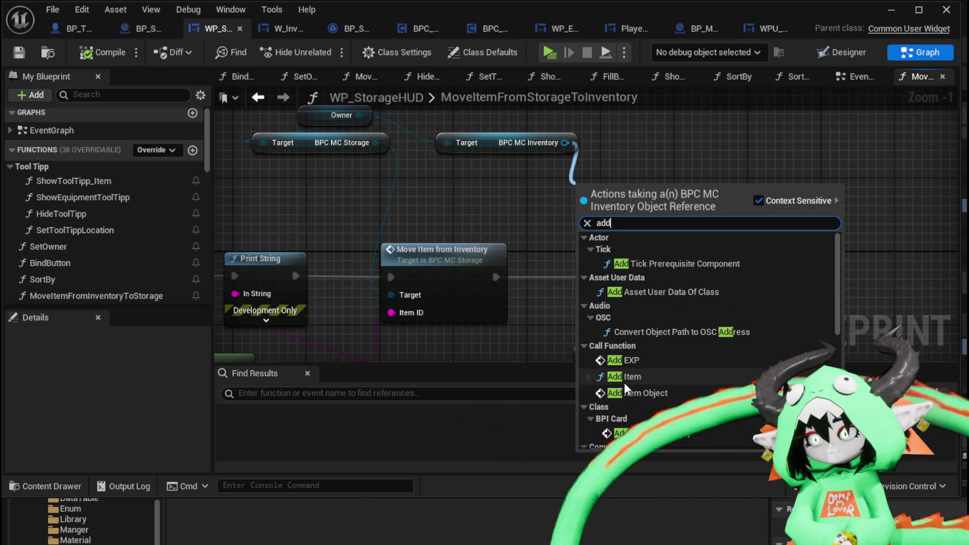
left_click(626, 377)
scroll(638, 284, "down", 10)
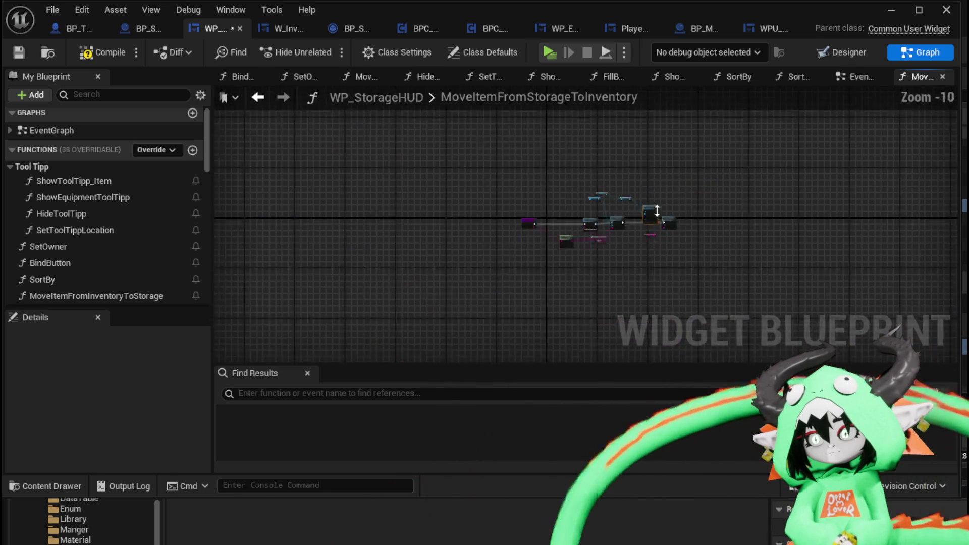
scroll(617, 223, "up", 9)
mouse_move(628, 172)
left_mouse_down()
mouse_move(750, 98)
mouse_move(704, 130)
left_mouse_up()
left_click(534, 215)
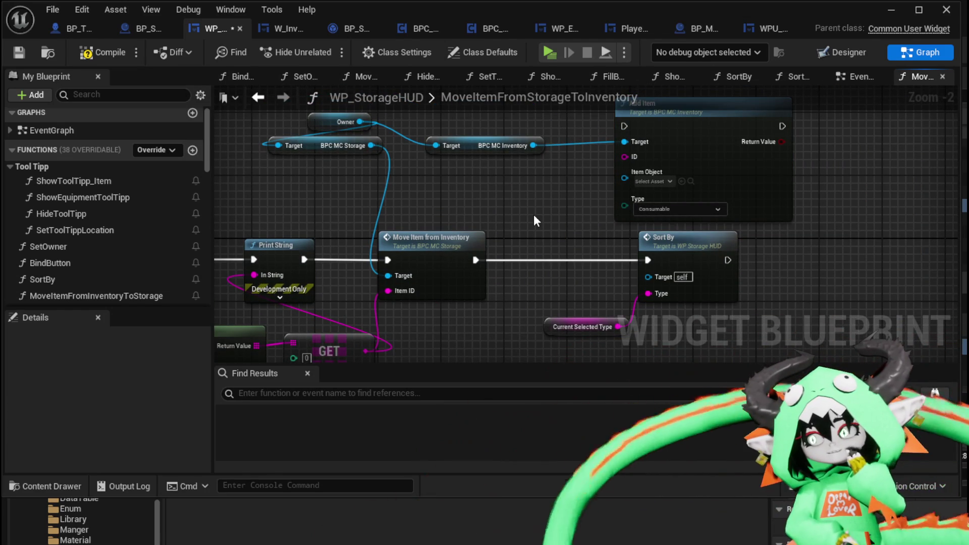
mouse_move(534, 214)
left_mouse_down()
mouse_move(486, 248)
mouse_move(713, 152)
mouse_move(511, 236)
left_mouse_up()
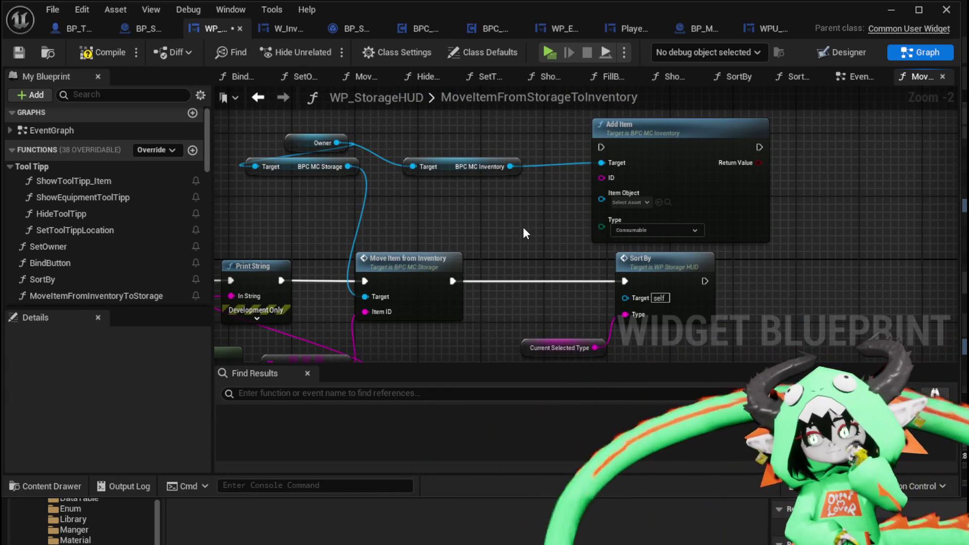
left_click(688, 178)
key("Delete")
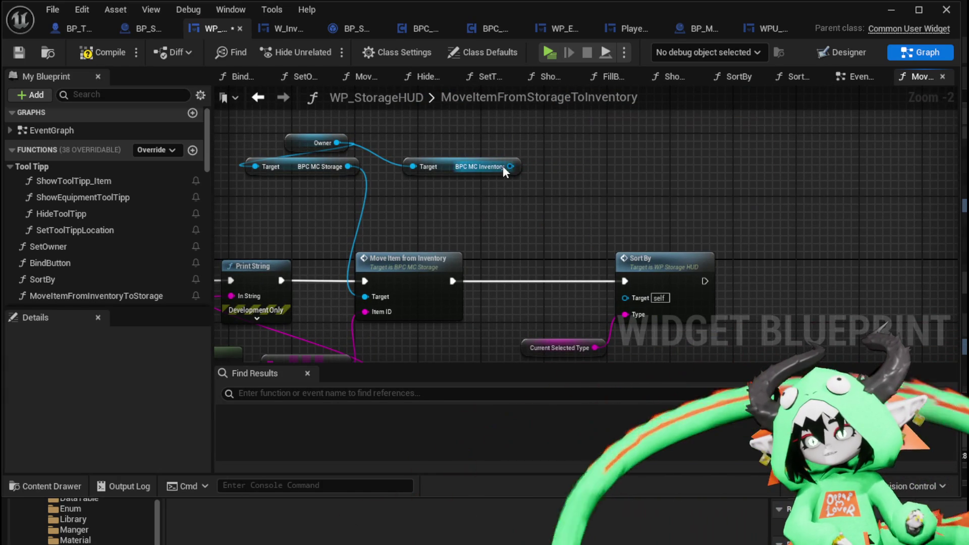
Step: Call Add Item Object on BPC MC Inventory between Move Item and Sort By, and open its definition
left_click_drag(511, 167, 608, 187)
type("add")
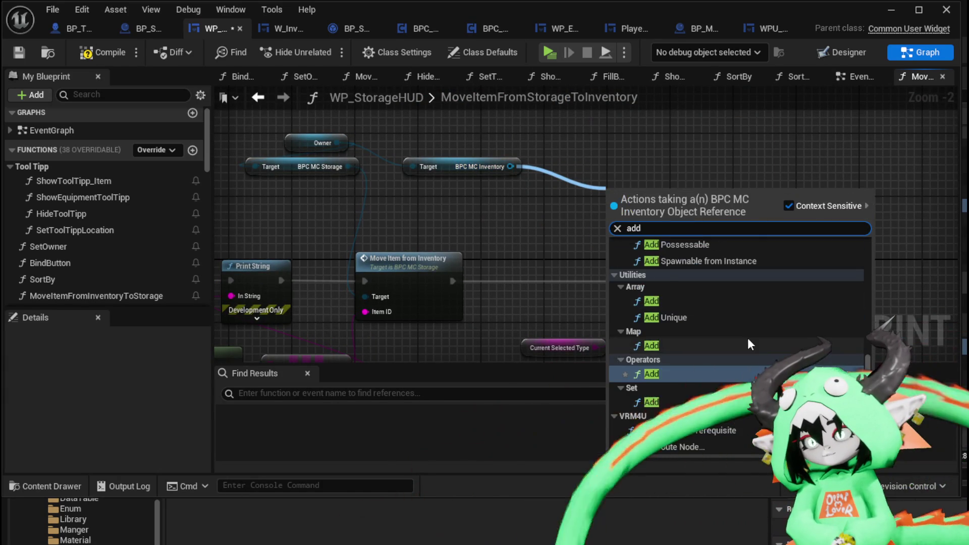
left_click(735, 332)
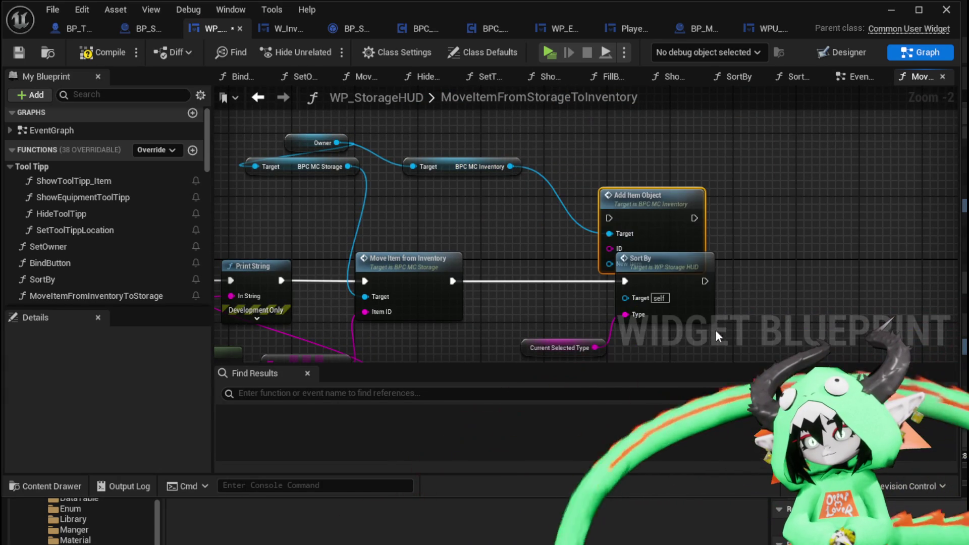
left_click_drag(632, 214, 520, 215)
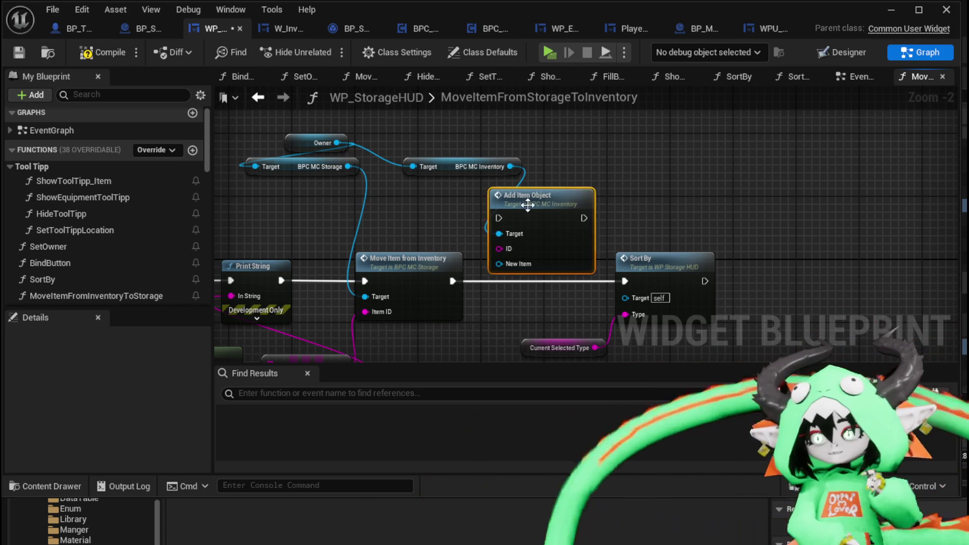
double_click(530, 209)
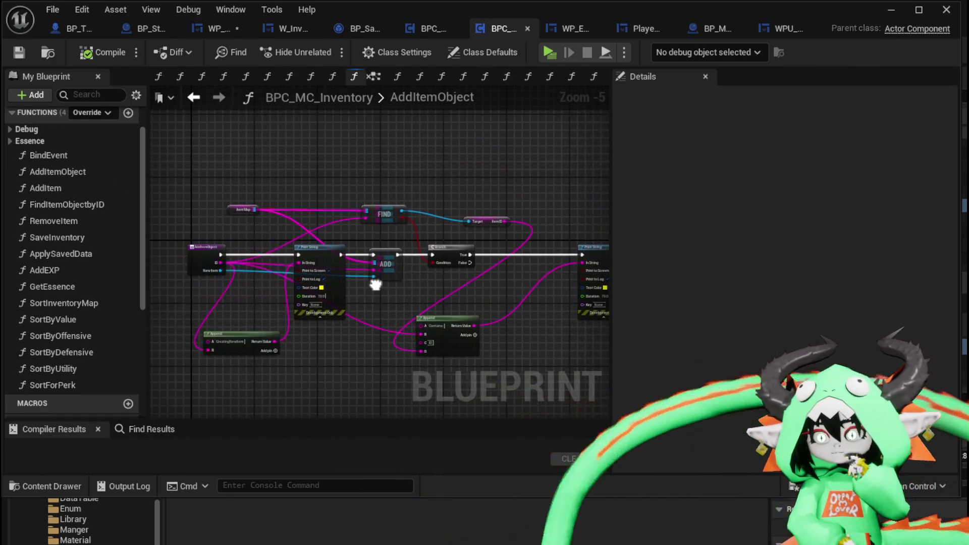
mouse_move(324, 267)
left_mouse_down()
mouse_move(402, 325)
mouse_move(393, 316)
mouse_move(422, 307)
left_mouse_up()
key("ctrl+s")
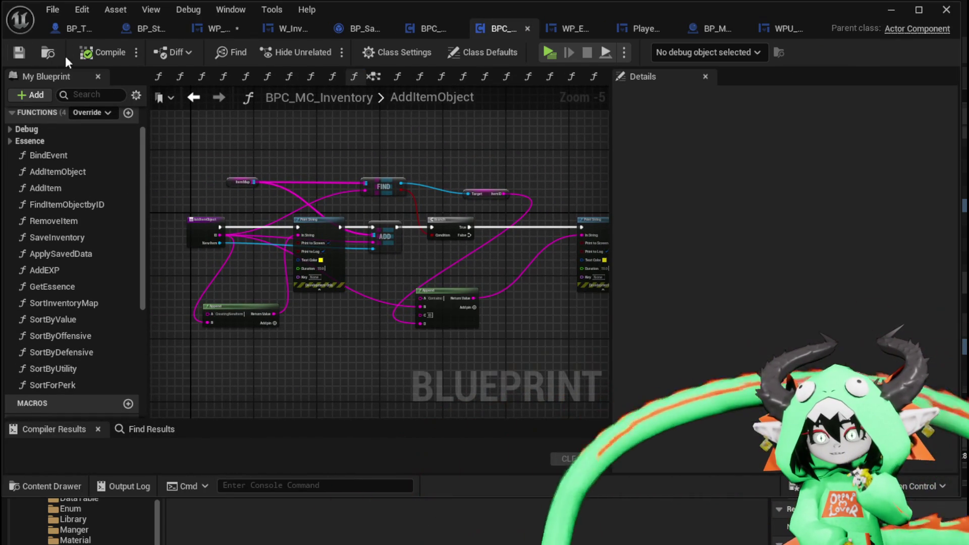
left_click(208, 32)
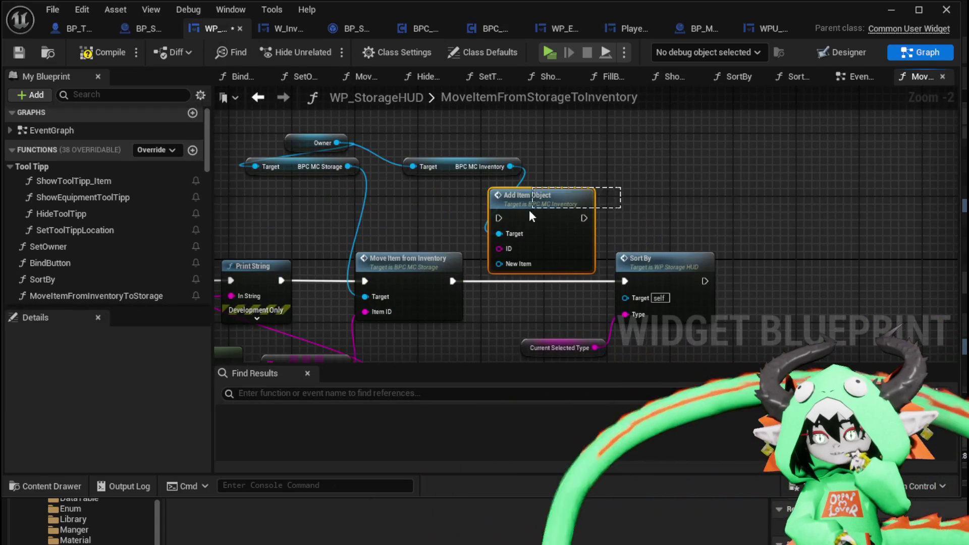
key("Delete")
left_click_drag(510, 166, 596, 171)
type("add")
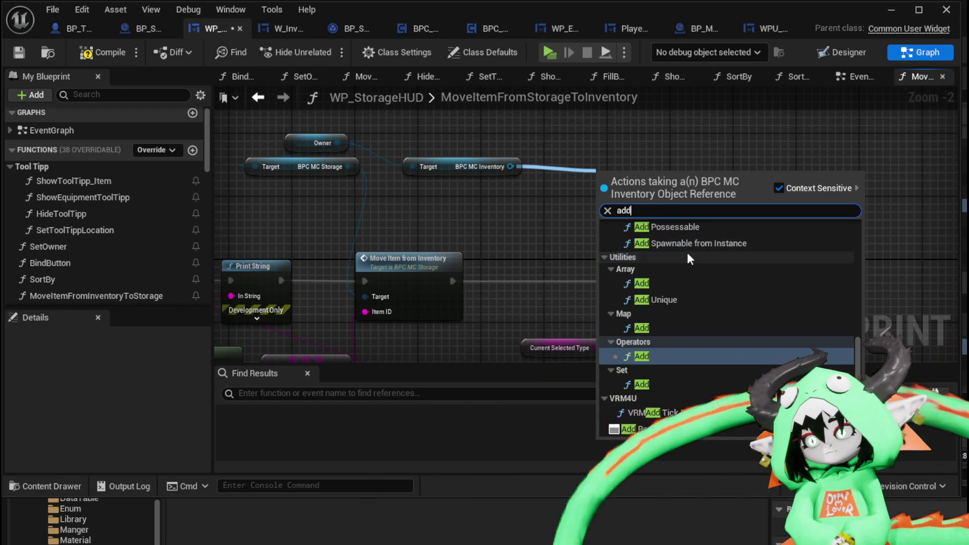
scroll(698, 250, "up", 10)
scroll(729, 285, "up", 3)
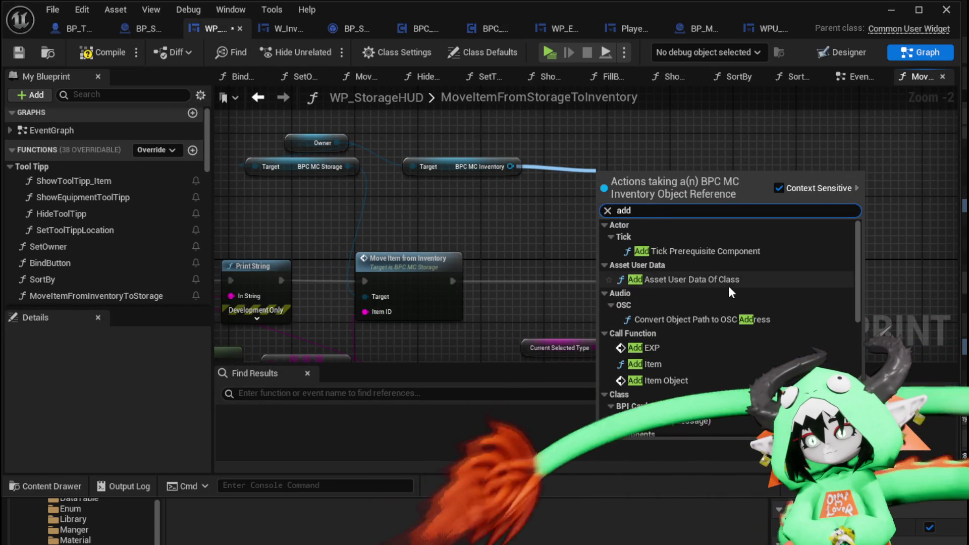
left_click(651, 364)
left_click_drag(670, 194, 634, 137)
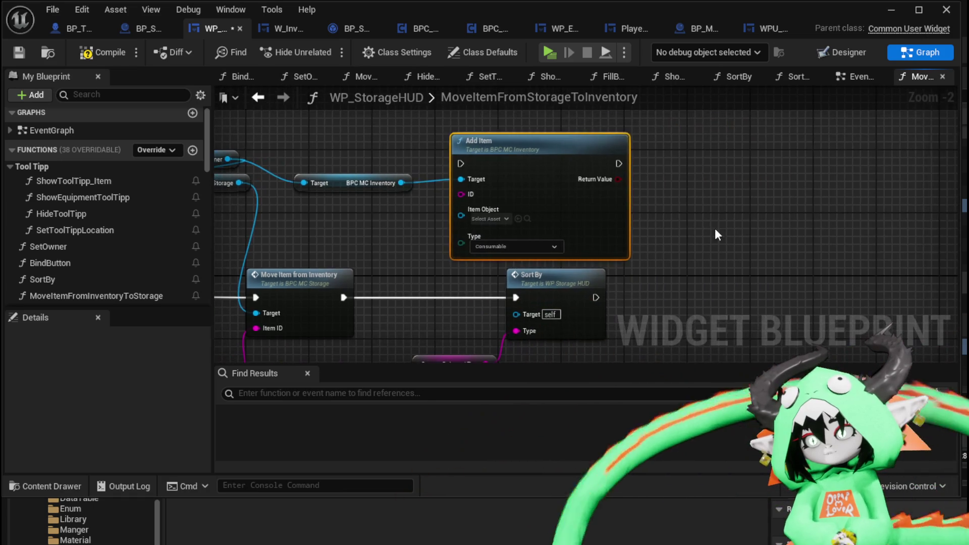
double_click(549, 171)
mouse_move(464, 219)
left_mouse_down()
mouse_move(377, 235)
mouse_move(357, 261)
left_mouse_up()
scroll(377, 235, "down", 3)
scroll(545, 289, "up", 3)
scroll(394, 272, "up", 2)
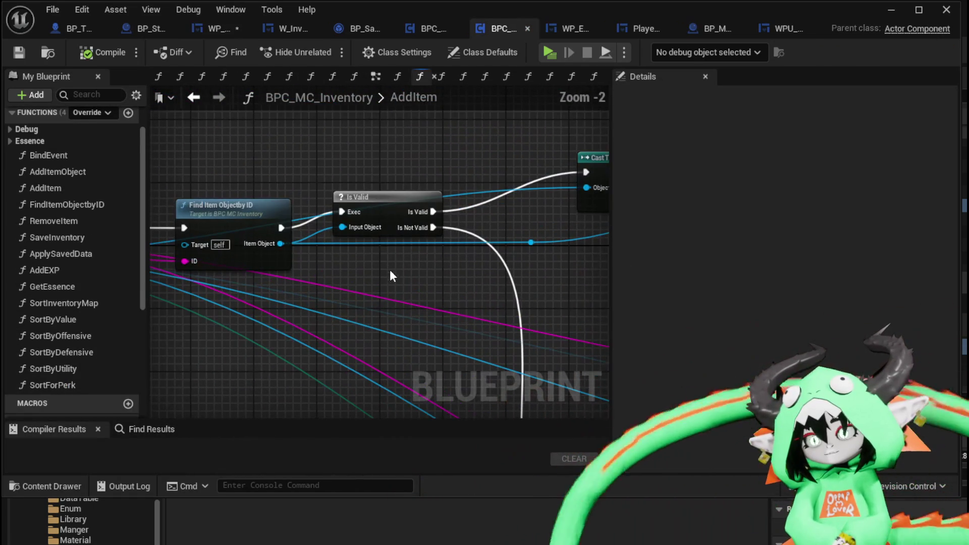
scroll(395, 272, "down", 2)
mouse_move(563, 284)
left_mouse_down()
mouse_move(212, 256)
mouse_move(494, 302)
mouse_move(260, 312)
mouse_move(203, 91)
mouse_move(403, 182)
mouse_move(331, 199)
mouse_move(480, 277)
mouse_move(296, 323)
left_mouse_up()
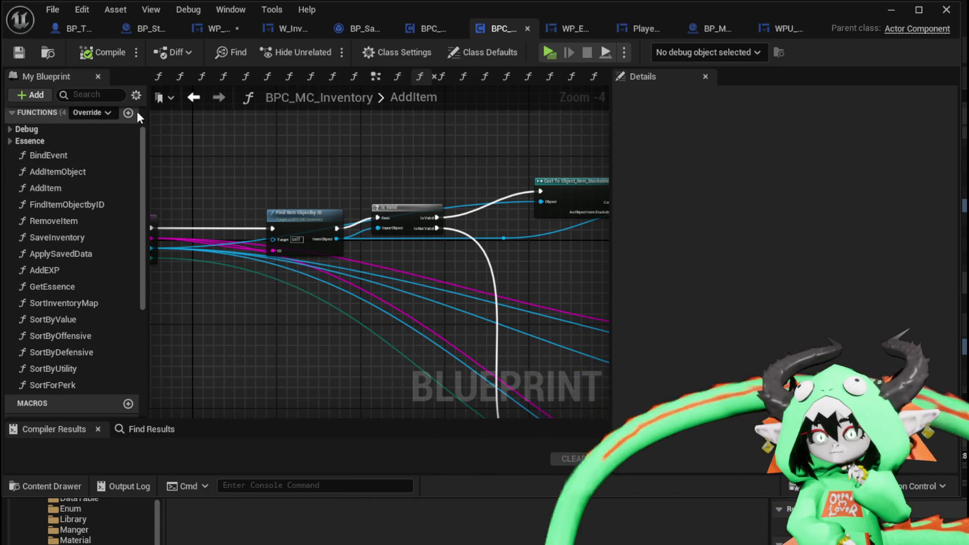
Step: Create an AddItemFromStorage function in BPC_MC_Inventory and save the component
left_click(122, 128)
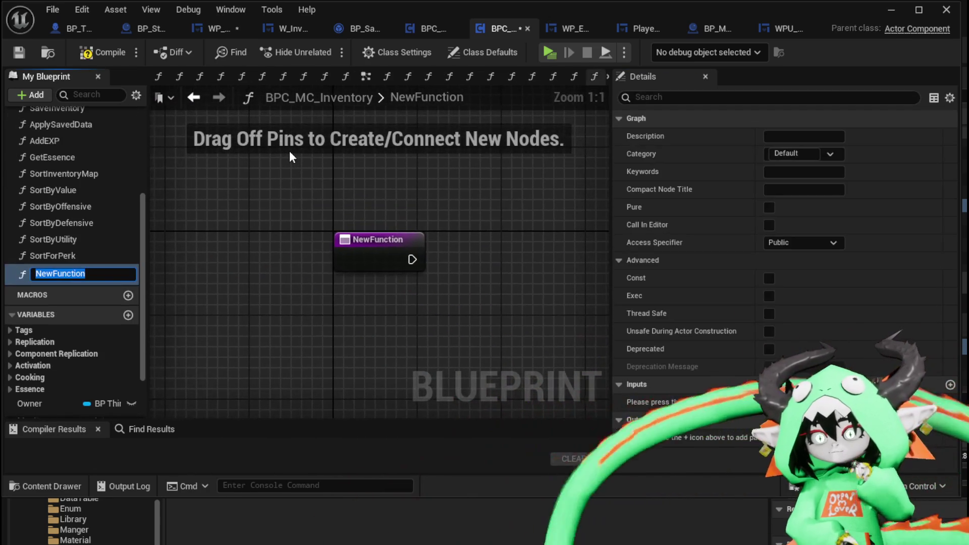
type("AddItemFromSt")
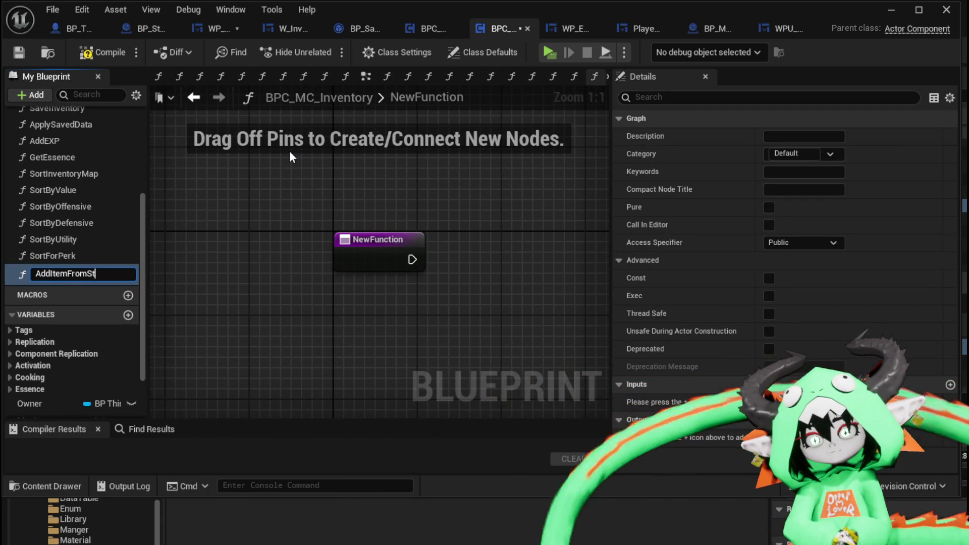
type("orage")
key("Return")
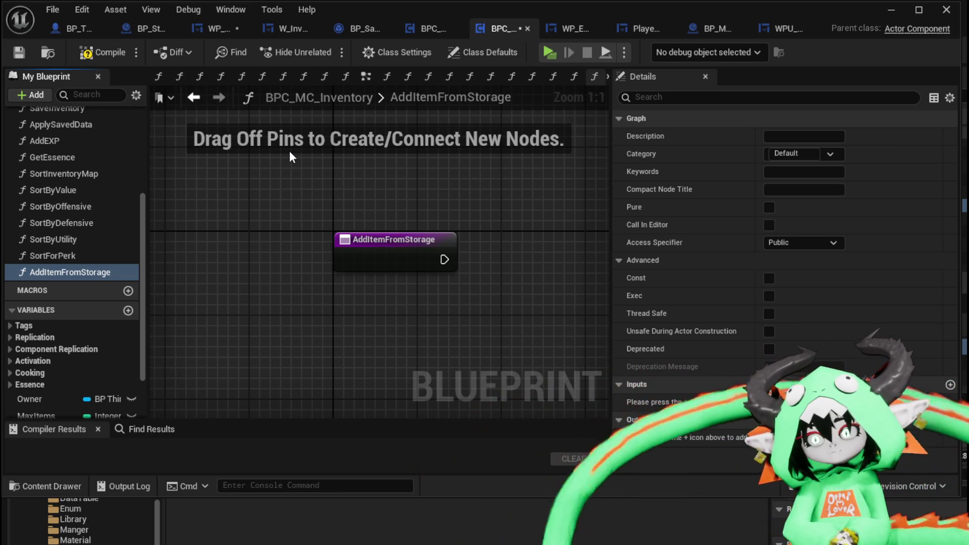
left_click(16, 50)
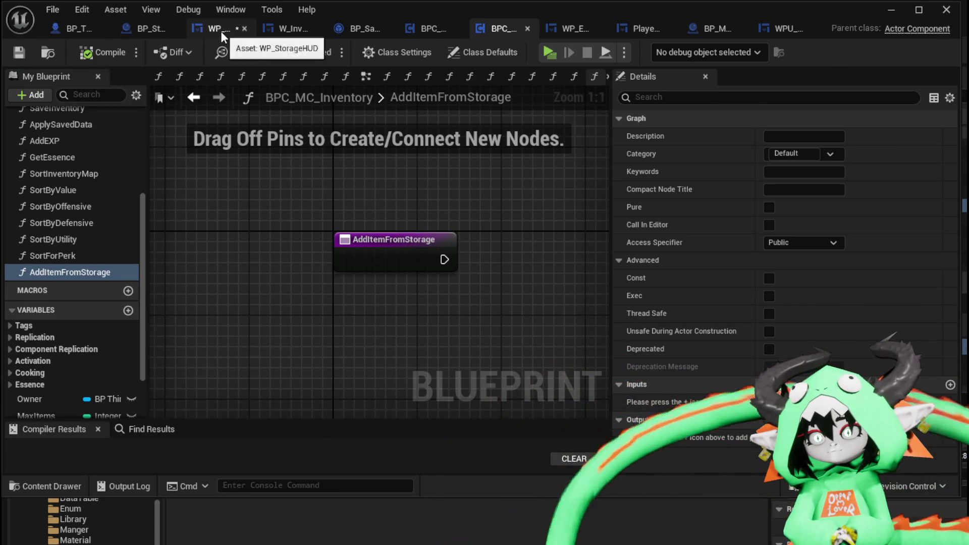
Step: In WP_StorageHUD, replace the old Add Item call with Add Item from Storage
left_click(220, 31)
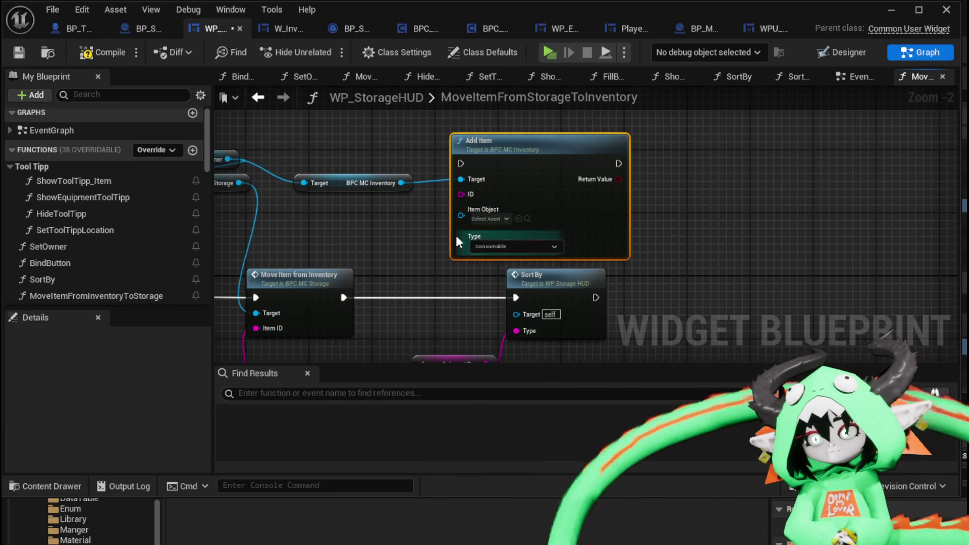
key("Delete")
left_click_drag(484, 184, 482, 177)
type("add")
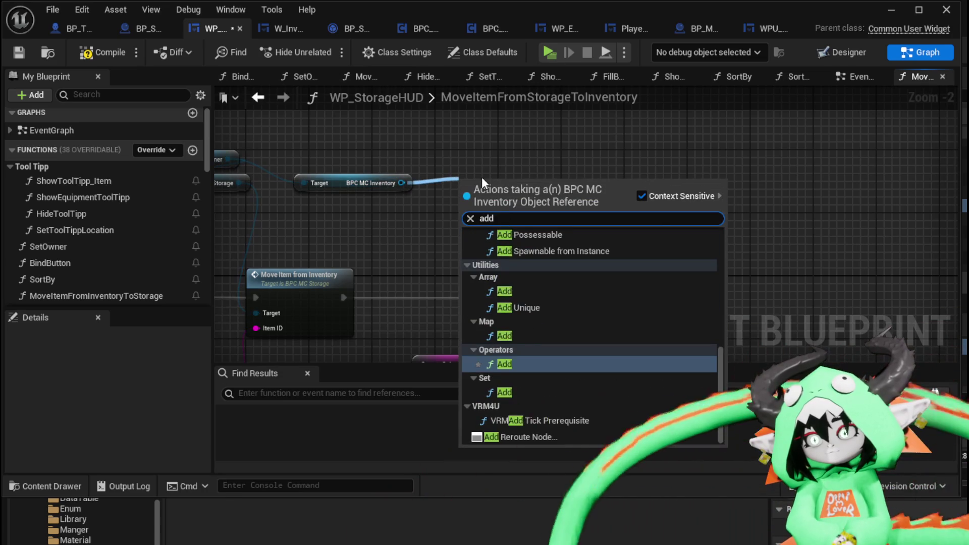
type(" Item")
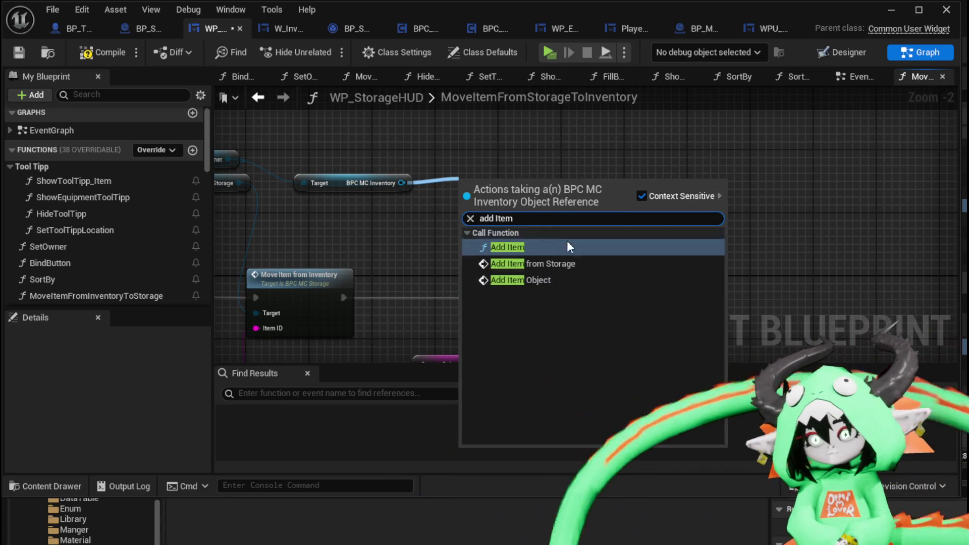
left_click(566, 263)
Step: Copy the nodes of the storage component's MoveItemFromInventory function for reuse
double_click(464, 233)
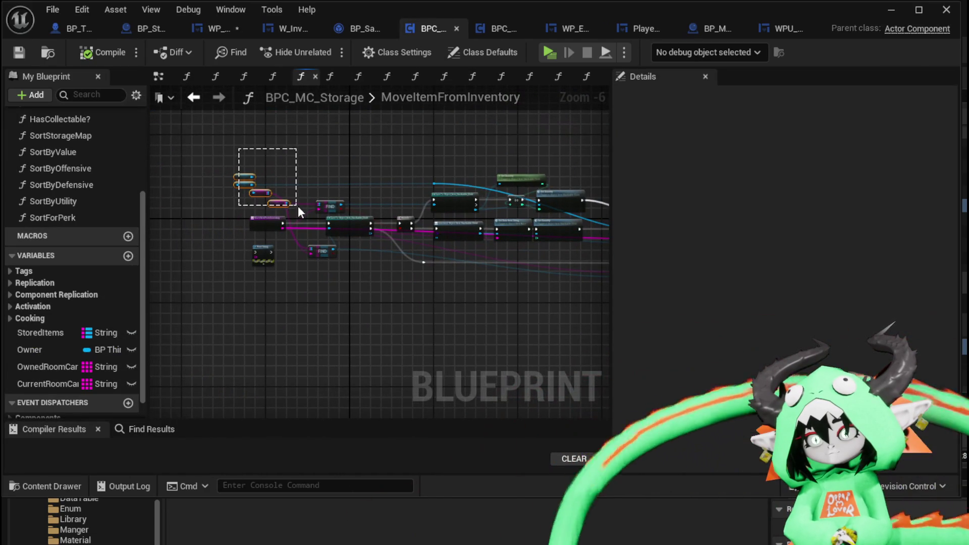
left_click_drag(296, 204, 296, 205)
mouse_move(314, 170)
left_mouse_down()
mouse_move(559, 281)
mouse_move(654, 304)
mouse_move(412, 299)
mouse_move(593, 301)
left_mouse_up()
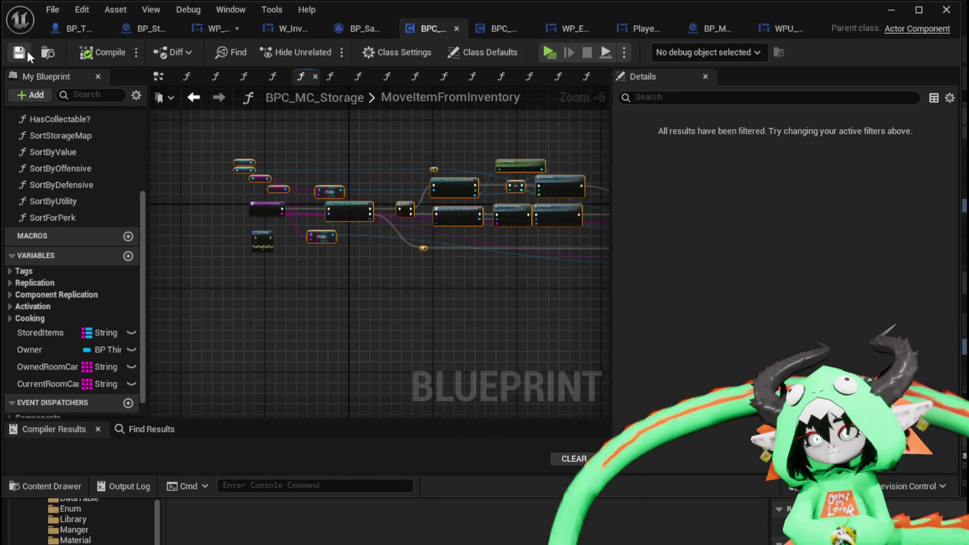
left_click(483, 29)
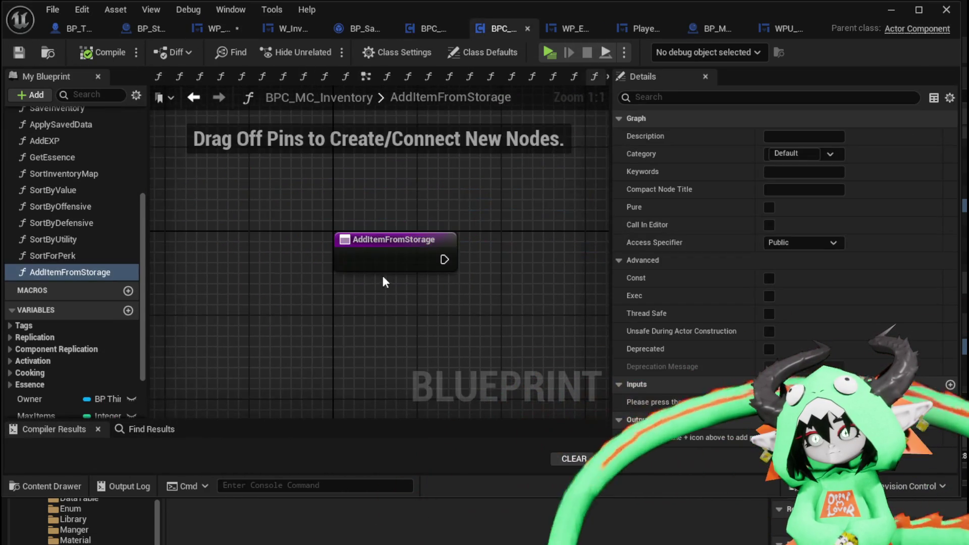
Step: Rename the AddItemFromStorage input to ItemID and wire the entry into the pasted logic and cast
scroll(429, 216, "down", 2)
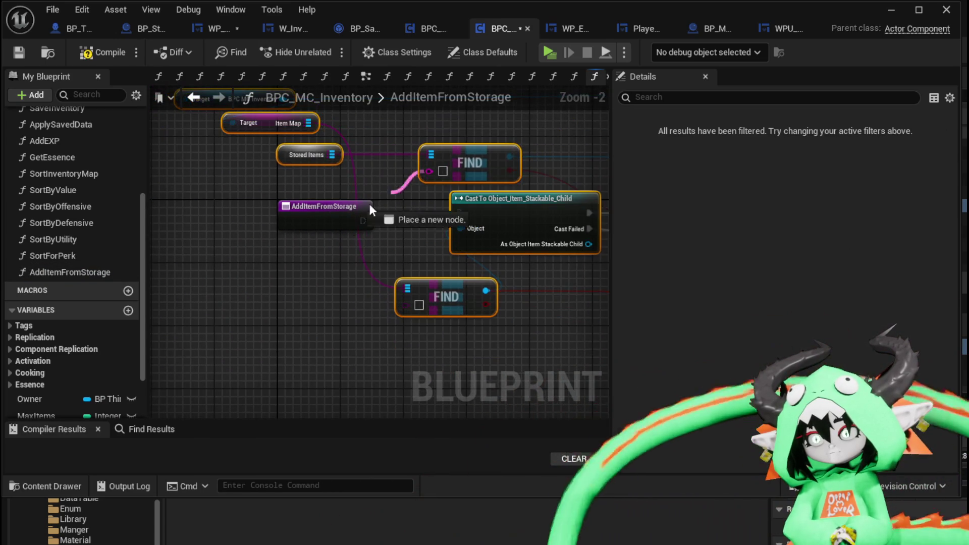
left_click(334, 230)
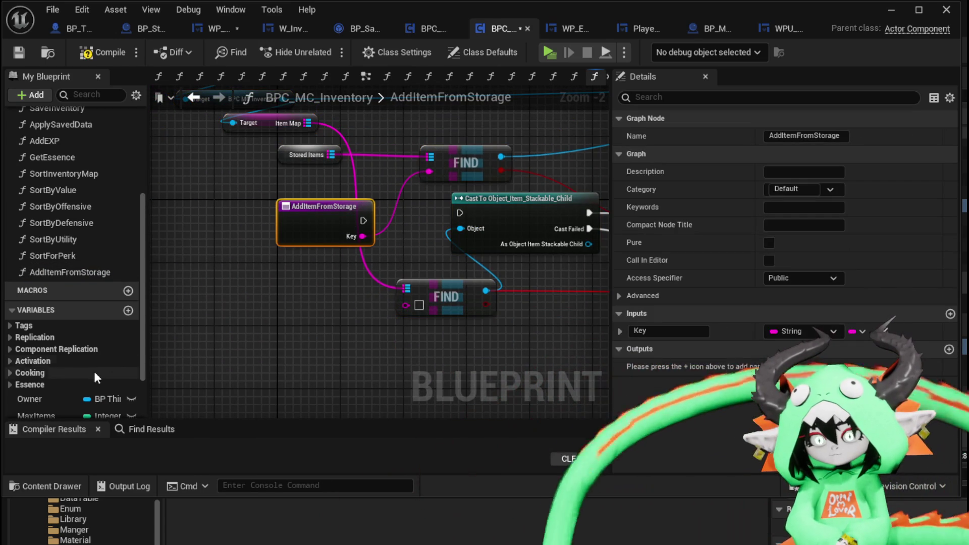
scroll(108, 374, "down", 3)
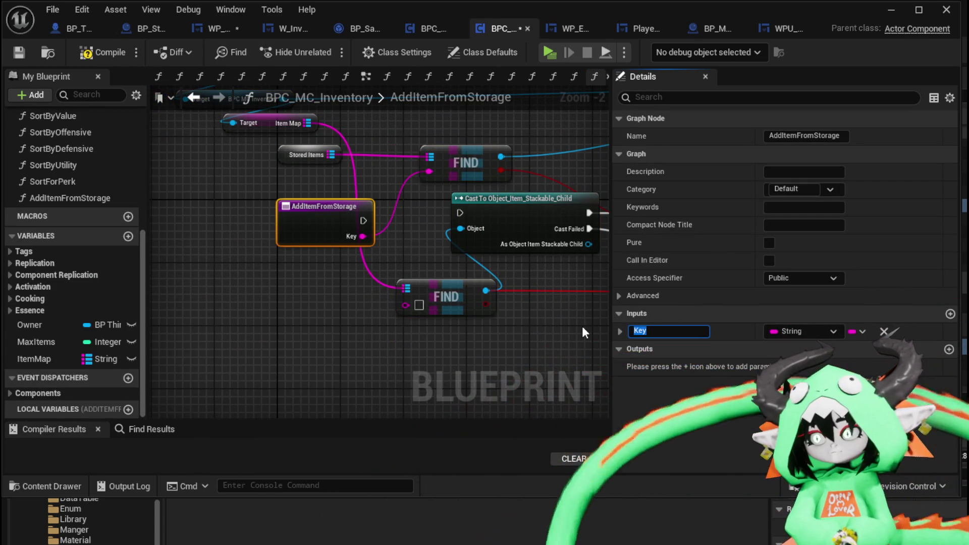
type("ItemID")
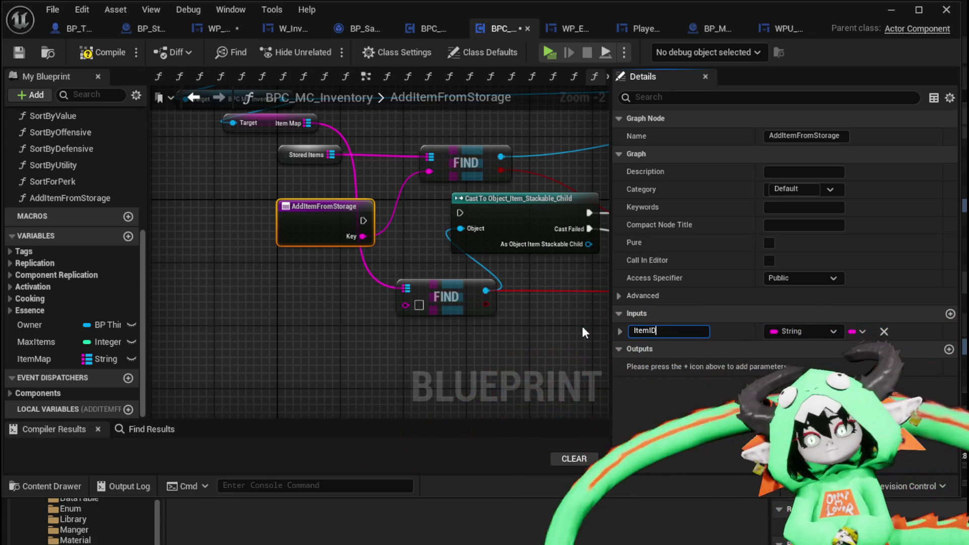
key("Return")
left_click_drag(363, 234, 410, 300)
left_click_drag(363, 221, 423, 225)
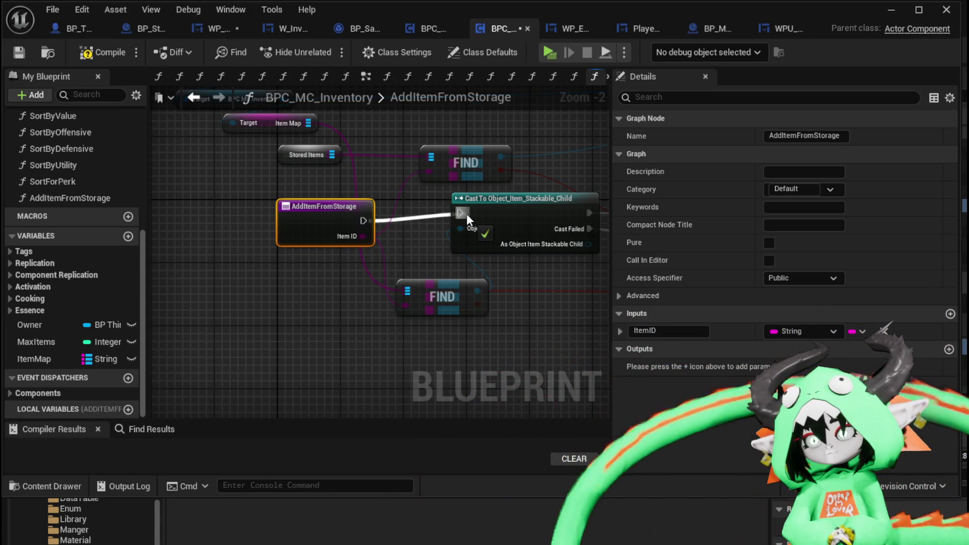
Step: Swap the Stored Items getter for an Item Map getter wired into FIND
mouse_move(38, 358)
left_mouse_down()
mouse_move(220, 171)
mouse_move(230, 181)
mouse_move(430, 158)
left_mouse_up()
left_click(255, 189)
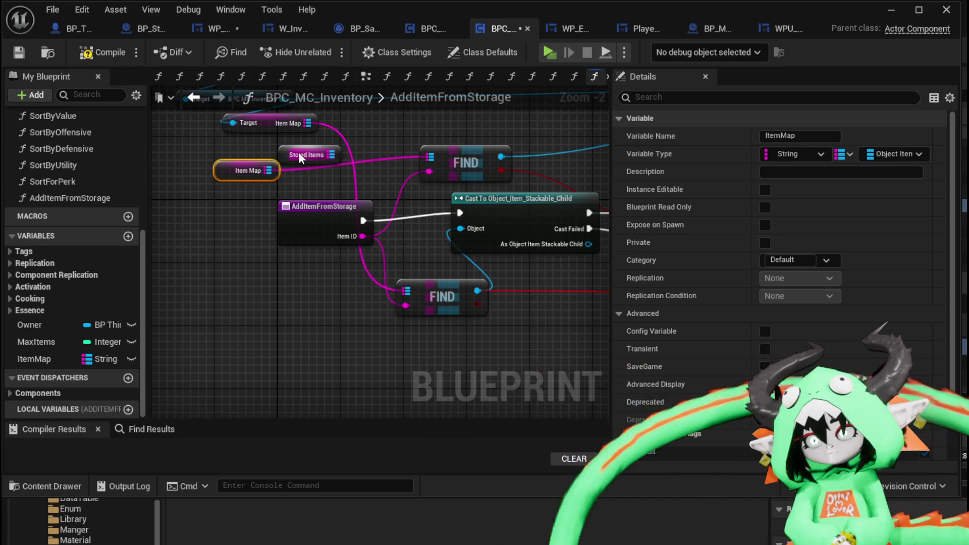
left_click(288, 155)
key("Delete")
left_click_drag(249, 161, 312, 152)
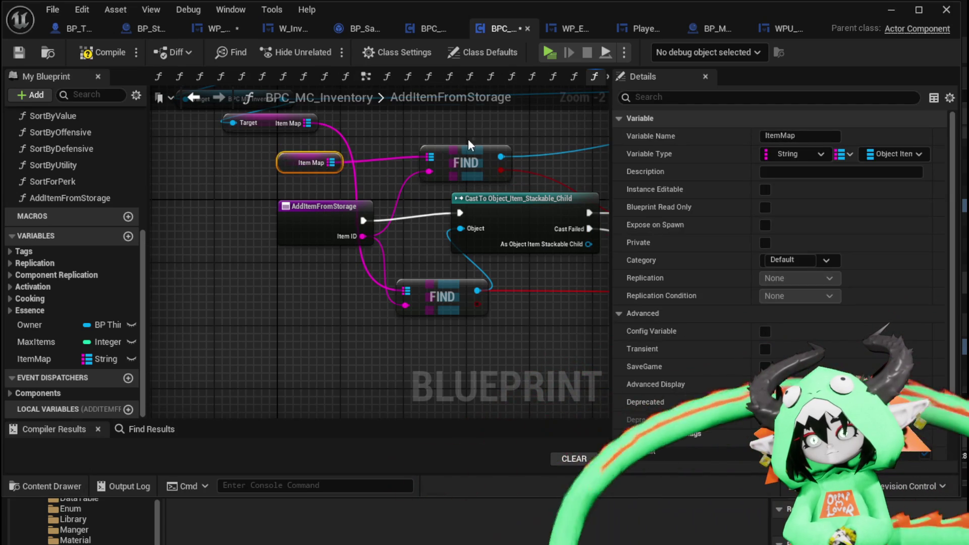
left_click_drag(469, 138, 363, 161)
Step: Rearrange the Add Item, Remove Item and Set Quantity nodes so they no longer overlap
left_click(197, 230)
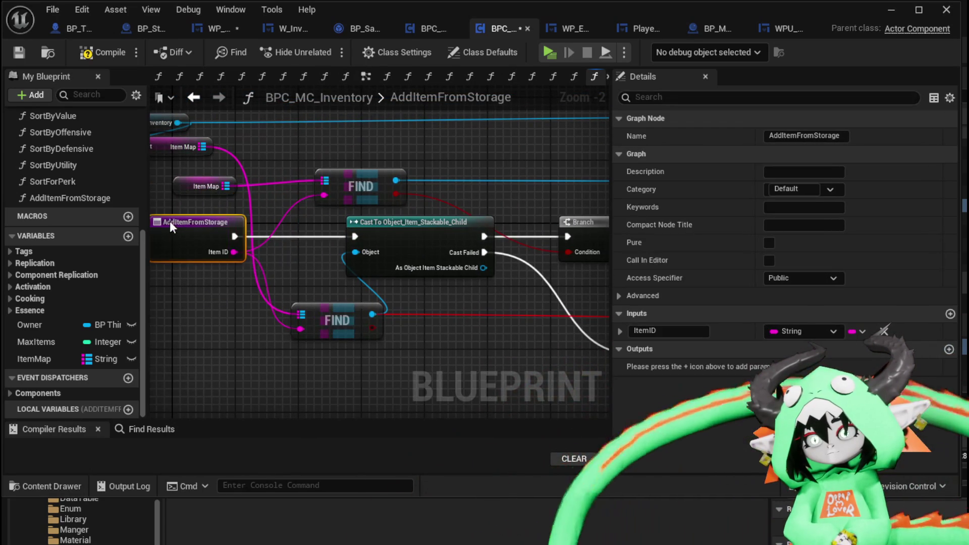
scroll(438, 274, "down", 2)
mouse_move(439, 274)
left_mouse_down()
mouse_move(366, 271)
mouse_move(265, 298)
left_mouse_up()
scroll(367, 272, "up", 3)
mouse_move(370, 230)
left_mouse_down()
mouse_move(364, 296)
mouse_move(397, 295)
mouse_move(378, 301)
left_mouse_up()
scroll(378, 302, "down", 2)
scroll(454, 217, "up", 1)
left_click(416, 207)
left_click_drag(416, 208, 496, 220)
left_click_drag(407, 189, 590, 169)
mouse_move(272, 288)
left_mouse_down()
mouse_move(355, 292)
mouse_move(455, 262)
mouse_move(172, 275)
left_mouse_up()
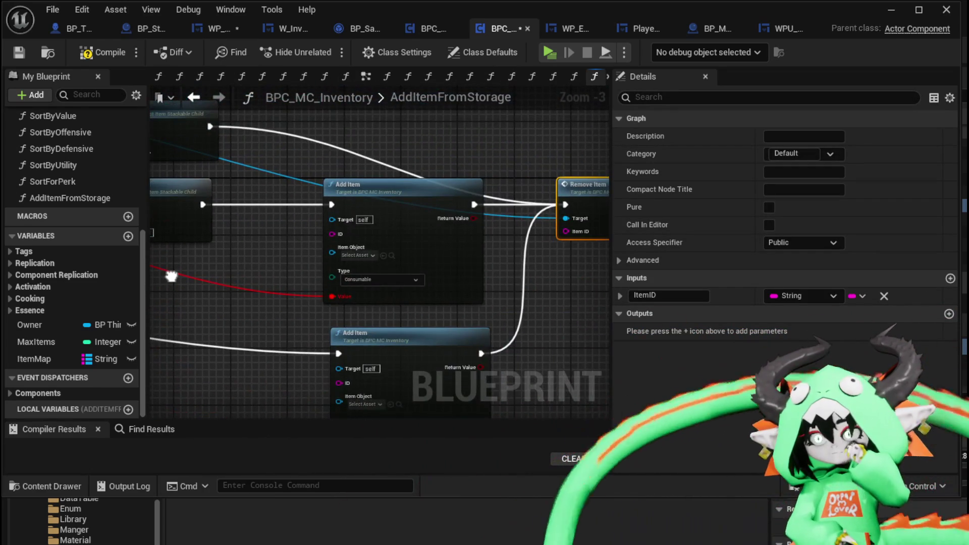
mouse_move(342, 138)
left_mouse_down()
mouse_move(320, 334)
mouse_move(367, 292)
mouse_move(559, 324)
mouse_move(195, 292)
mouse_move(215, 196)
mouse_move(428, 335)
mouse_move(589, 316)
mouse_move(597, 244)
mouse_move(335, 289)
mouse_move(459, 281)
mouse_move(453, 298)
mouse_move(375, 279)
left_mouse_up()
Step: Wire Item ID into Set Data from String's Item Data and connect the remaining pins
mouse_move(215, 247)
left_mouse_down()
mouse_move(536, 307)
mouse_move(229, 295)
mouse_move(241, 276)
left_mouse_up()
scroll(241, 277, "down", 2)
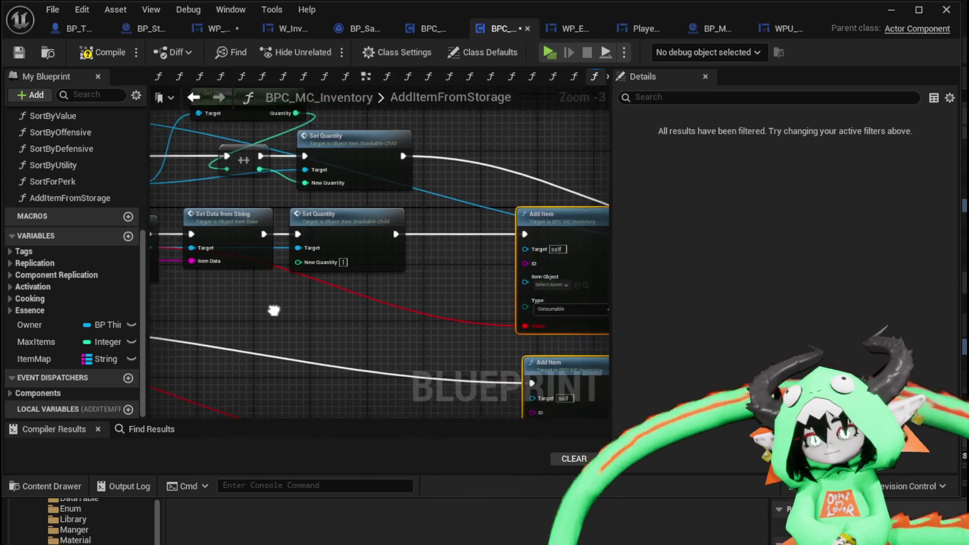
mouse_move(211, 237)
left_mouse_down()
mouse_move(295, 249)
mouse_move(545, 241)
left_mouse_up()
scroll(437, 292, "up", 2)
scroll(435, 283, "up", 2)
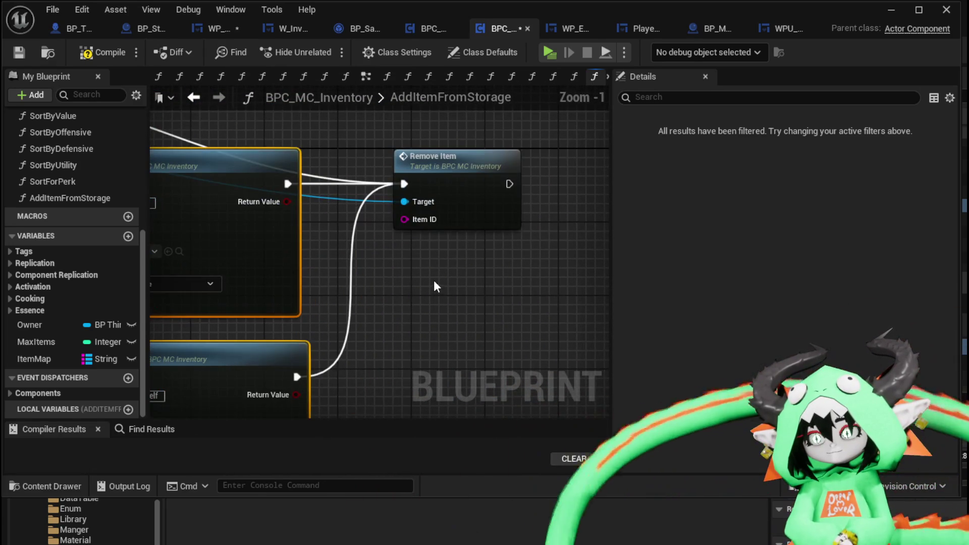
left_click(435, 183)
scroll(435, 182, "down", 2)
mouse_move(434, 183)
left_mouse_down()
mouse_move(292, 201)
mouse_move(582, 217)
left_mouse_up()
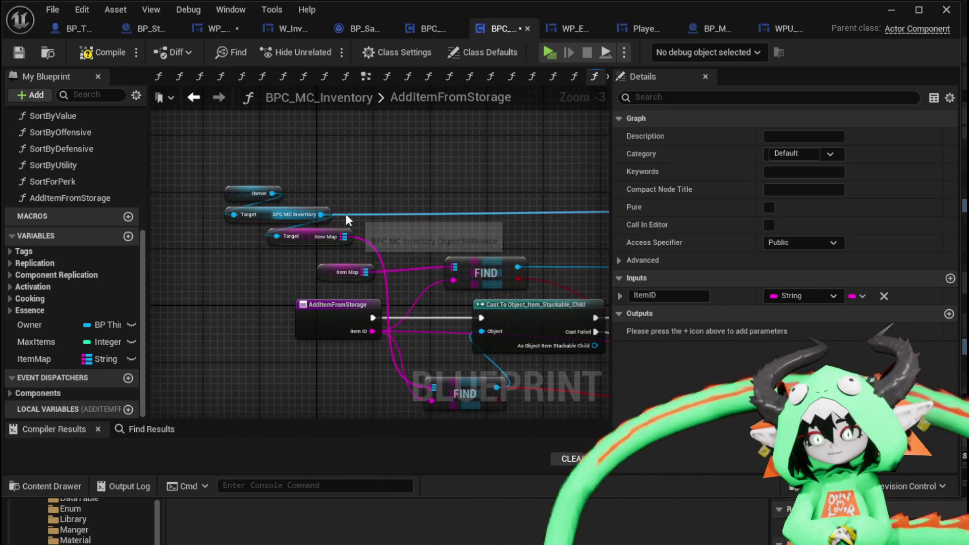
Step: Get the owner character's BPC_MC_Storage reference
scroll(359, 191, "up", 4)
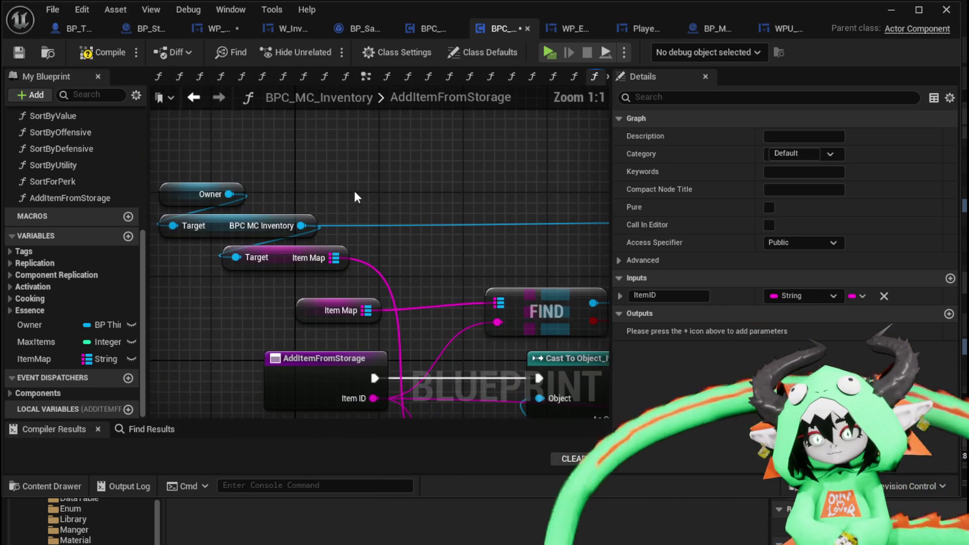
left_click_drag(229, 193, 450, 189)
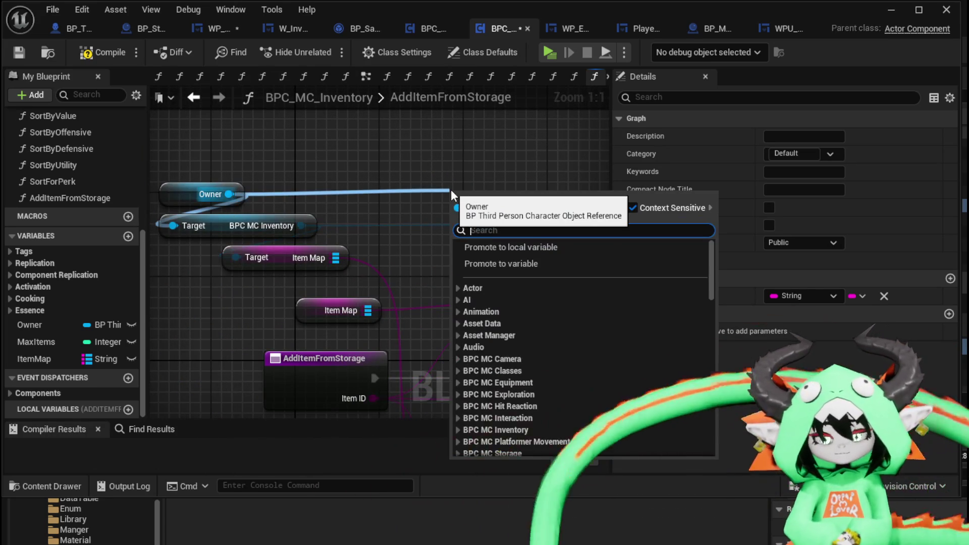
type("Storage")
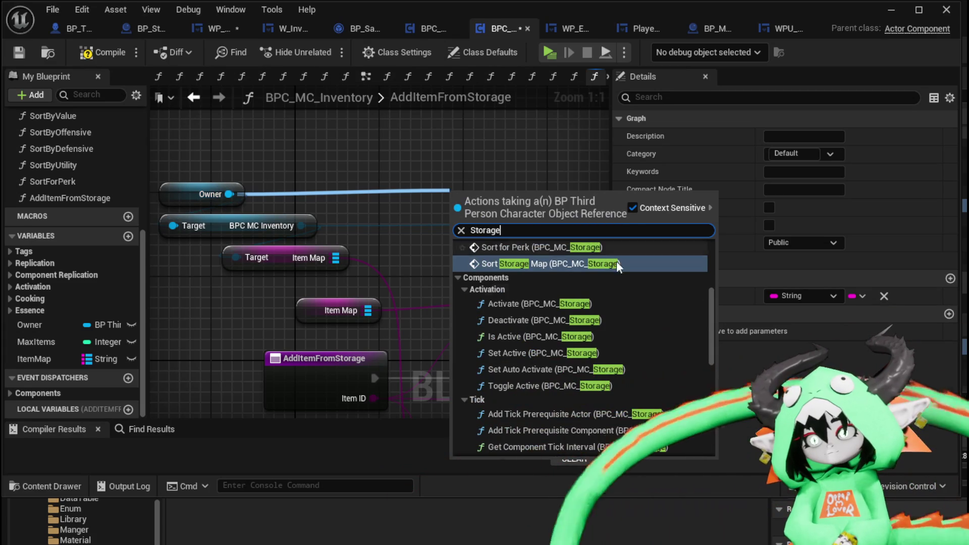
scroll(713, 262, "up", 3)
scroll(707, 303, "down", 5)
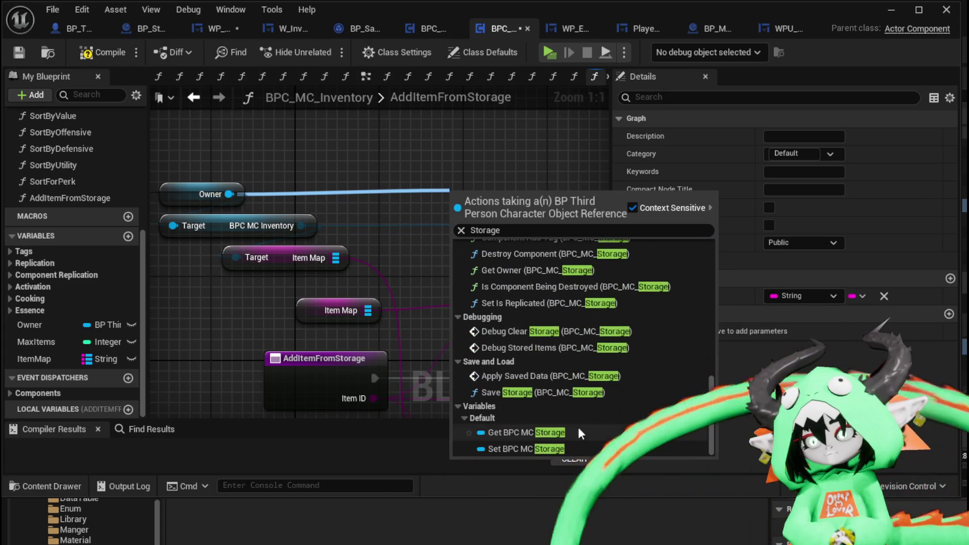
left_click(527, 430)
scroll(560, 196, "down", 7)
scroll(561, 195, "up", 7)
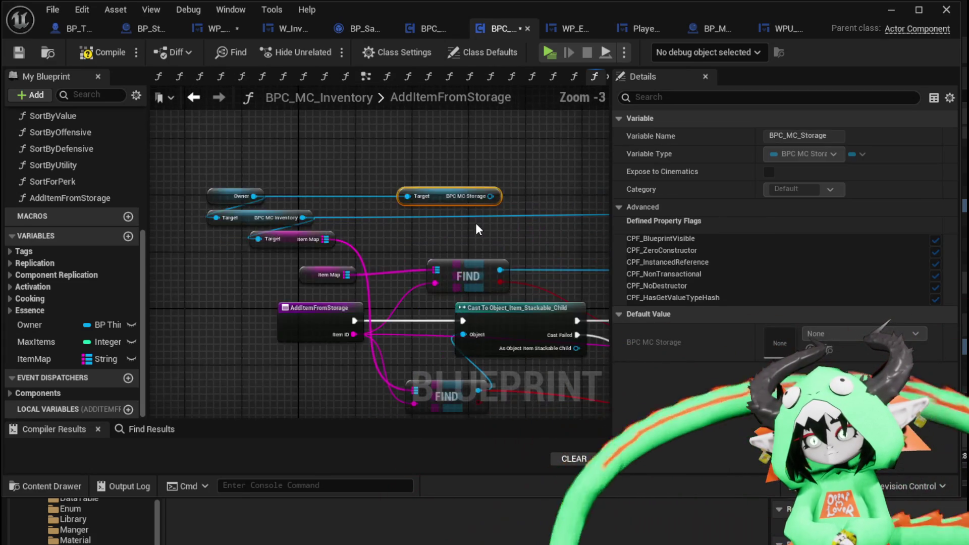
Step: Add a Stored Items getter from the storage, wire it to the lower FIND, and delete Item Map
left_click_drag(498, 183, 512, 230)
type("torage")
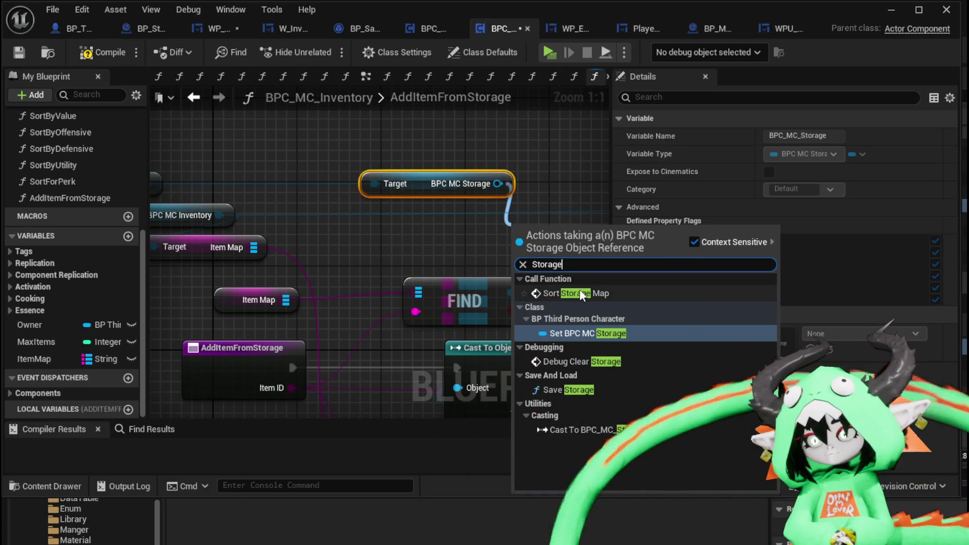
left_click(580, 293)
left_click_drag(545, 243, 358, 231)
key("Delete")
left_click_drag(308, 173, 383, 207)
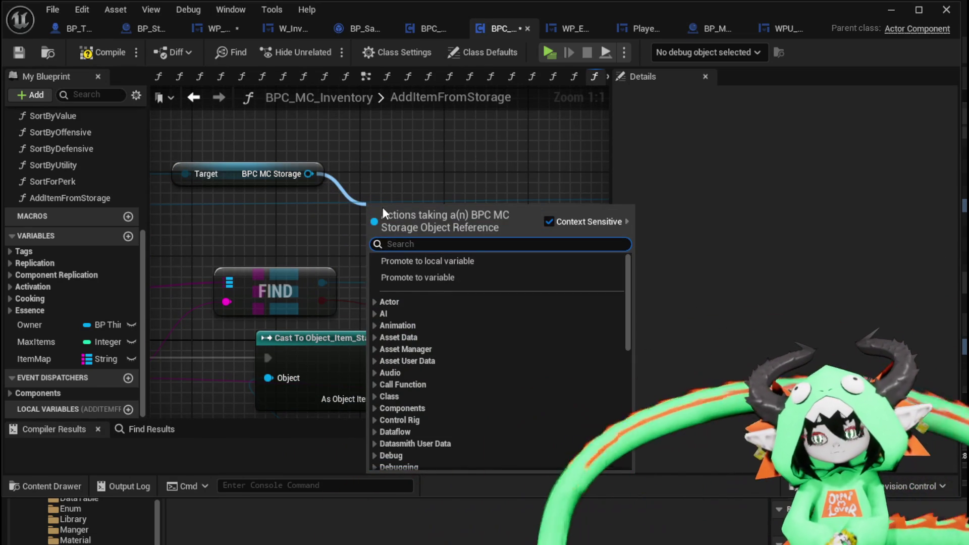
type("Item")
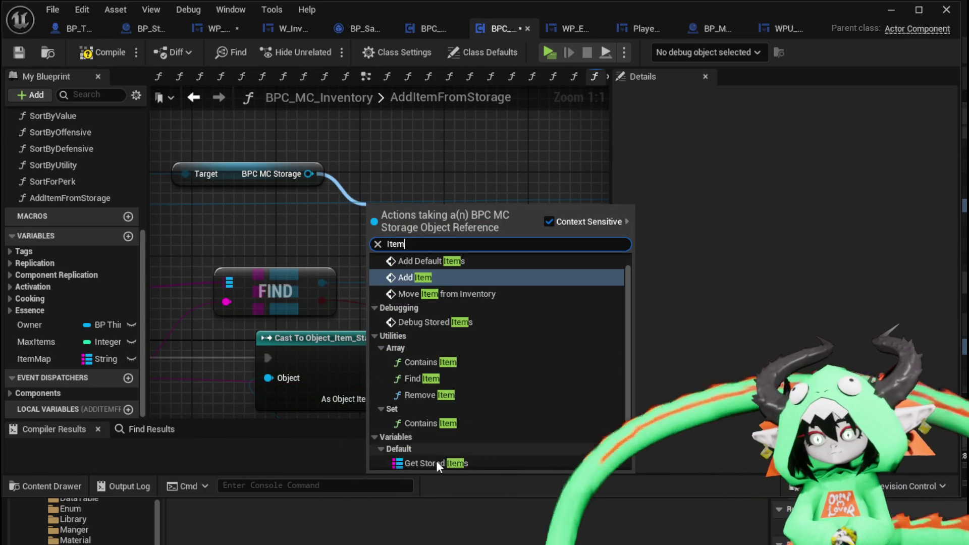
left_click(435, 459)
mouse_move(412, 216)
left_mouse_down()
mouse_move(249, 216)
mouse_move(468, 223)
mouse_move(472, 73)
left_mouse_up()
left_click_drag(332, 113, 307, 199)
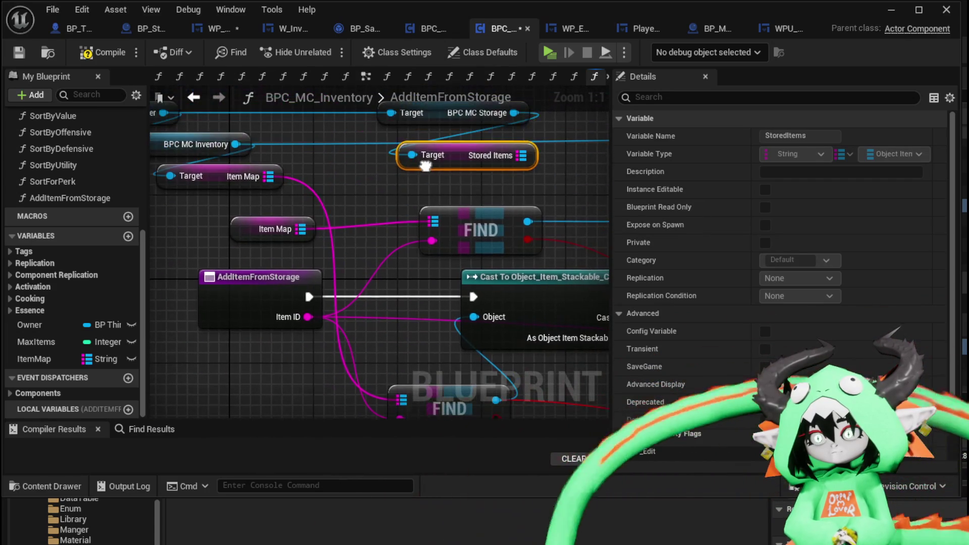
mouse_move(226, 182)
left_mouse_down()
mouse_move(301, 191)
mouse_move(311, 180)
left_mouse_up()
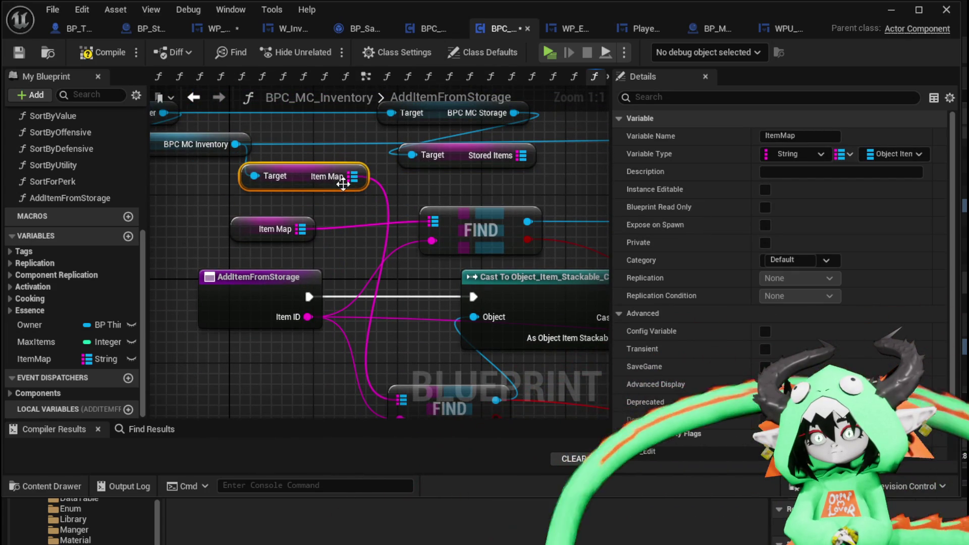
mouse_move(402, 400)
left_mouse_down()
mouse_move(384, 188)
mouse_move(513, 152)
left_mouse_up()
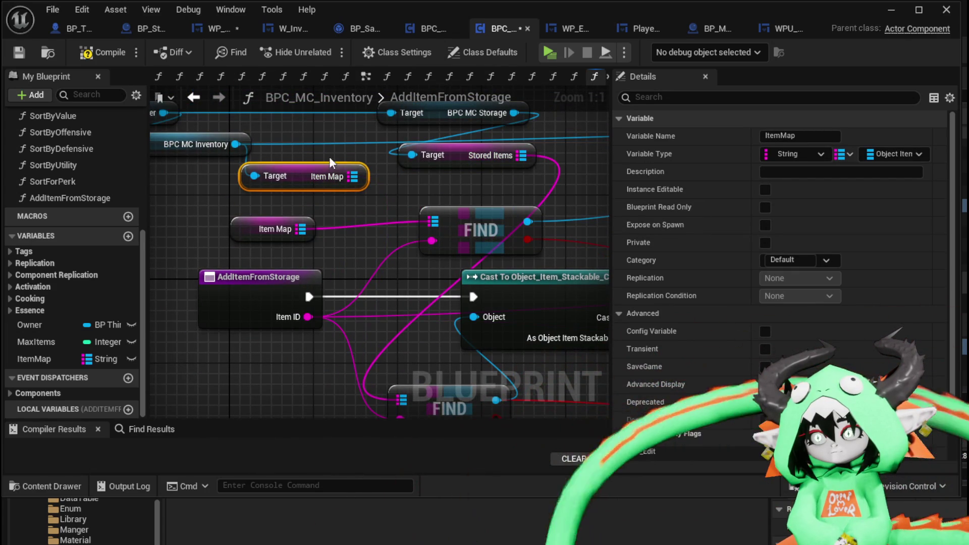
key("Delete")
left_click_drag(211, 174, 250, 201)
Step: Add a Map Remove node on Stored Items and compile the inventory blueprint
scroll(434, 192, "down", 3)
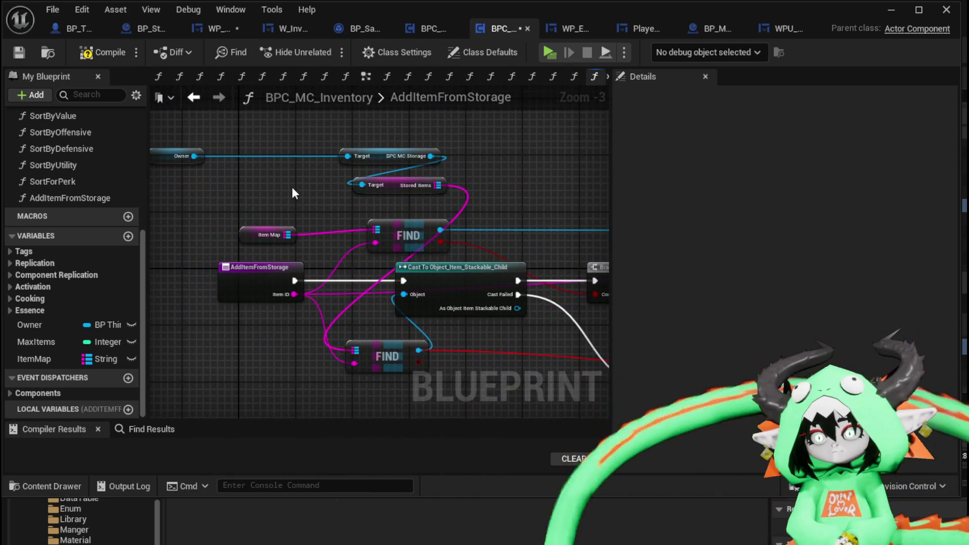
left_click_drag(508, 187, 298, 202)
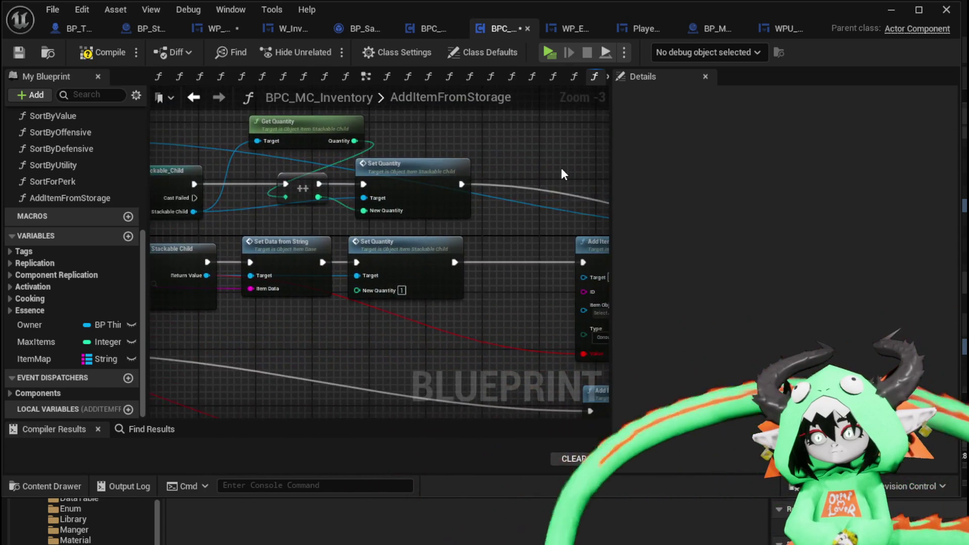
left_click_drag(562, 167, 329, 174)
mouse_move(456, 177)
left_mouse_down()
mouse_move(510, 171)
mouse_move(460, 185)
mouse_move(505, 192)
mouse_move(444, 202)
left_mouse_up()
scroll(429, 208, "up", 2)
left_click_drag(369, 223, 468, 214)
type("Rem")
key("Return")
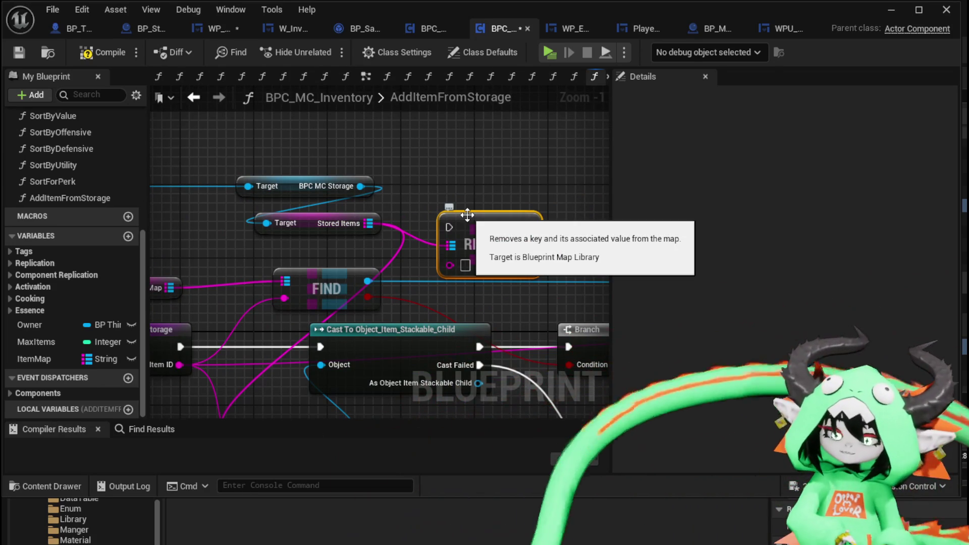
scroll(451, 214, "down", 3)
mouse_move(451, 214)
left_mouse_down()
mouse_move(313, 166)
mouse_move(183, 168)
left_mouse_up()
left_click(89, 55)
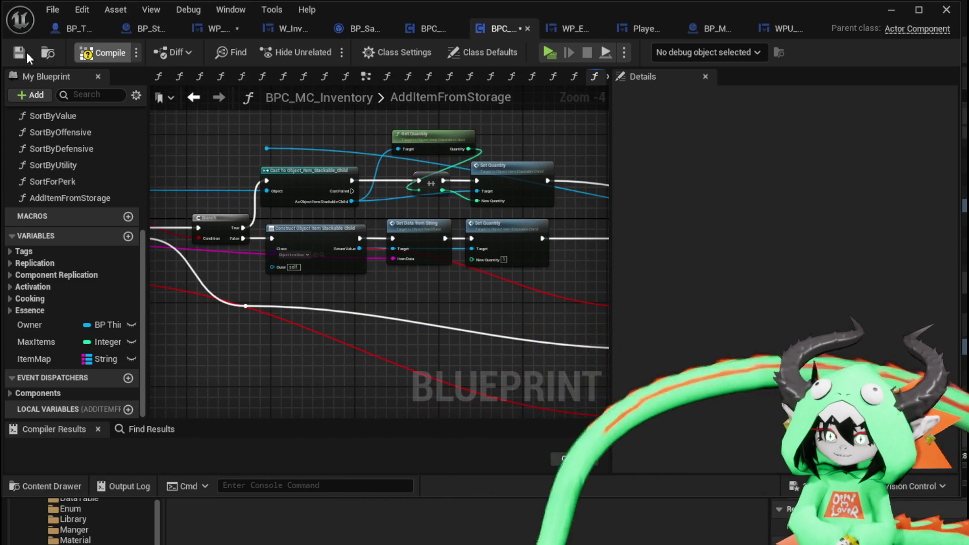
mouse_move(373, 328)
left_mouse_down()
mouse_move(175, 262)
mouse_move(112, 255)
left_mouse_up()
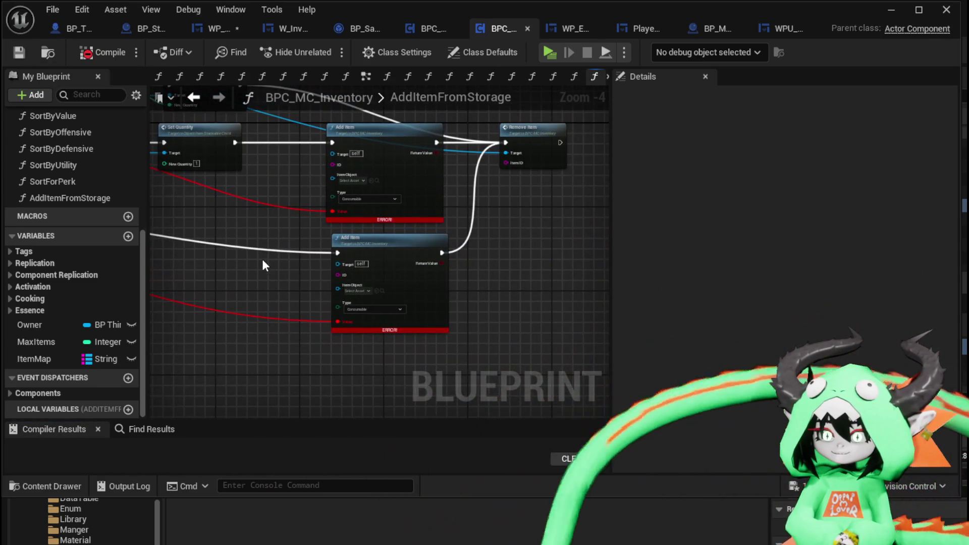
left_click(199, 27)
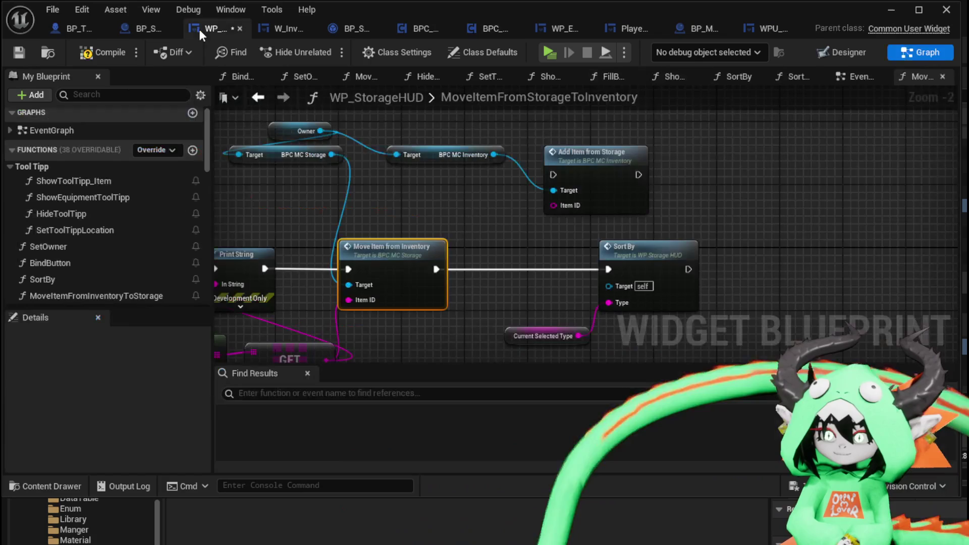
left_click_drag(349, 215, 475, 167)
mouse_move(535, 165)
left_mouse_down()
mouse_move(469, 218)
mouse_move(458, 177)
mouse_move(546, 187)
mouse_move(552, 225)
mouse_move(553, 139)
mouse_move(700, 164)
mouse_move(553, 171)
left_mouse_up()
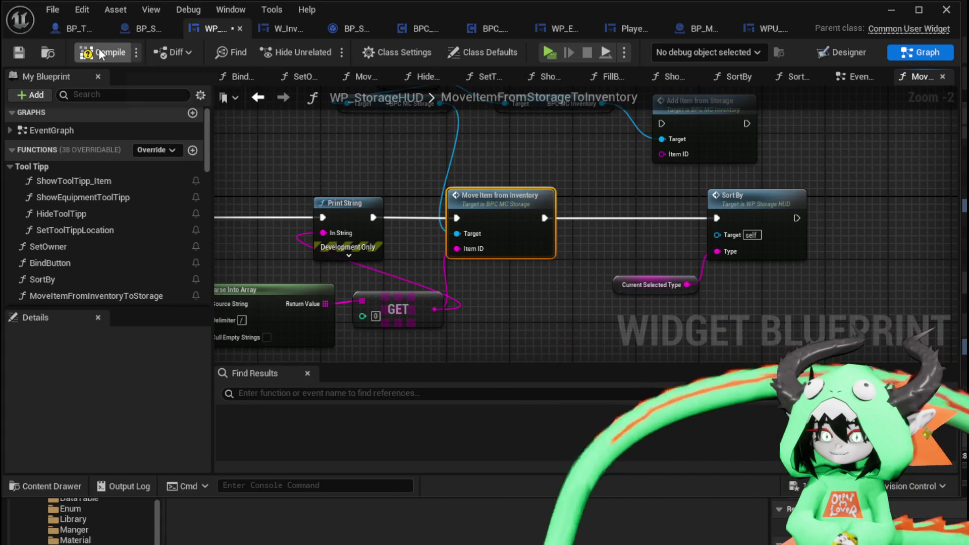
double_click(493, 209)
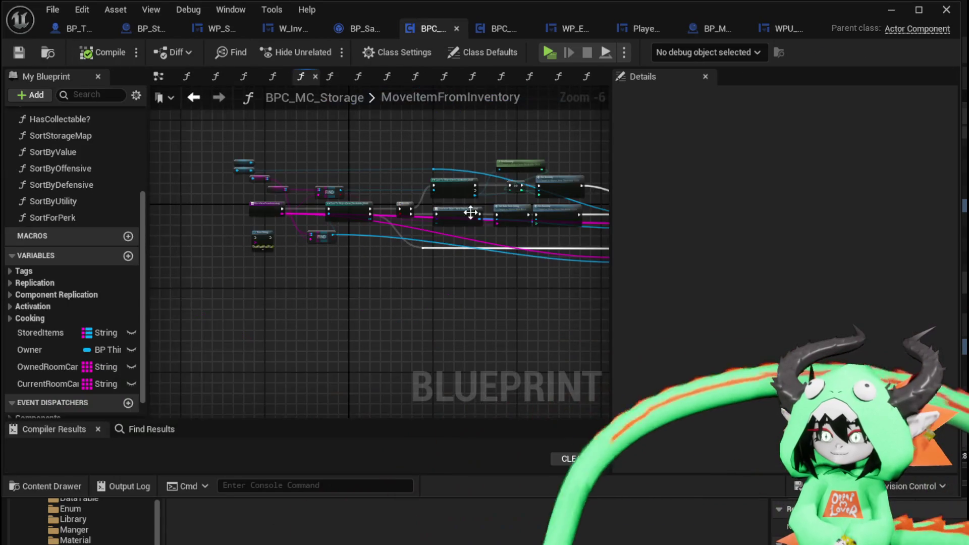
left_click_drag(401, 294, 221, 233)
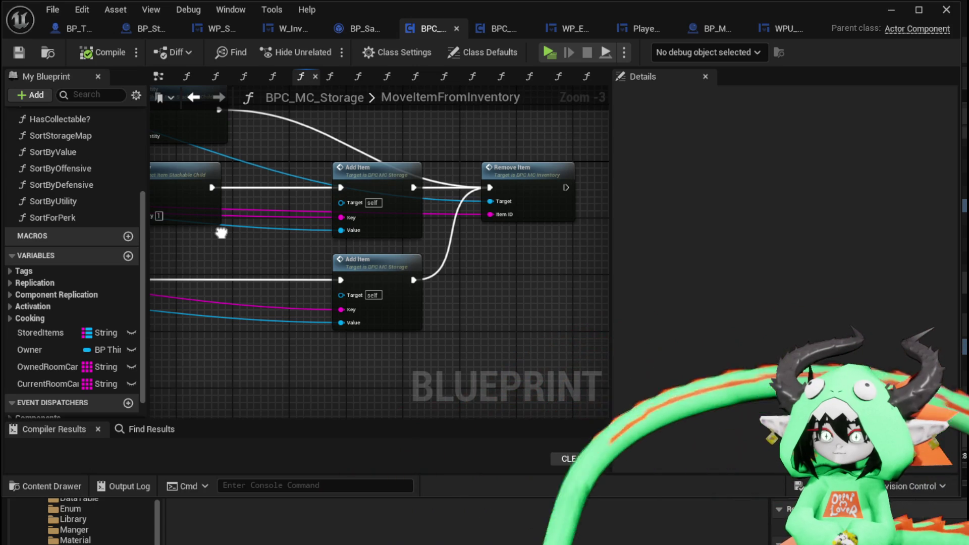
left_click(400, 260)
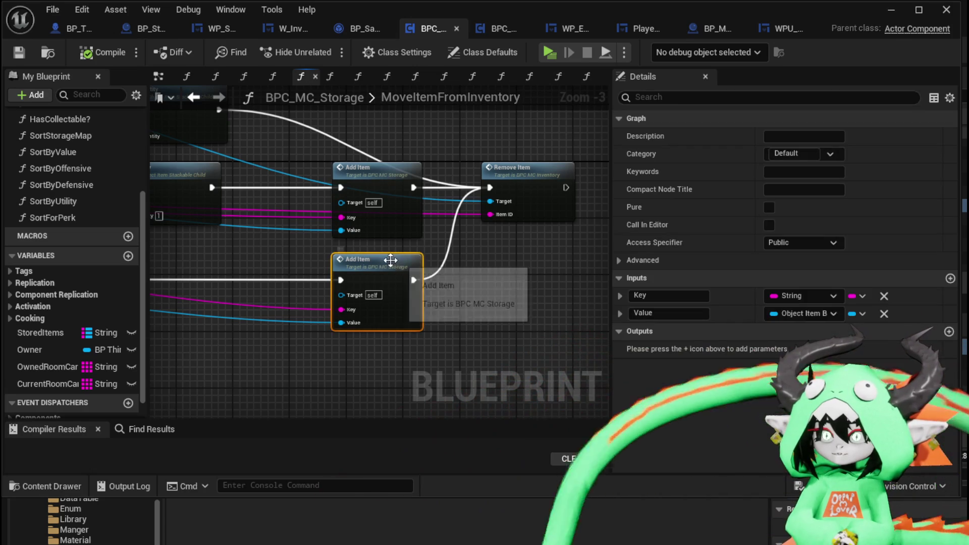
double_click(368, 261)
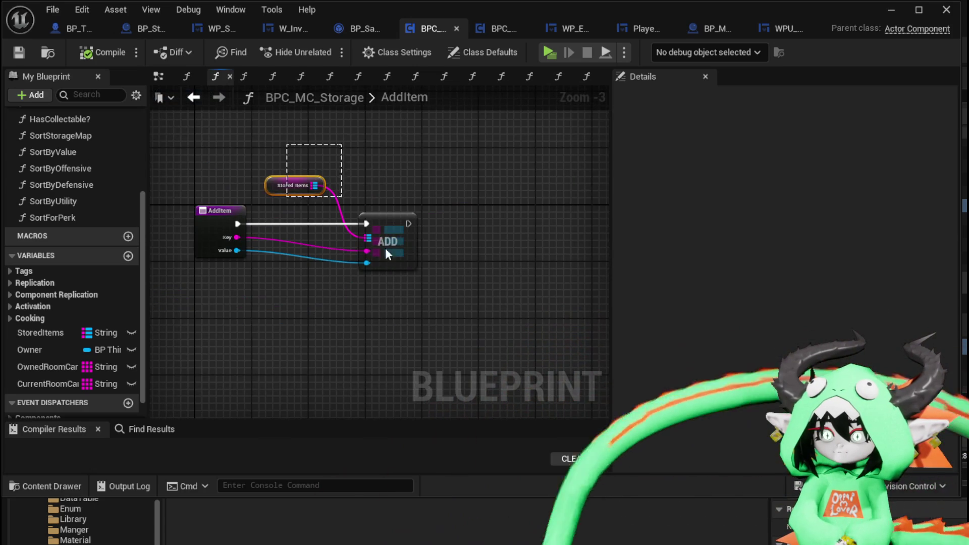
left_click_drag(280, 104, 471, 324)
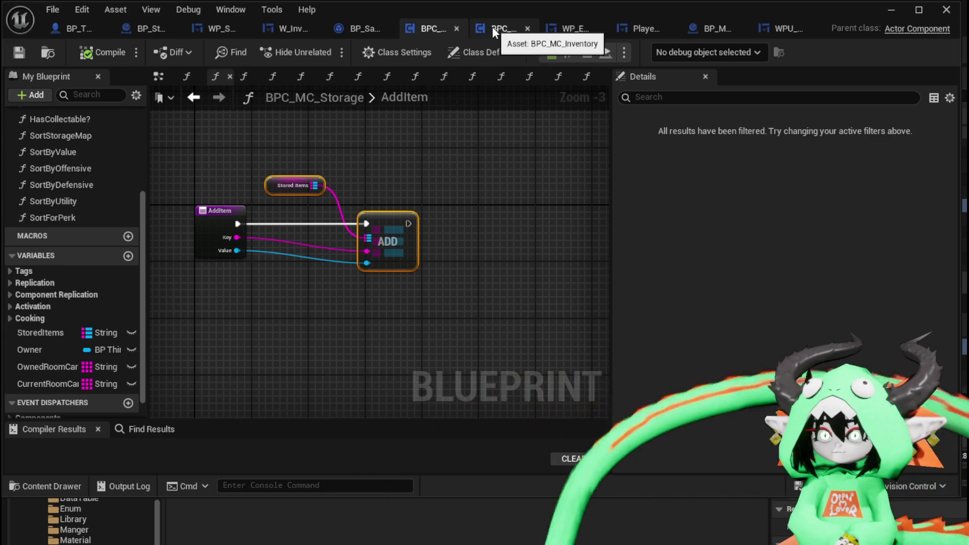
left_click(492, 26)
scroll(74, 171, "up", 10)
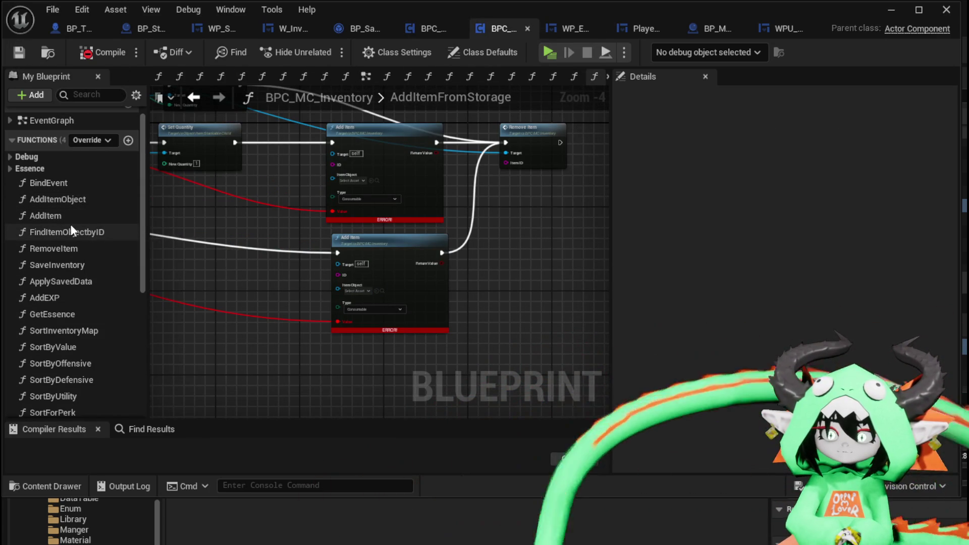
Step: Place an Add Item Object call in AddItemFromStorage and wire the preceding exec into it
left_click(64, 199)
left_click_drag(488, 250, 508, 265)
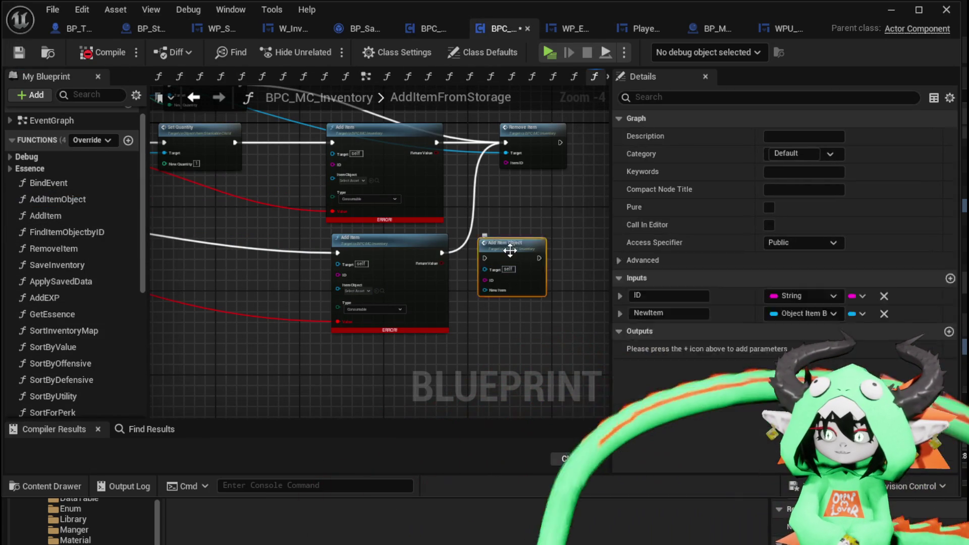
double_click(510, 263)
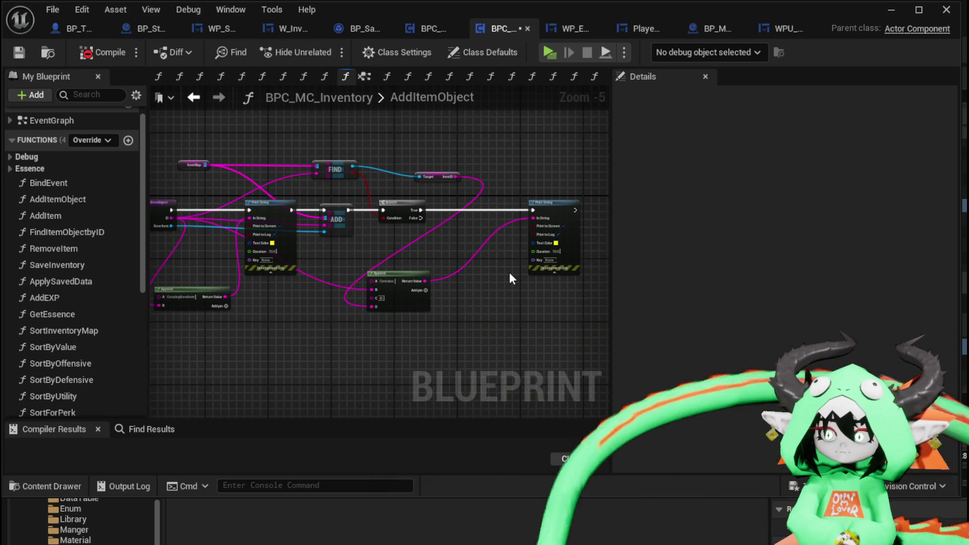
left_click(19, 52)
left_click(193, 98)
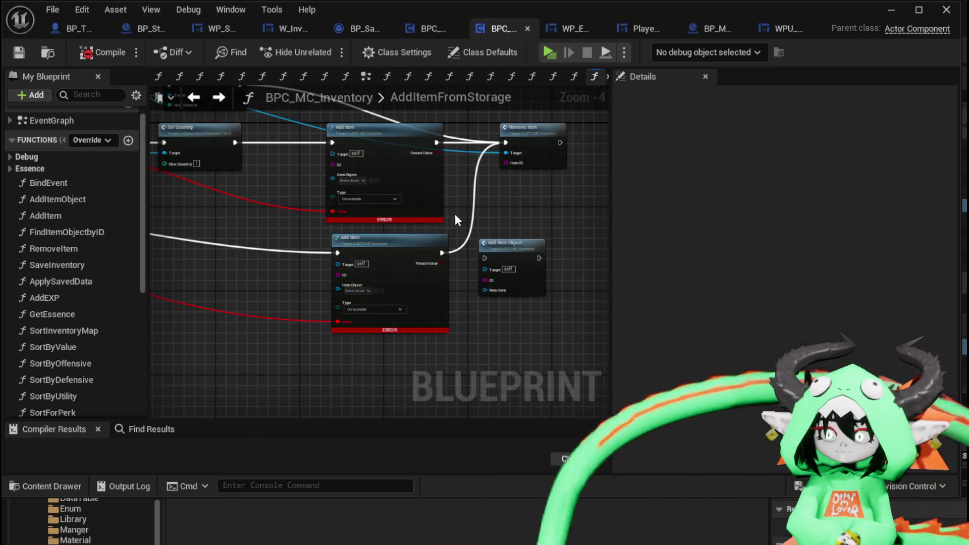
mouse_move(338, 253)
left_mouse_down()
mouse_move(484, 256)
mouse_move(296, 251)
mouse_move(328, 255)
mouse_move(438, 319)
left_mouse_up()
key("Escape")
Step: Replace both erroring Add Item nodes with two copies of the Add Item Object call
left_click(352, 235)
key("Delete")
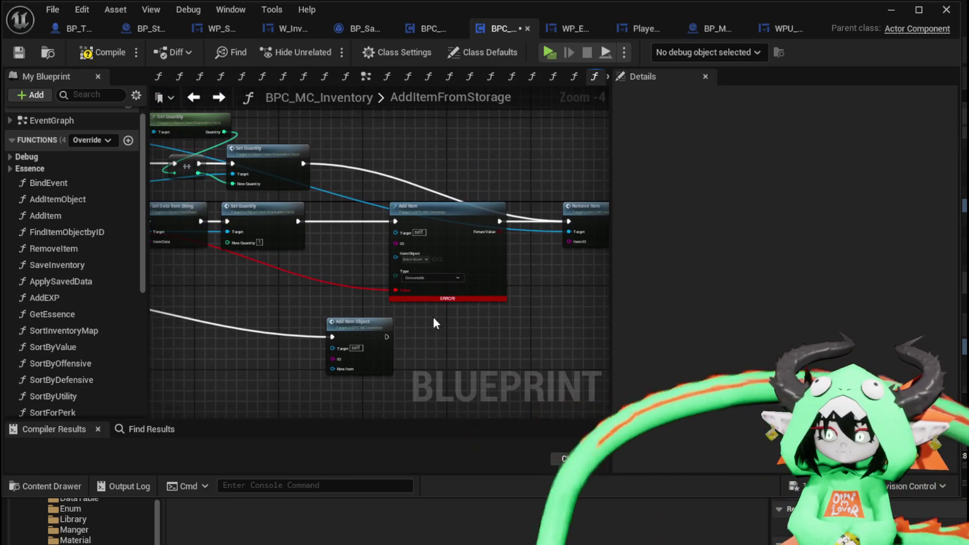
left_click(354, 323)
key("ctrl+c")
left_click(428, 328)
key("ctrl+v")
left_click(419, 221)
key("Delete")
left_click_drag(462, 343, 386, 216)
Step: Wire Set Quantity into the upper call, connect both Add Item Object calls to Remove Item, then compile
left_click_drag(298, 221, 358, 222)
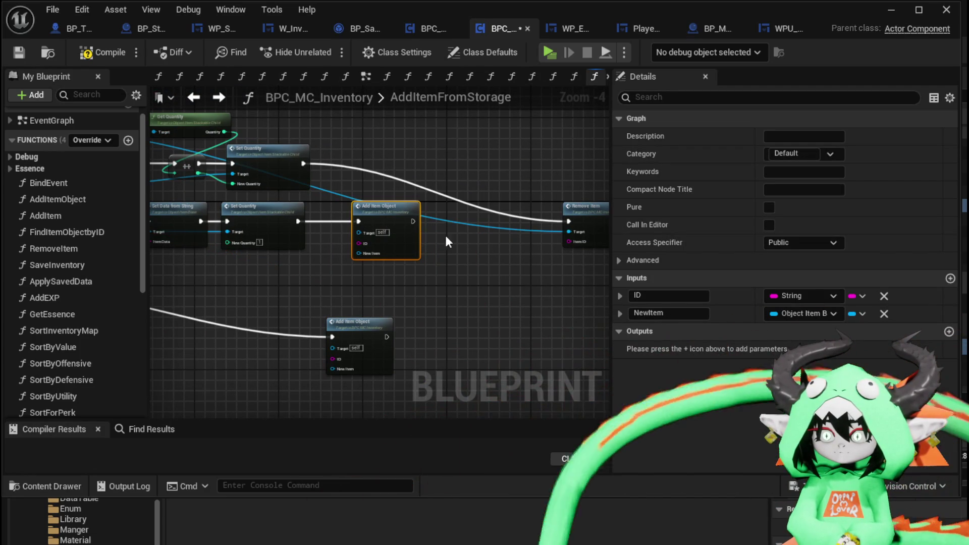
mouse_move(369, 324)
left_mouse_down()
mouse_move(394, 289)
mouse_move(391, 276)
left_mouse_up()
mouse_move(412, 221)
left_mouse_down()
mouse_move(577, 226)
mouse_move(568, 222)
left_mouse_up()
mouse_move(408, 289)
left_mouse_down()
mouse_move(580, 225)
mouse_move(568, 222)
left_mouse_up()
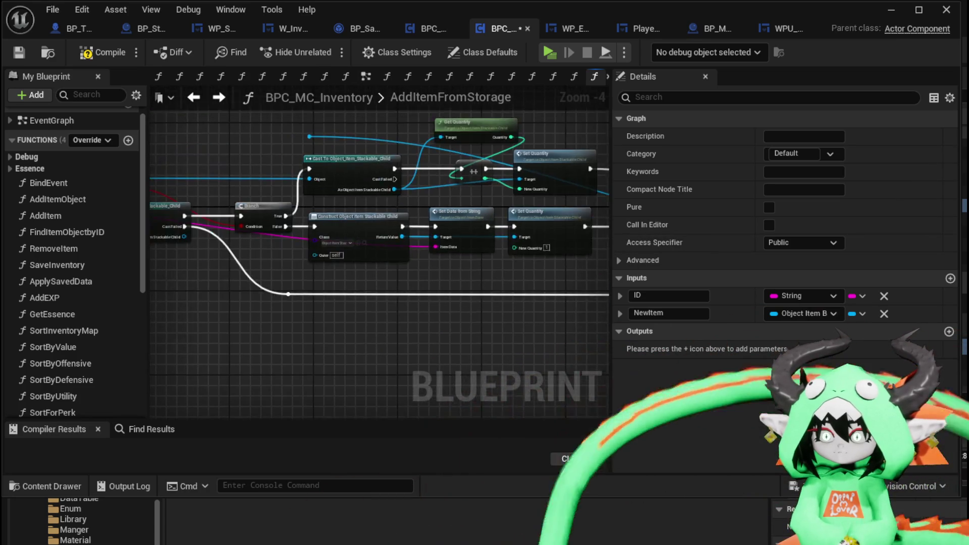
left_click_drag(316, 289, 350, 280)
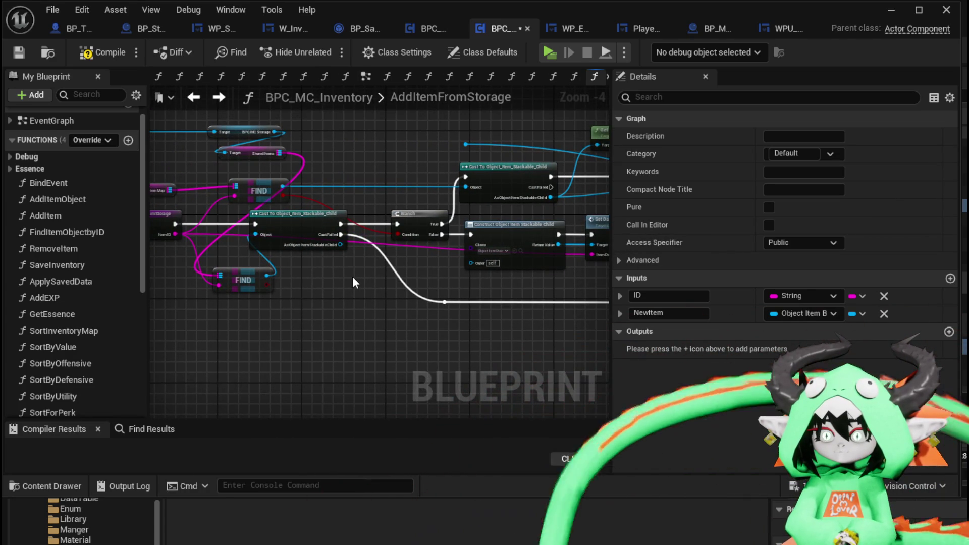
mouse_move(352, 276)
left_mouse_down()
mouse_move(235, 274)
mouse_move(373, 278)
mouse_move(401, 286)
mouse_move(330, 319)
mouse_move(402, 312)
left_mouse_up()
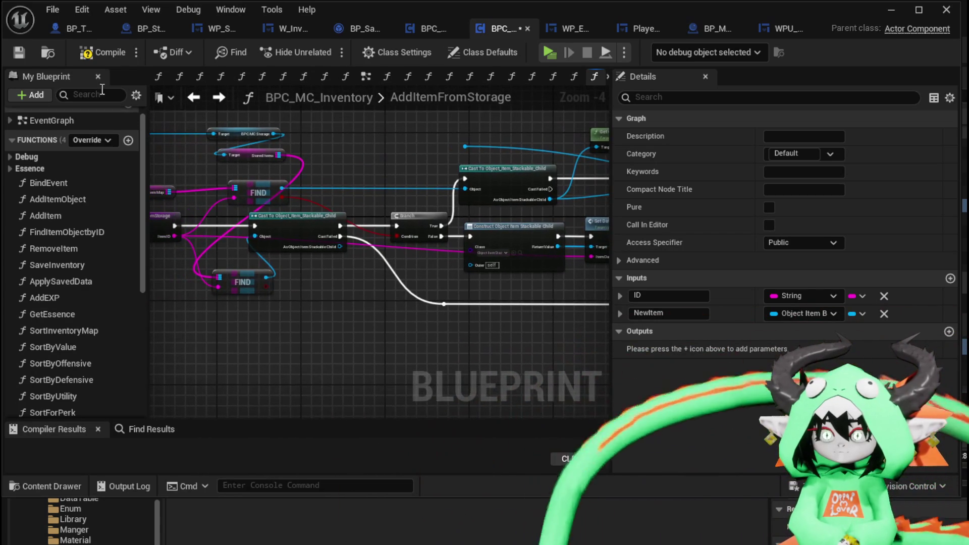
left_click(18, 57)
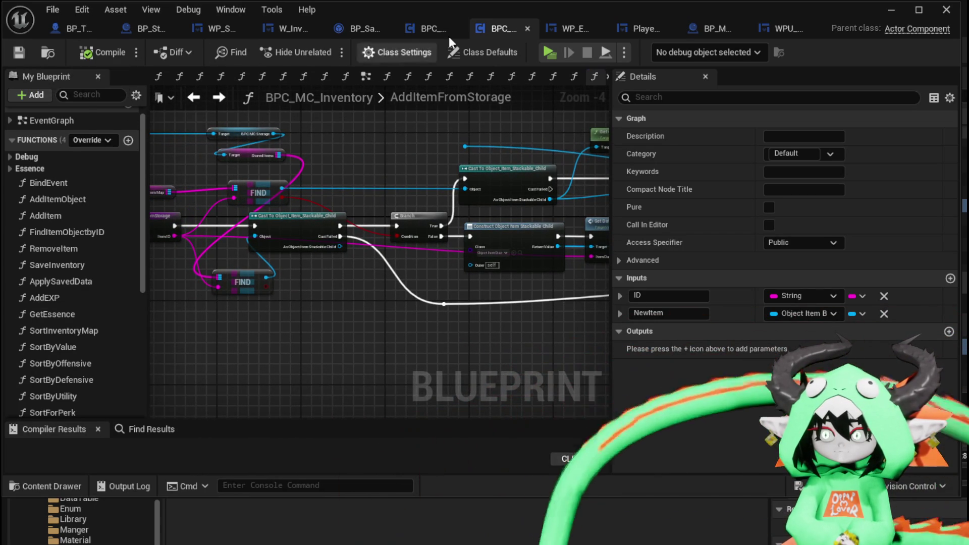
left_click(430, 28)
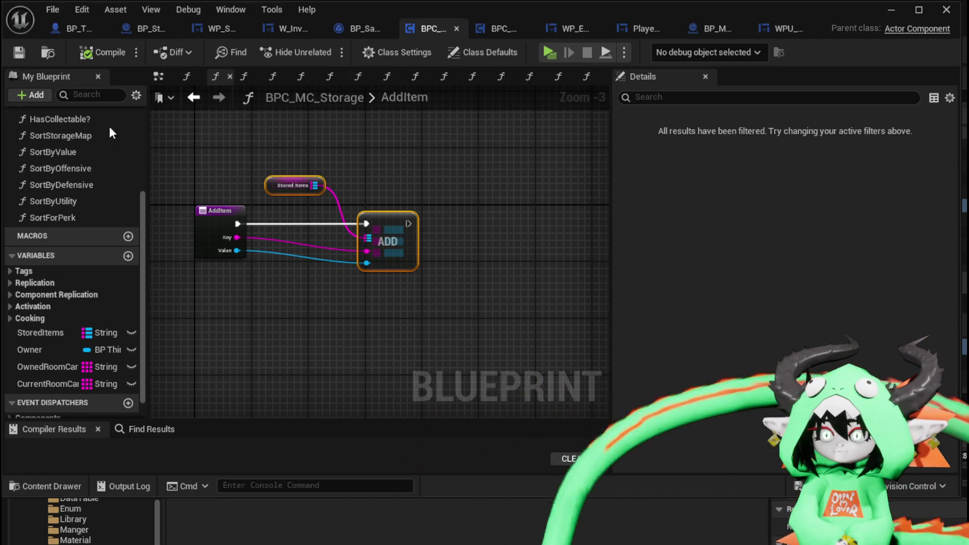
Step: Check the Cast and FIND nodes in the storage's MoveItemFromInventory graph for reference
scroll(89, 165, "up", 3)
double_click(78, 147)
mouse_move(276, 254)
left_mouse_down()
mouse_move(588, 271)
mouse_move(241, 268)
mouse_move(362, 241)
mouse_move(365, 233)
mouse_move(325, 208)
mouse_move(243, 251)
mouse_move(189, 249)
mouse_move(311, 254)
left_mouse_up()
scroll(495, 274, "down", 1)
scroll(366, 233, "up", 1)
scroll(347, 218, "down", 1)
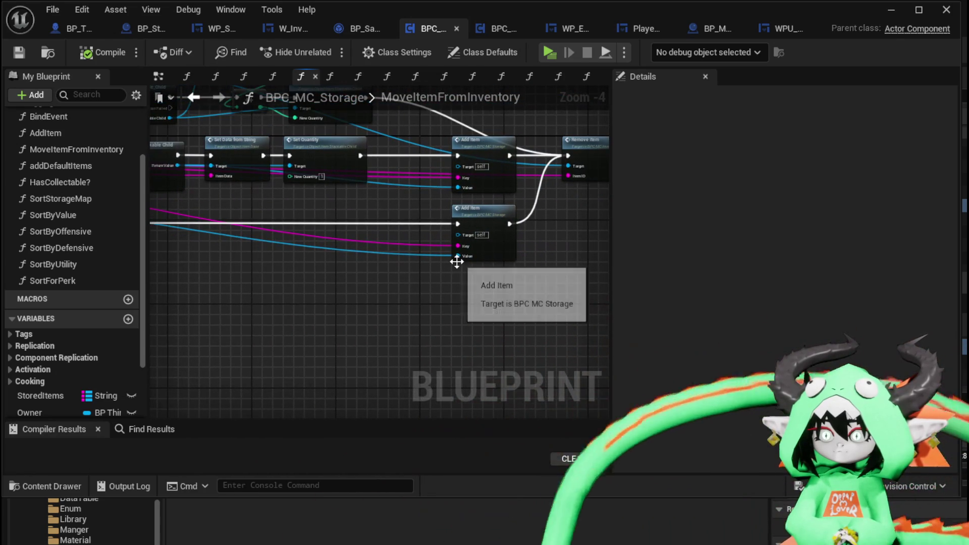
Step: Feed FIND's Value into the lower New Item pin and the constructed item into the upper one
left_click(497, 29)
mouse_move(263, 276)
left_mouse_down()
mouse_move(492, 341)
mouse_move(430, 336)
left_mouse_up()
left_click_drag(328, 347, 340, 289)
left_click_drag(229, 238, 473, 259)
Step: Review the graph, checking the Item Map variable's type, and select the Remove Item node
mouse_move(411, 276)
left_mouse_down()
mouse_move(330, 279)
mouse_move(485, 289)
mouse_move(404, 243)
mouse_move(402, 255)
mouse_move(483, 179)
mouse_move(251, 199)
left_mouse_up()
scroll(226, 211, "up", 2)
left_click(185, 204)
scroll(255, 188, "down", 1)
left_click_drag(333, 141, 200, 131)
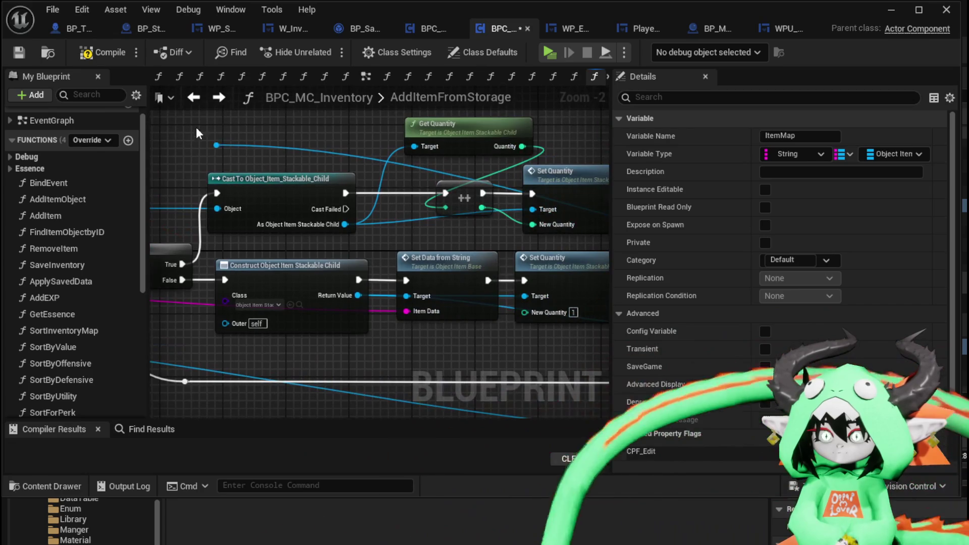
left_click(283, 158)
scroll(421, 176, "down", 1)
left_click_drag(420, 171, 301, 170)
left_click_drag(481, 183, 545, 277)
Step: Line Remove Item up beside the Add Item Object nodes, then compile and save the inventory blueprint
left_click_drag(488, 324, 544, 317)
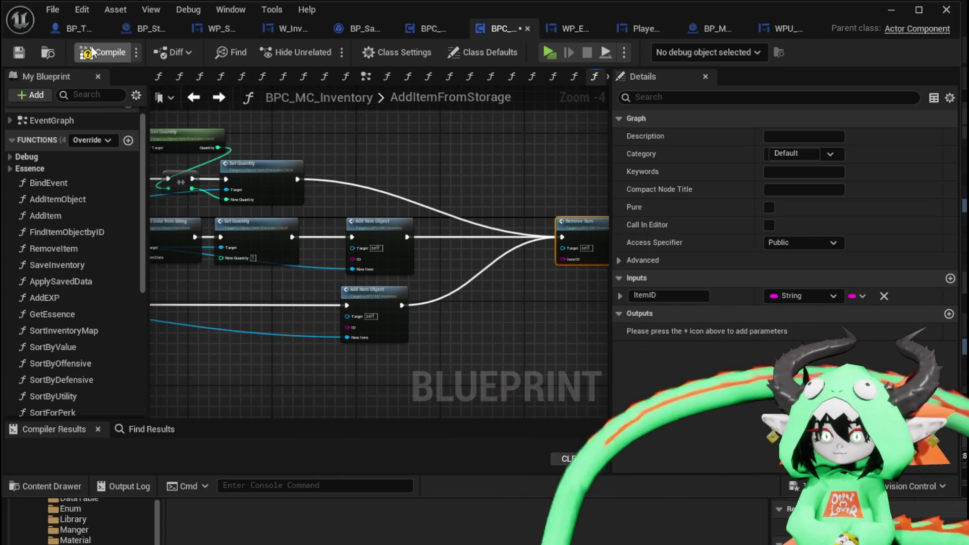
left_click(19, 52)
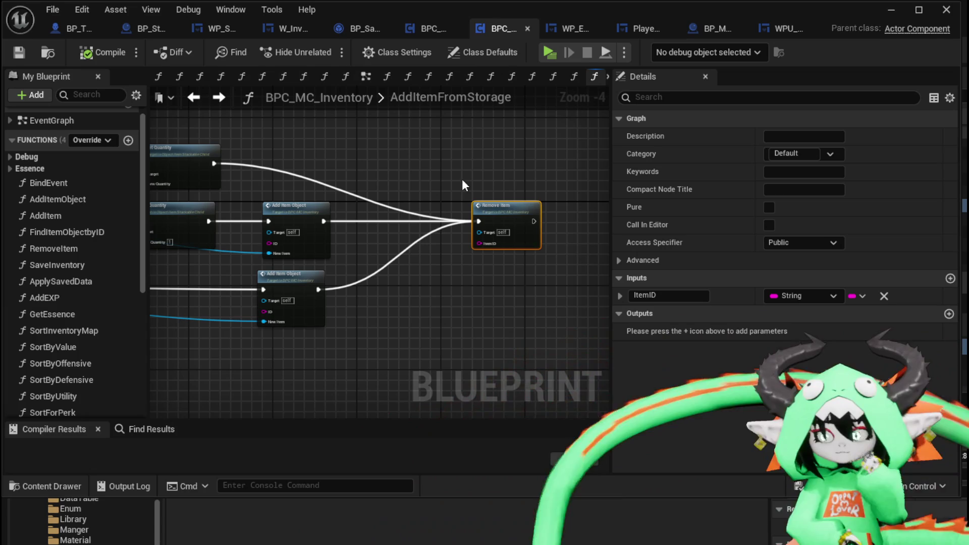
left_click_drag(511, 207, 461, 199)
left_click(423, 183)
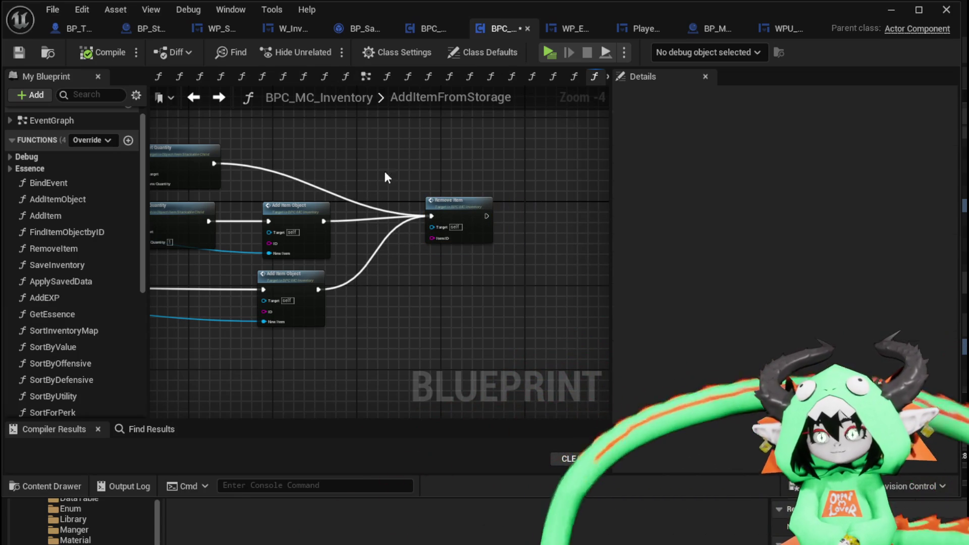
left_click(19, 53)
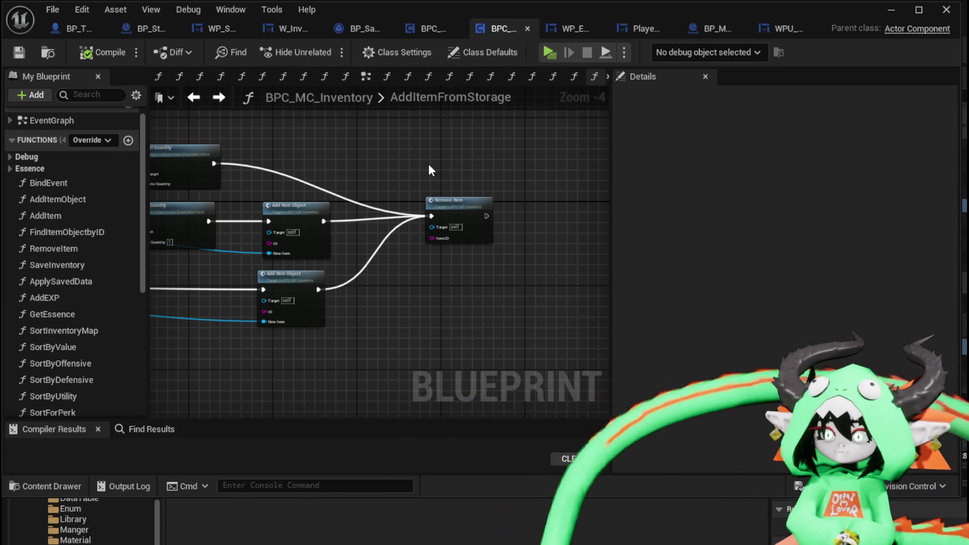
Step: Look over the whole AddItemFromStorage graph and save the inventory blueprint
scroll(262, 278, "up", 2)
left_click(214, 205)
left_click_drag(214, 200, 190, 245)
left_click(273, 231)
mouse_move(273, 232)
left_mouse_down()
mouse_move(260, 262)
mouse_move(279, 207)
mouse_move(220, 201)
mouse_move(426, 144)
mouse_move(448, 169)
left_mouse_up()
key("ctrl+s")
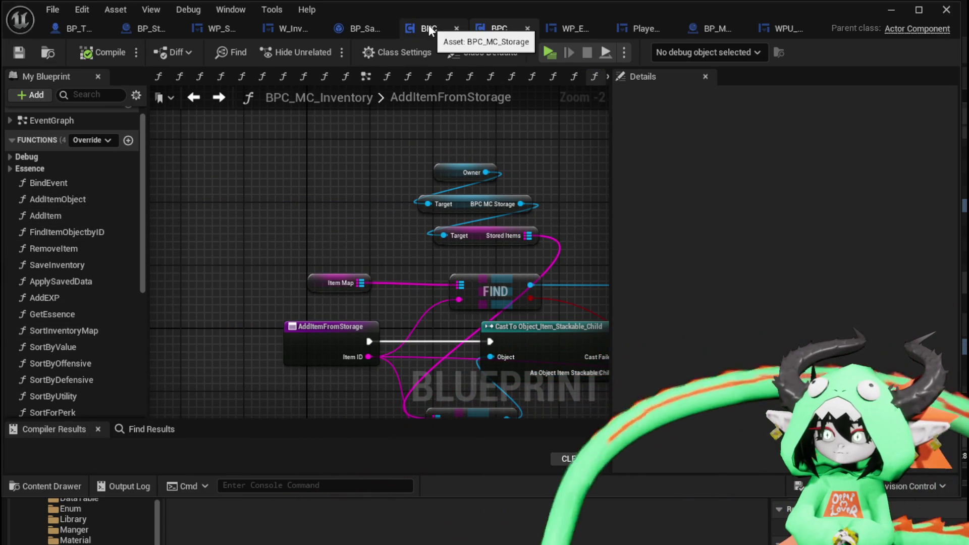
scroll(89, 349, "down", 3)
scroll(78, 331, "up", 2)
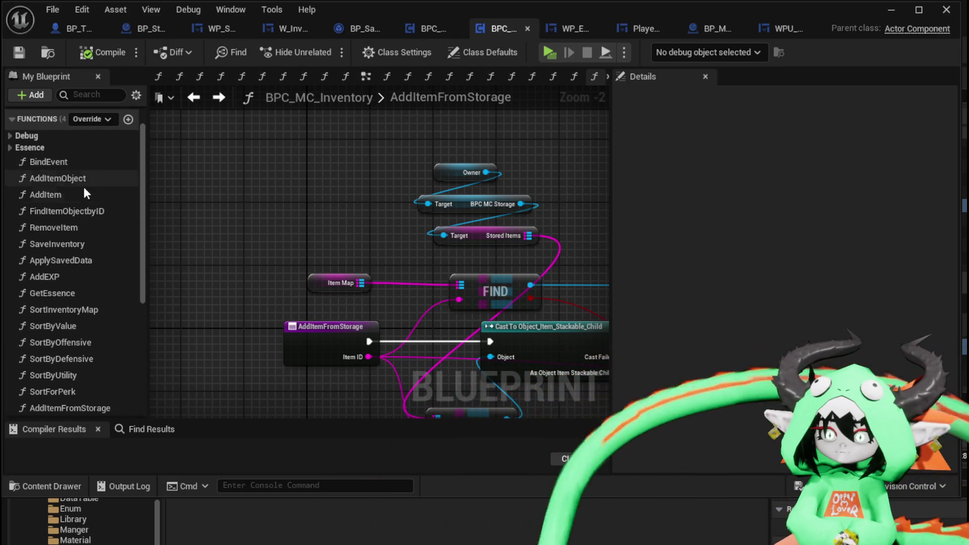
Step: Select and copy every node in the inventory's RemoveItem function graph
double_click(76, 227)
scroll(251, 236, "down", 3)
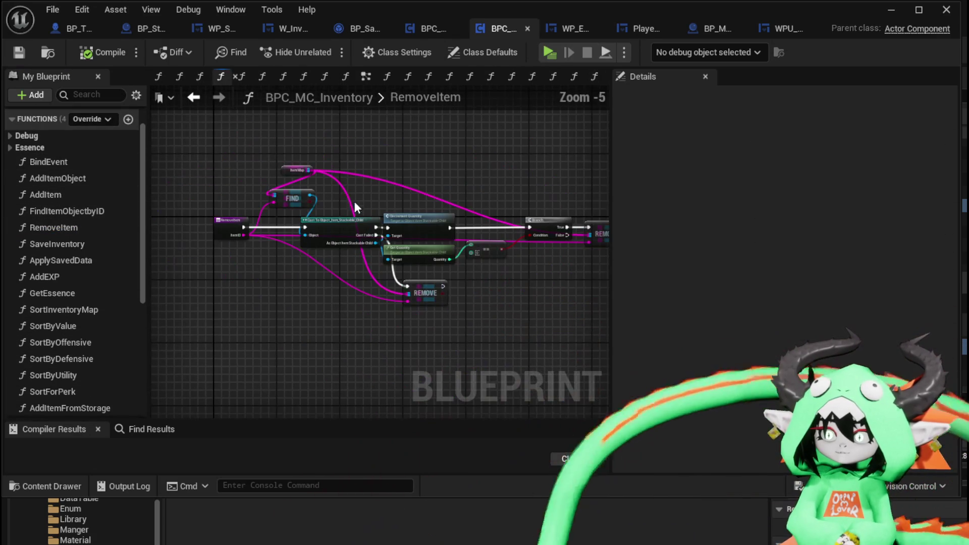
mouse_move(234, 128)
left_mouse_down()
mouse_move(532, 329)
mouse_move(567, 340)
left_mouse_up()
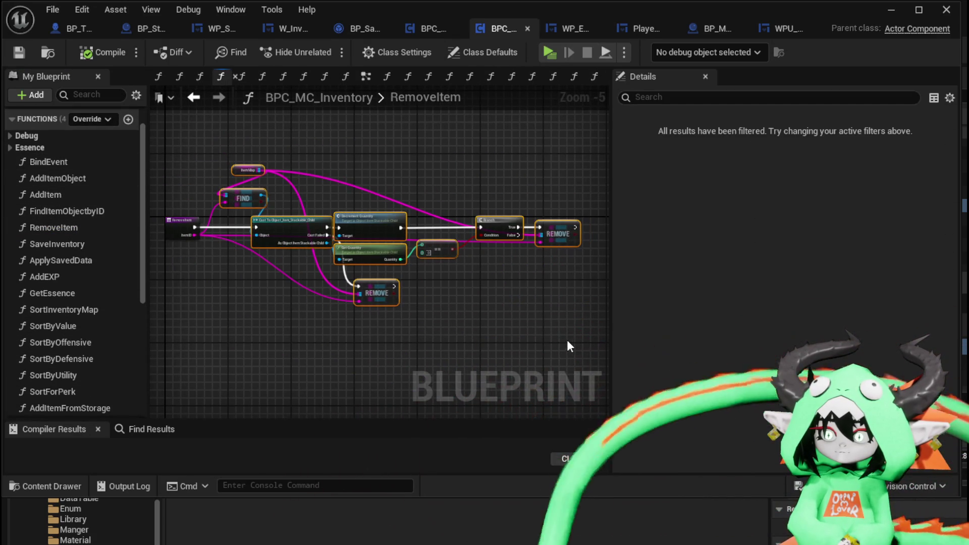
left_click(19, 52)
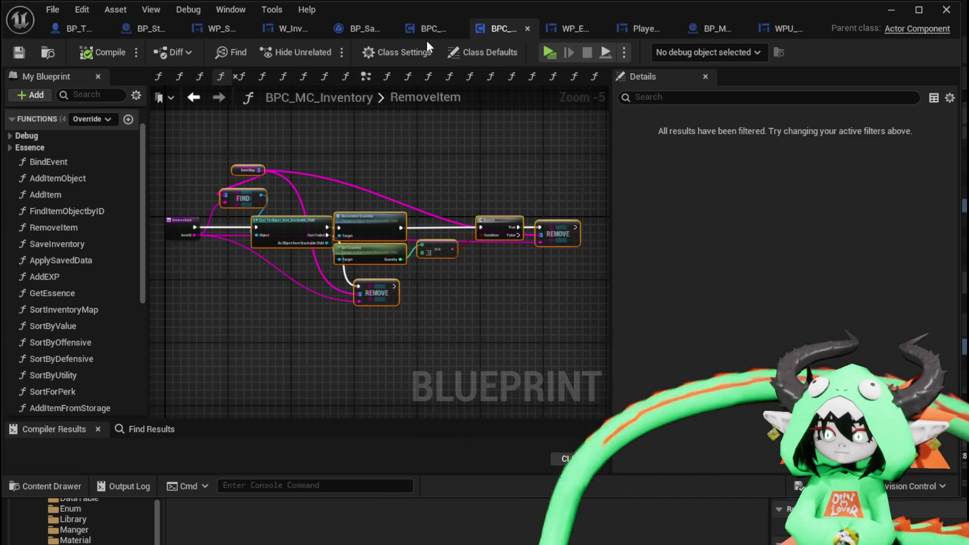
left_click(426, 30)
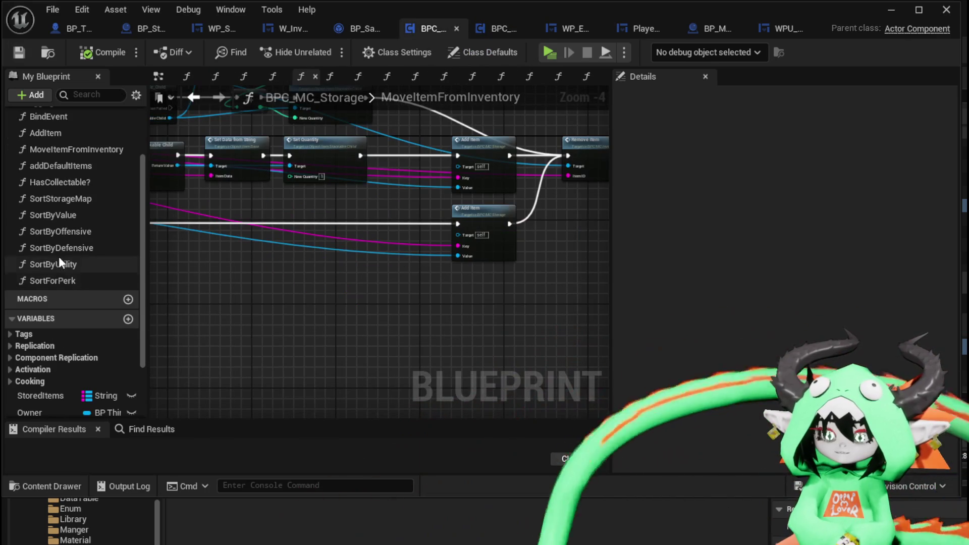
Step: Create a RemoveItem function in BPC_MC_Storage, paste the copied nodes and wire the entry to Cast
scroll(63, 222, "up", 5)
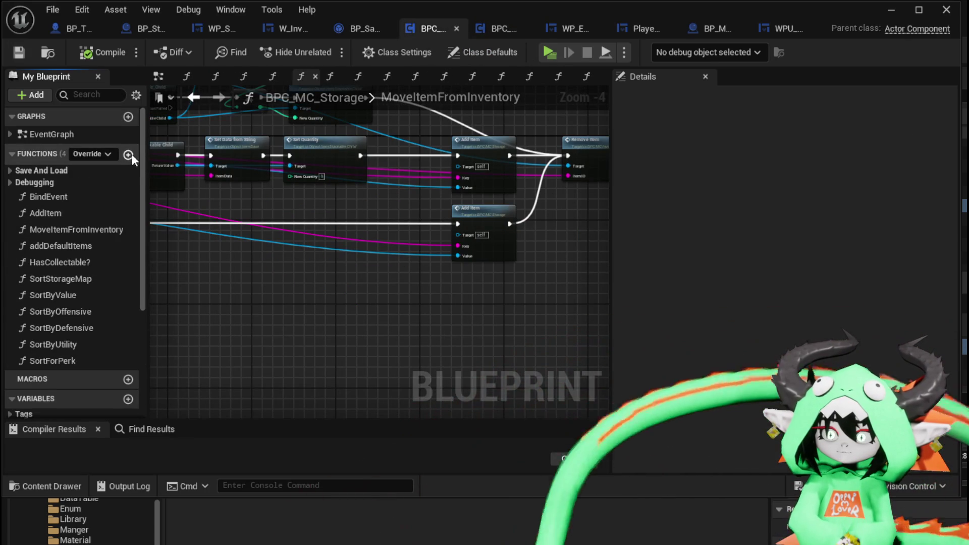
left_click(128, 154)
type("RemoveIte")
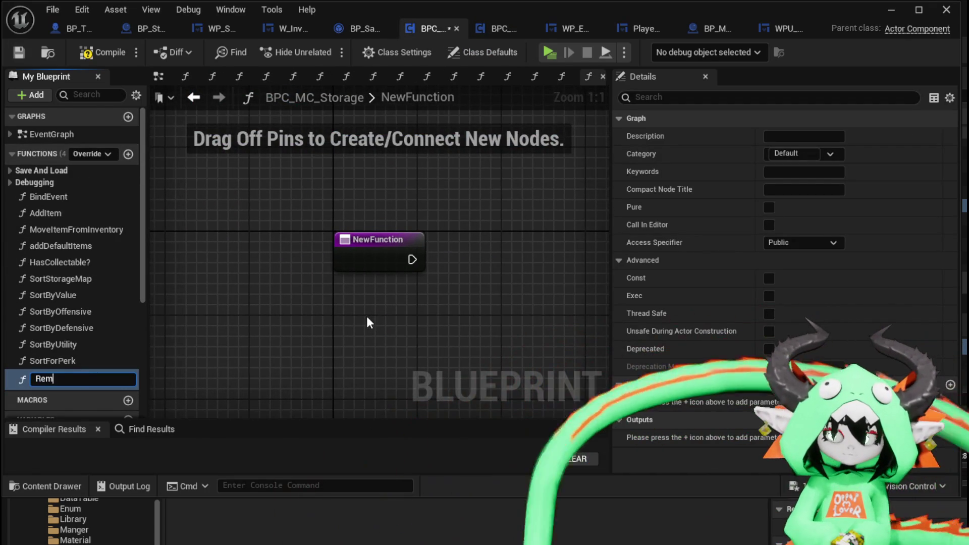
type("m")
key("Return")
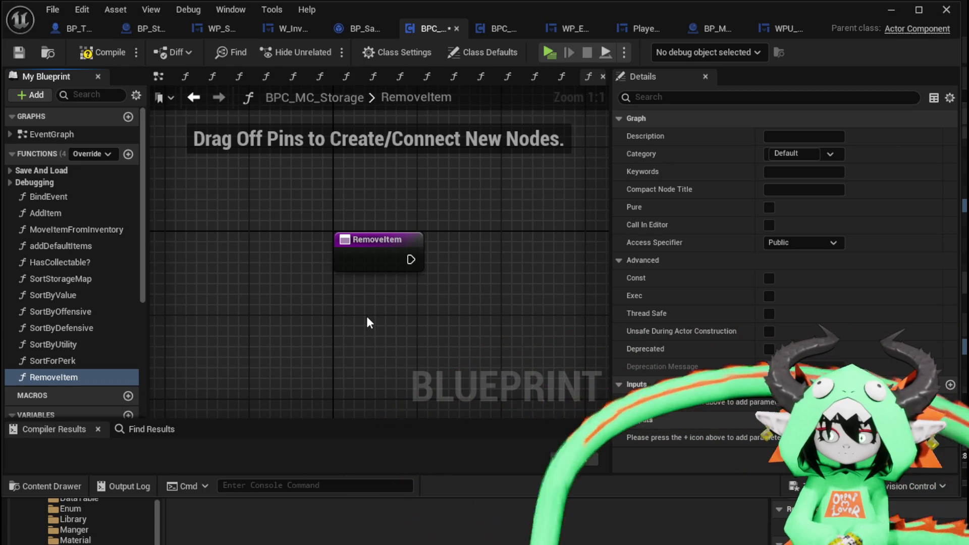
scroll(367, 316, "down", 2)
key("ctrl+v")
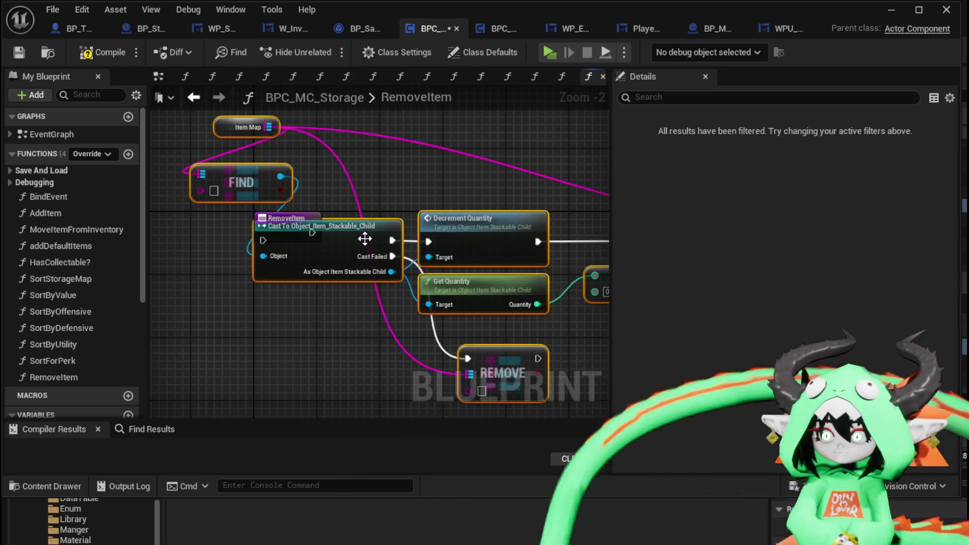
left_click_drag(372, 234, 444, 237)
mouse_move(312, 233)
left_mouse_down()
mouse_move(352, 240)
mouse_move(268, 238)
left_mouse_up()
mouse_move(362, 195)
left_mouse_down()
mouse_move(341, 225)
mouse_move(283, 244)
left_mouse_up()
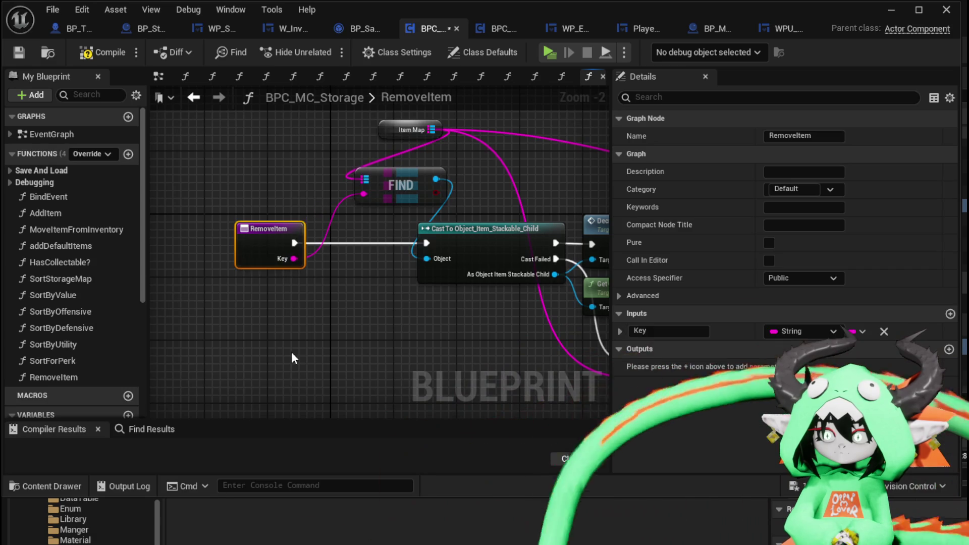
Step: Rename the input to ItemID and replace the Item Map variable with a Stored Items getter
type("ItemID")
key("Return")
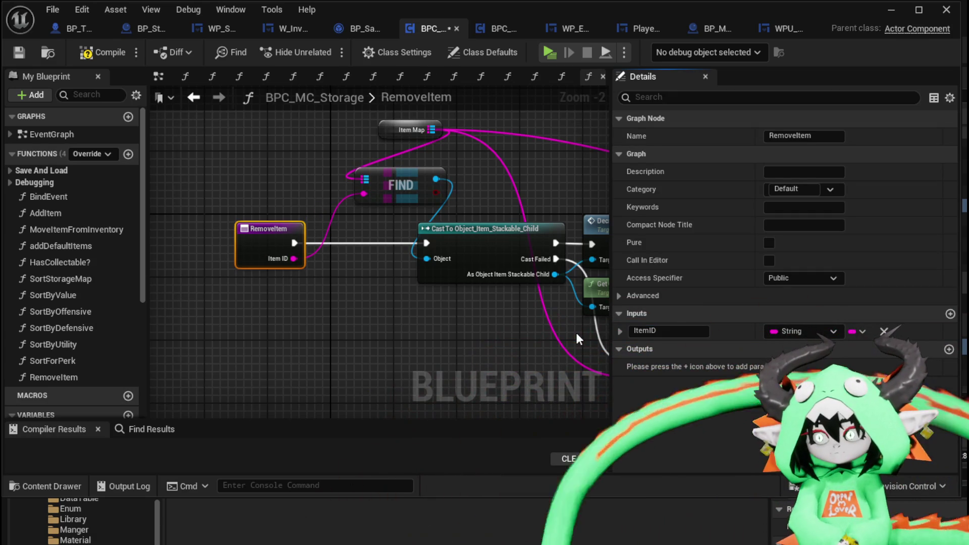
scroll(56, 359, "down", 3)
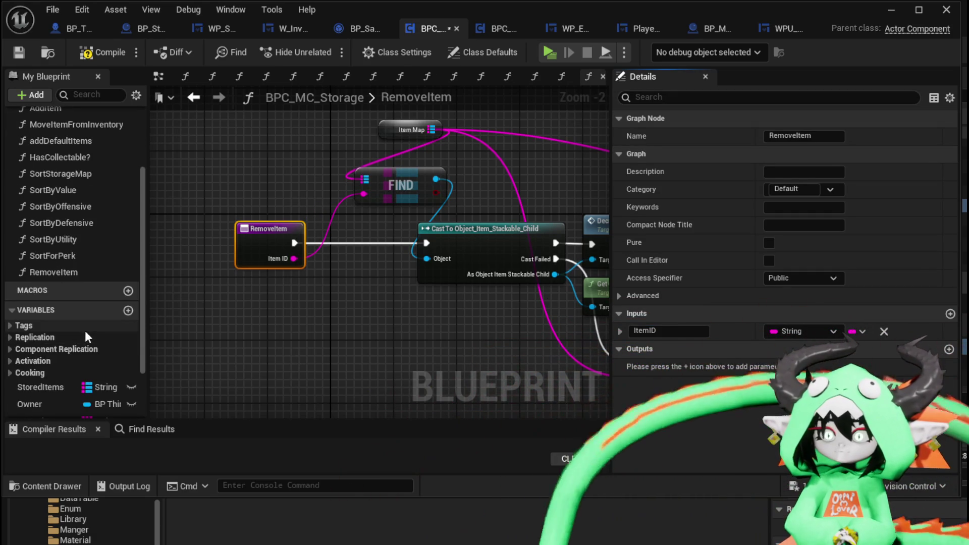
left_click_drag(35, 387, 288, 128)
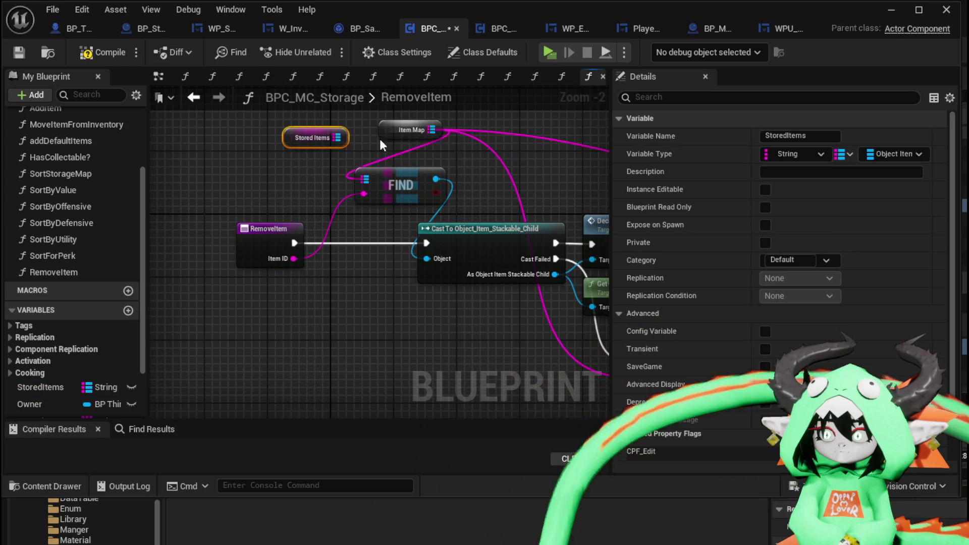
left_click_drag(432, 130, 336, 137)
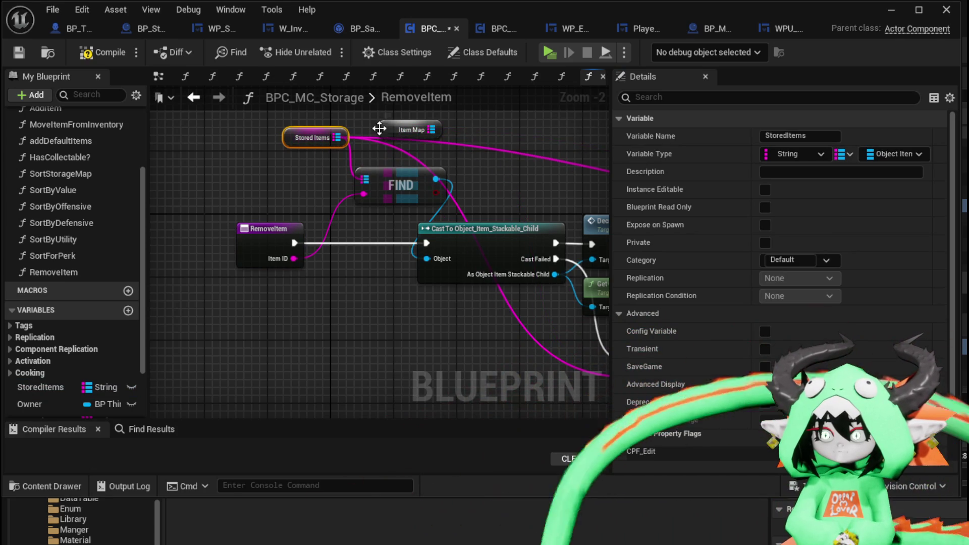
left_click(412, 129)
key("Delete")
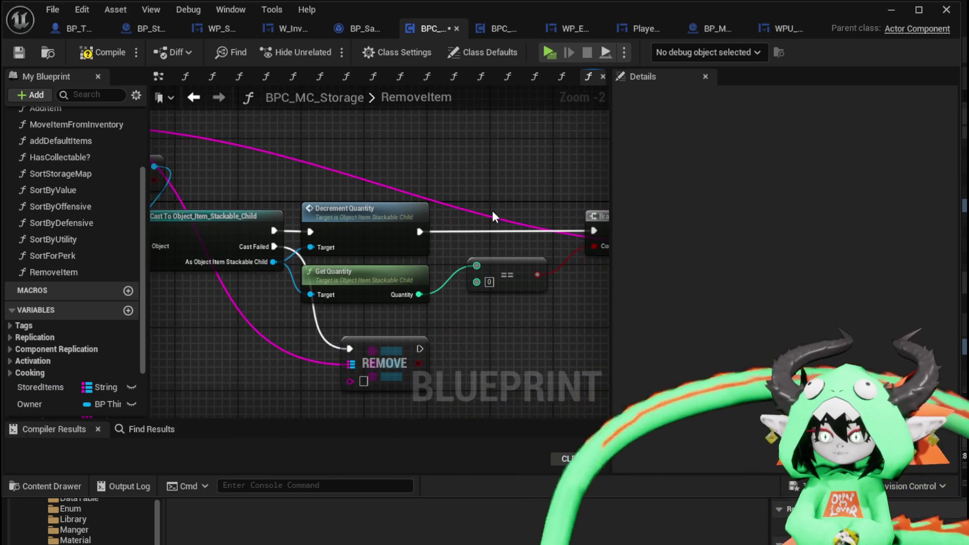
Step: Wire the REMOVE node's missing input and review the finished RemoveItem graph
left_click_drag(485, 319, 517, 261)
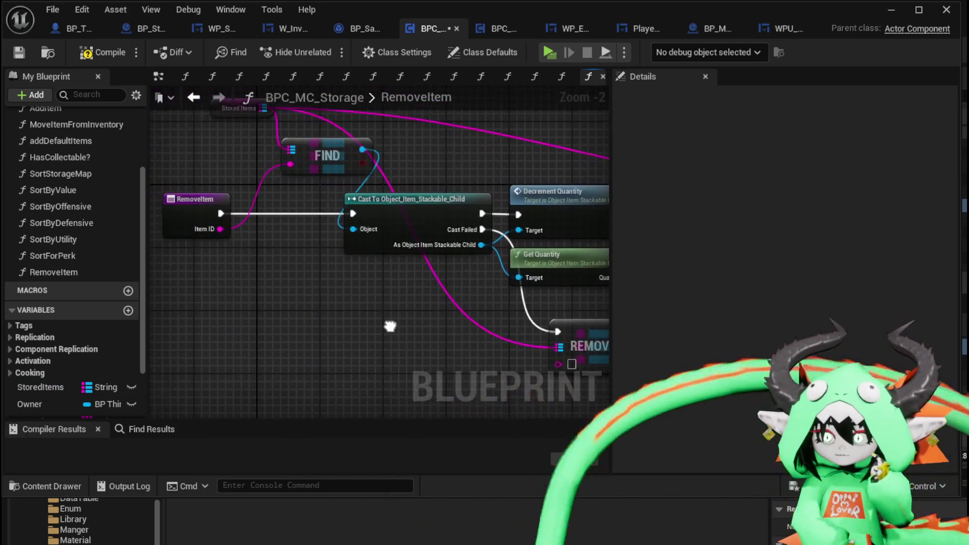
left_click_drag(398, 377, 396, 374)
mouse_move(499, 373)
left_mouse_down()
mouse_move(386, 353)
mouse_move(429, 324)
mouse_move(300, 315)
left_mouse_up()
left_click_drag(212, 303, 596, 328)
mouse_move(151, 253)
left_mouse_down()
mouse_move(238, 256)
mouse_move(329, 311)
mouse_move(316, 286)
left_mouse_up()
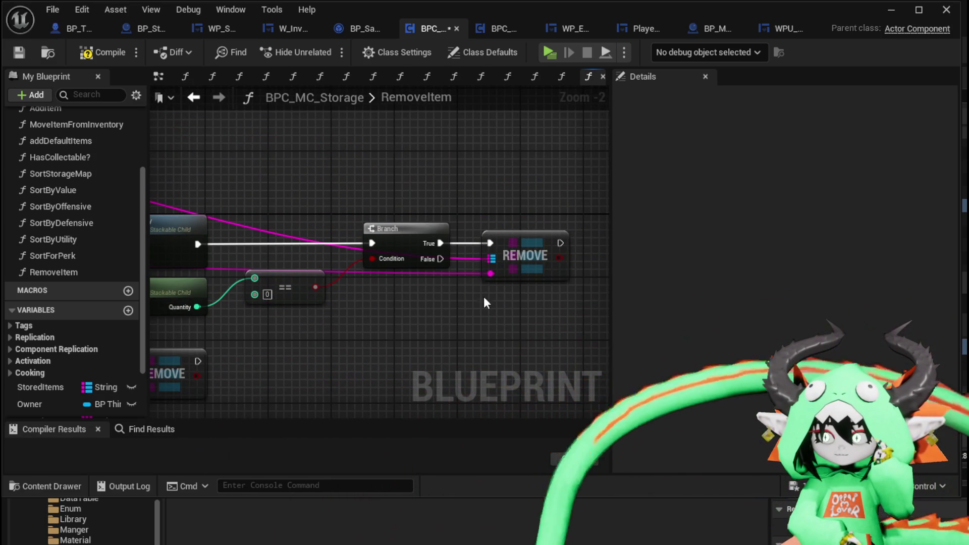
scroll(440, 323, "down", 2)
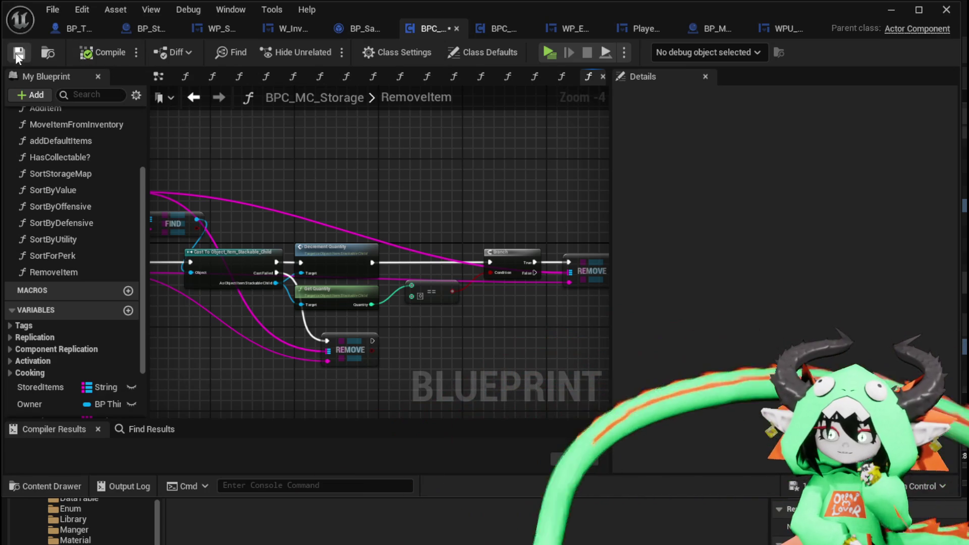
left_click(489, 25)
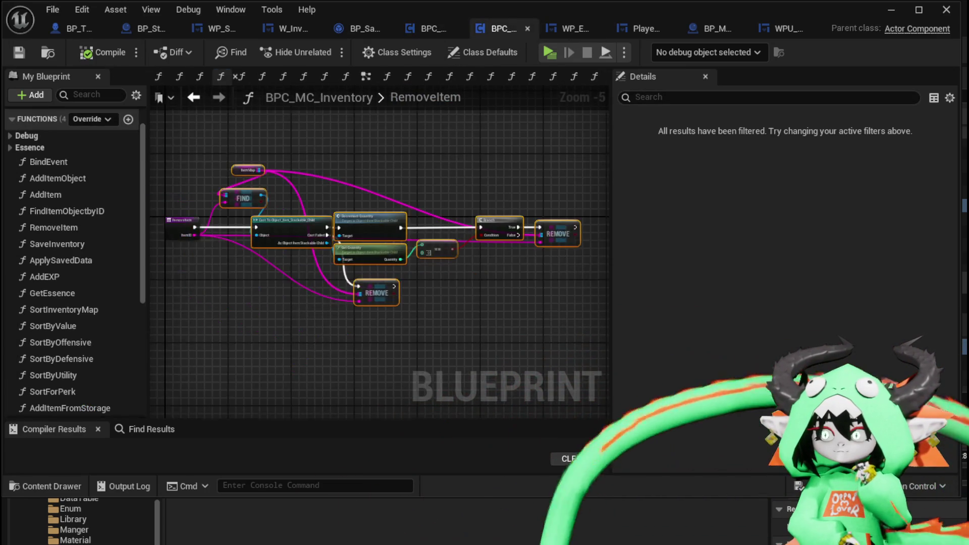
Step: Paste the Owner and BPC MC Storage nodes into the AddItemFromStorage graph
double_click(56, 323)
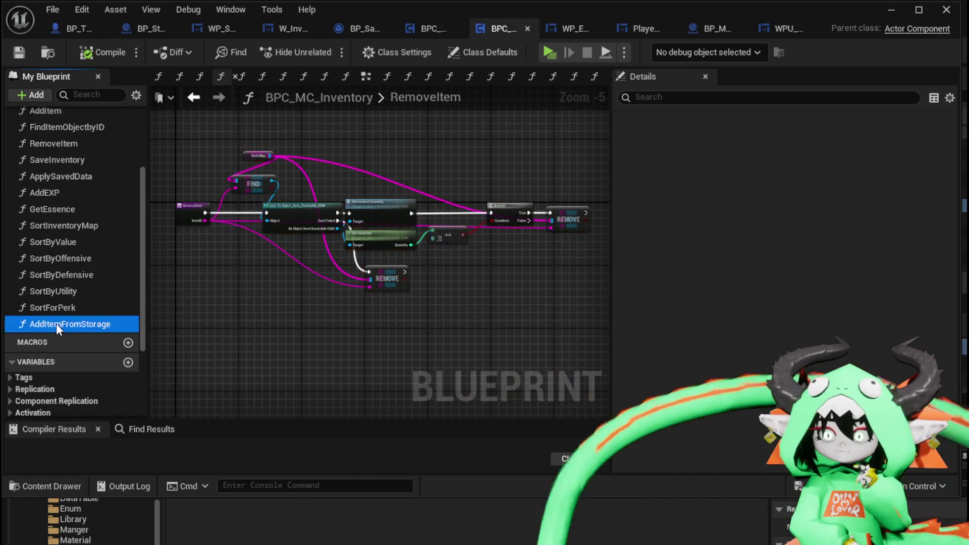
scroll(232, 242, "up", 3)
left_click_drag(233, 242, 270, 237)
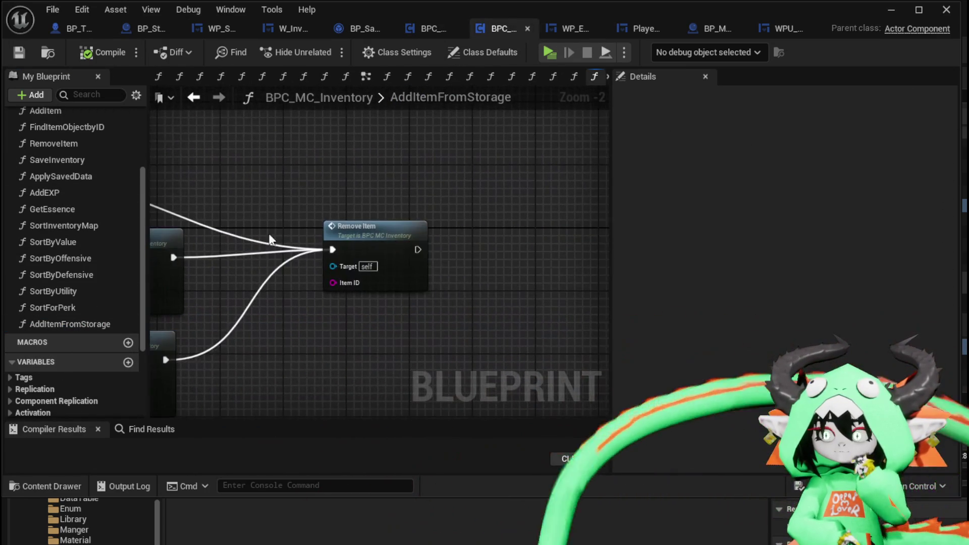
scroll(308, 251, "down", 1)
scroll(358, 305, "down", 3)
scroll(386, 217, "up", 3)
left_click_drag(386, 217, 615, 221)
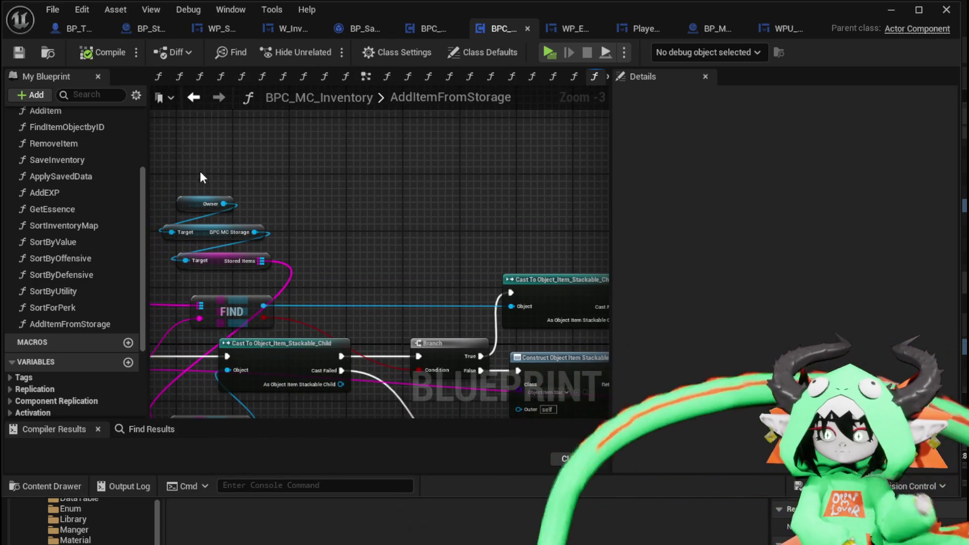
mouse_move(515, 235)
left_mouse_down()
mouse_move(417, 209)
mouse_move(505, 222)
left_mouse_up()
key("ctrl+v")
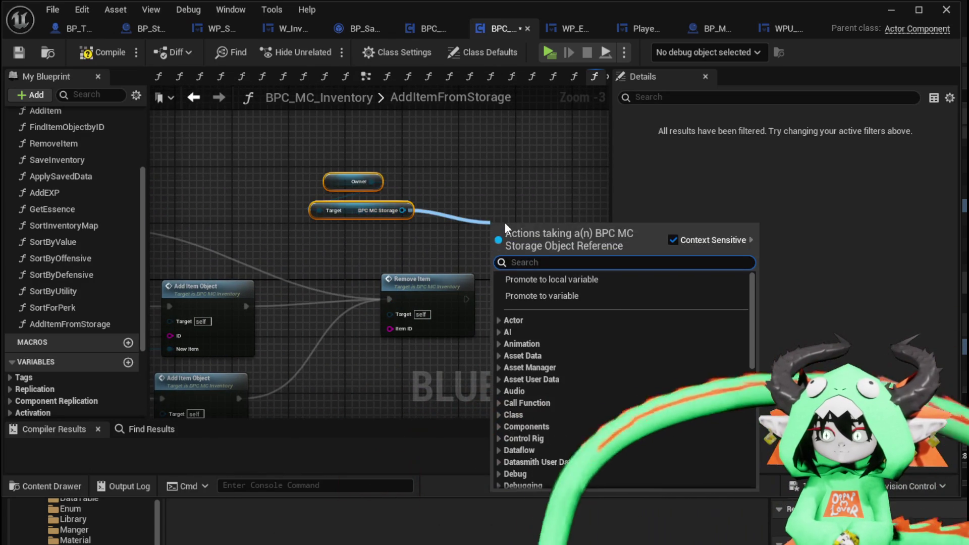
Step: Add the storage component's Remove Item call, reroute the exec wires and delete the inventory's one
type("Rem")
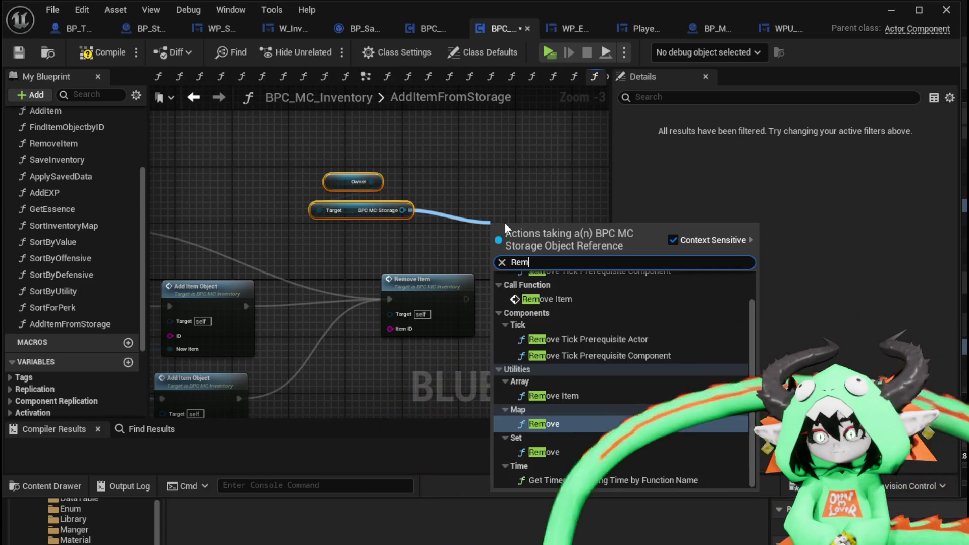
type("ove")
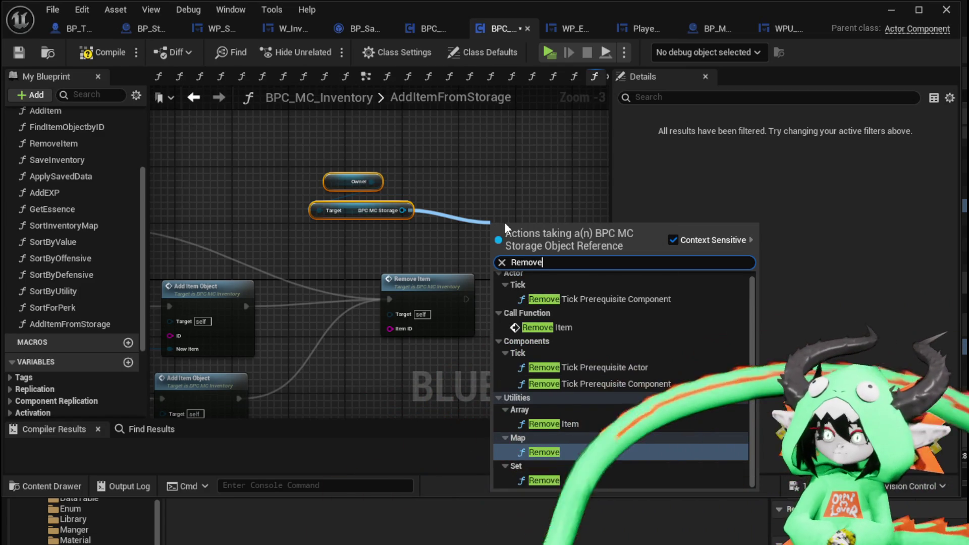
left_click(548, 327)
mouse_move(389, 299)
left_mouse_down()
mouse_move(457, 251)
mouse_move(434, 281)
left_mouse_up()
key("Delete")
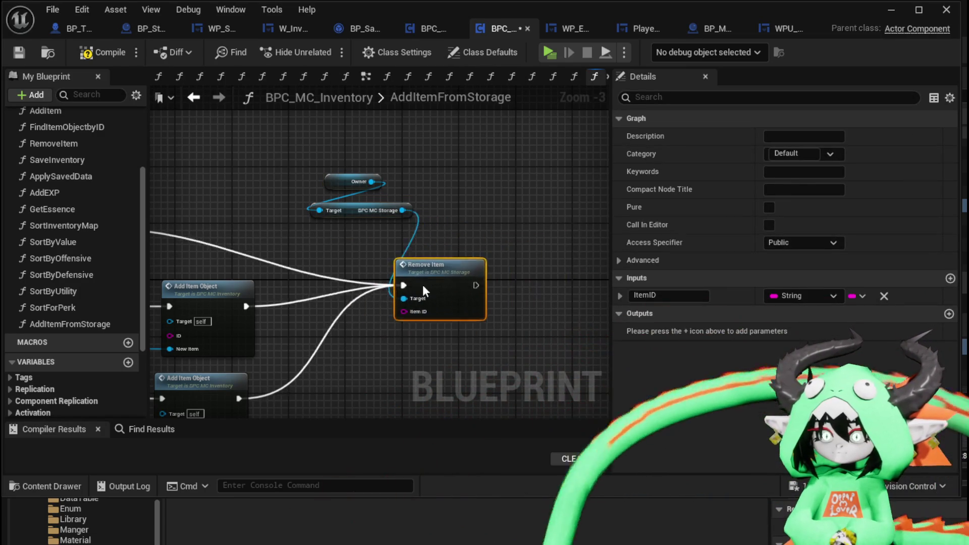
Step: Connect the item ID wire to the storage's Remove Item and compile the inventory blueprint
left_click_drag(319, 259, 374, 182)
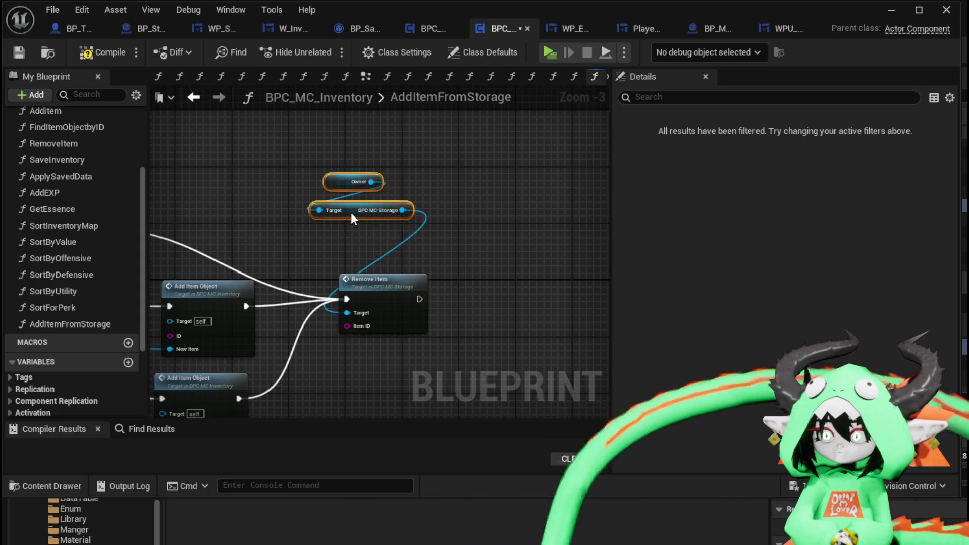
scroll(361, 272, "down", 2)
scroll(313, 261, "up", 2)
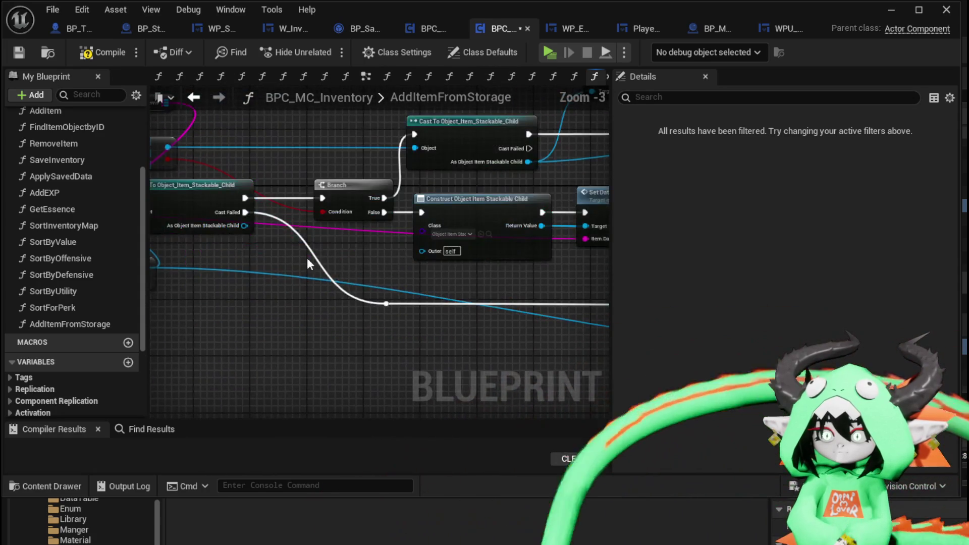
scroll(313, 261, "down", 2)
scroll(237, 234, "up", 2)
mouse_move(238, 233)
left_mouse_down()
mouse_move(488, 295)
mouse_move(344, 268)
mouse_move(334, 360)
left_mouse_up()
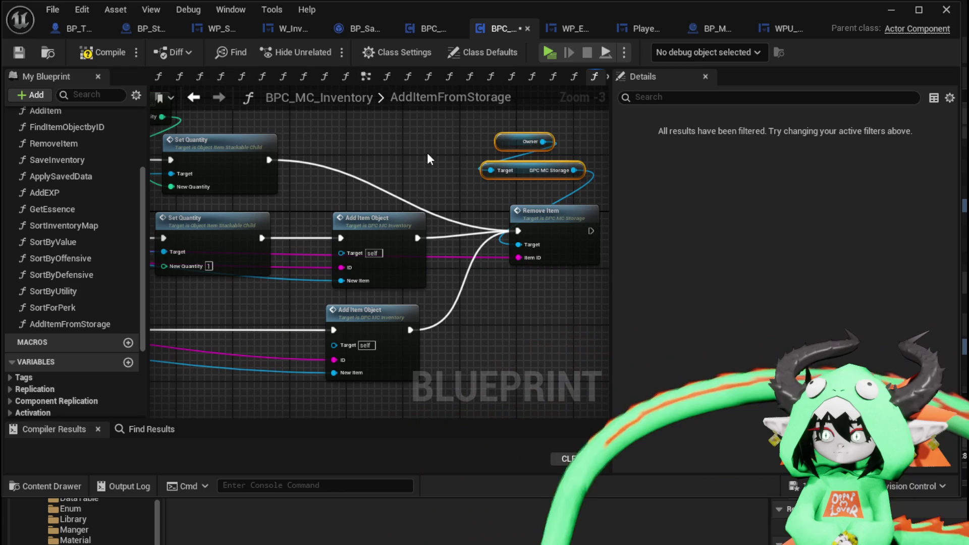
key("F7")
Step: Inspect the AddItemObject function's FIND, ADD and Branch nodes, then return to the level editor
mouse_move(398, 170)
left_mouse_down()
mouse_move(254, 170)
mouse_move(414, 174)
mouse_move(298, 228)
left_mouse_up()
scroll(298, 229, "down", 2)
scroll(478, 209, "up", 4)
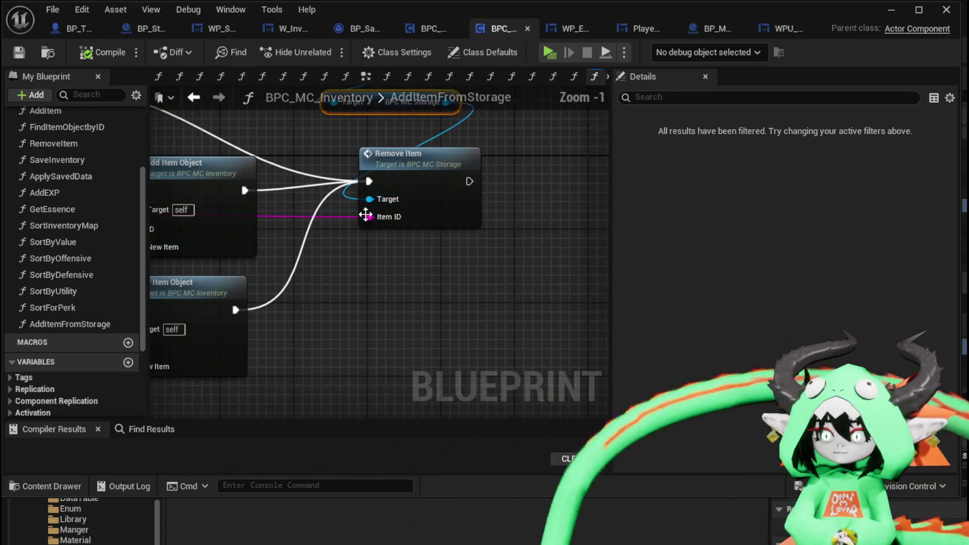
scroll(398, 266, "down", 3)
scroll(473, 210, "up", 3)
left_click(532, 235)
double_click(532, 235)
scroll(489, 222, "up", 2)
left_click_drag(580, 234, 772, 222)
mouse_move(606, 212)
left_mouse_down()
mouse_move(253, 256)
mouse_move(269, 303)
mouse_move(255, 298)
mouse_move(578, 290)
left_mouse_up()
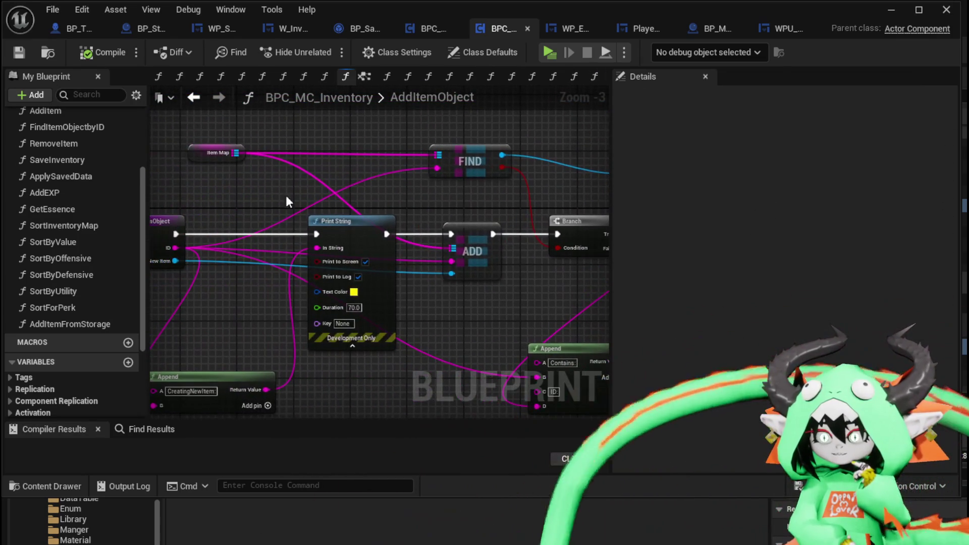
left_click(897, 13)
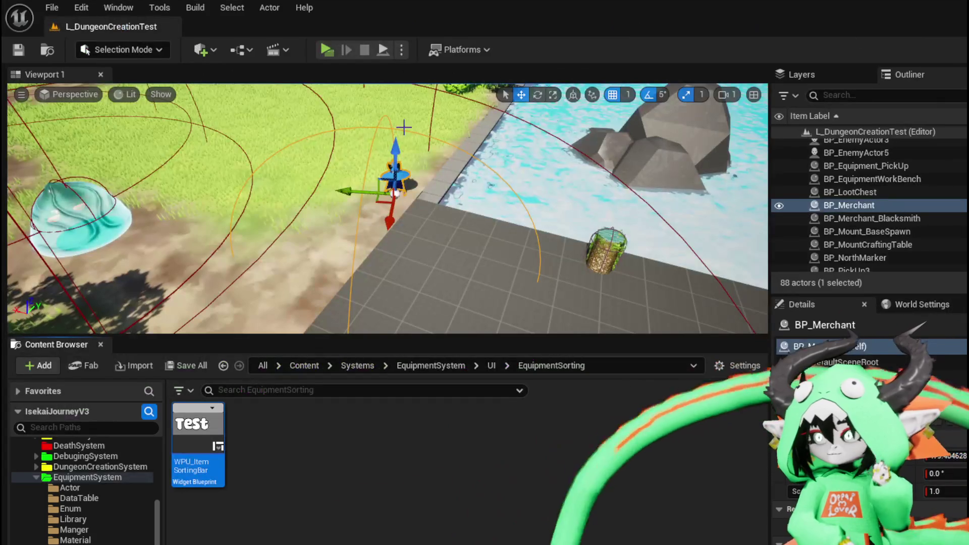
Step: In a play test, open the chest and move the helmet, tunic and iron legs into storage
key("alt+p")
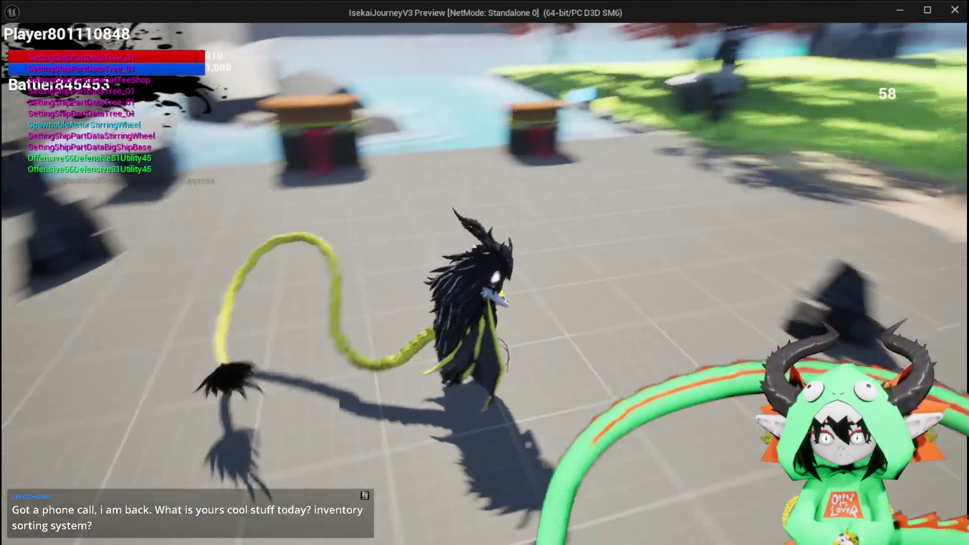
key("w")
key("e")
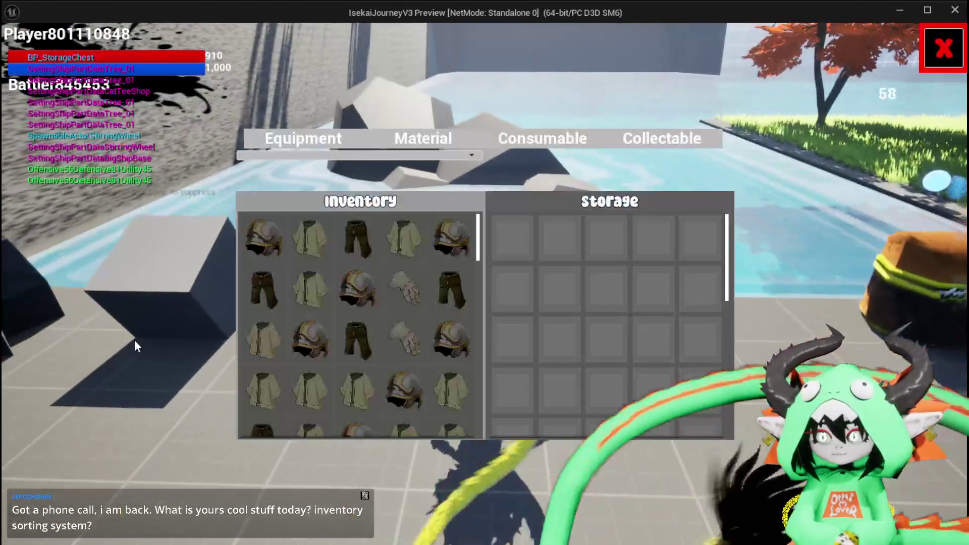
left_click(310, 238)
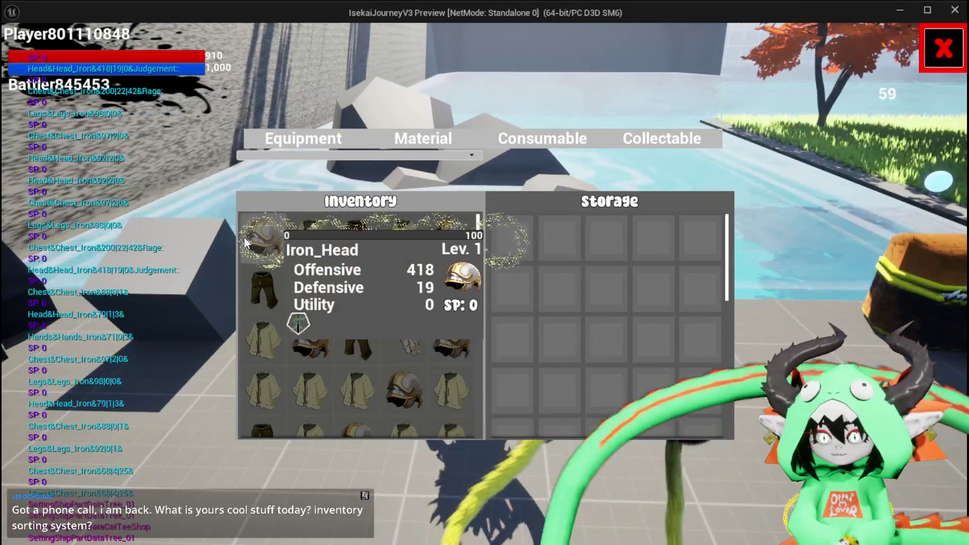
left_click(259, 232)
left_click(273, 237)
left_click(273, 236)
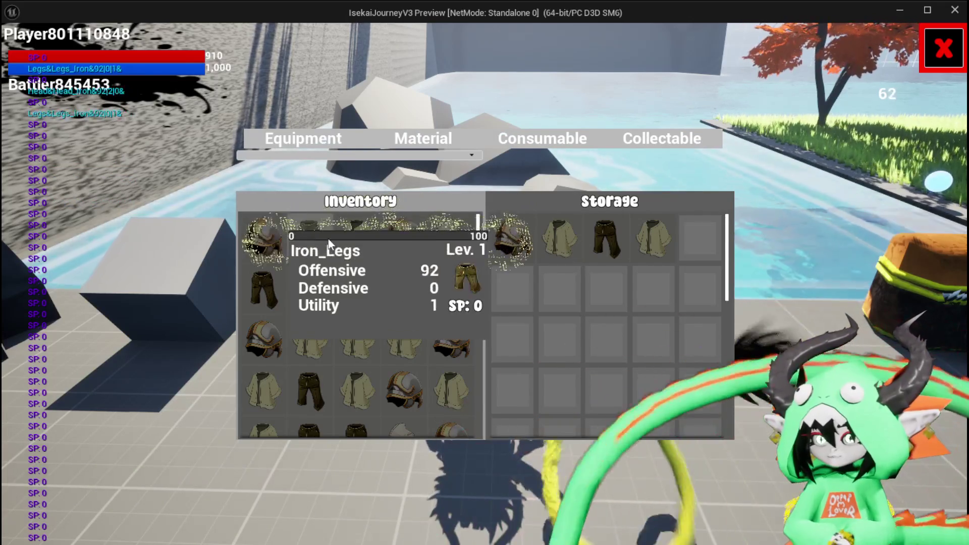
key("Escape")
Step: Run across the map, return and reopen the chest to confirm the stored items remain
key("w")
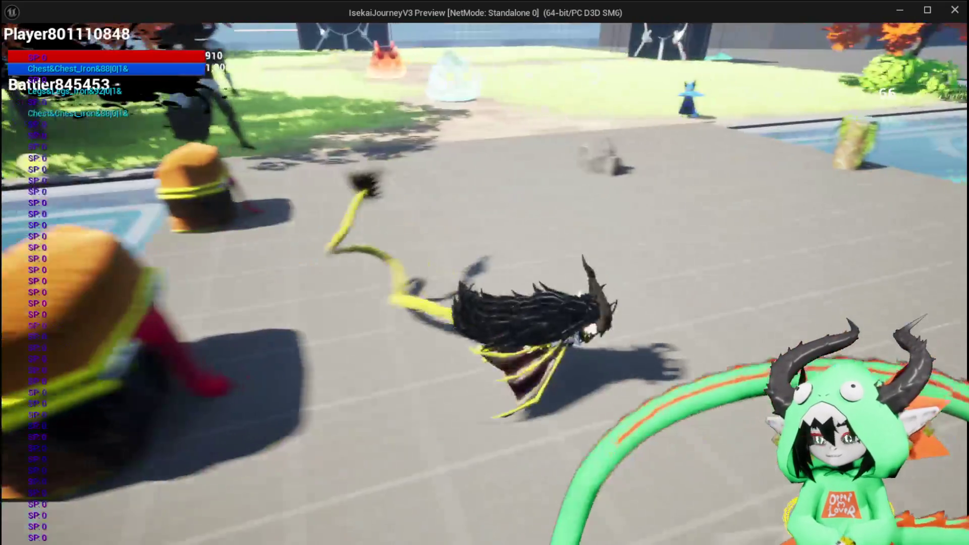
key("space")
key("space")
key("space")
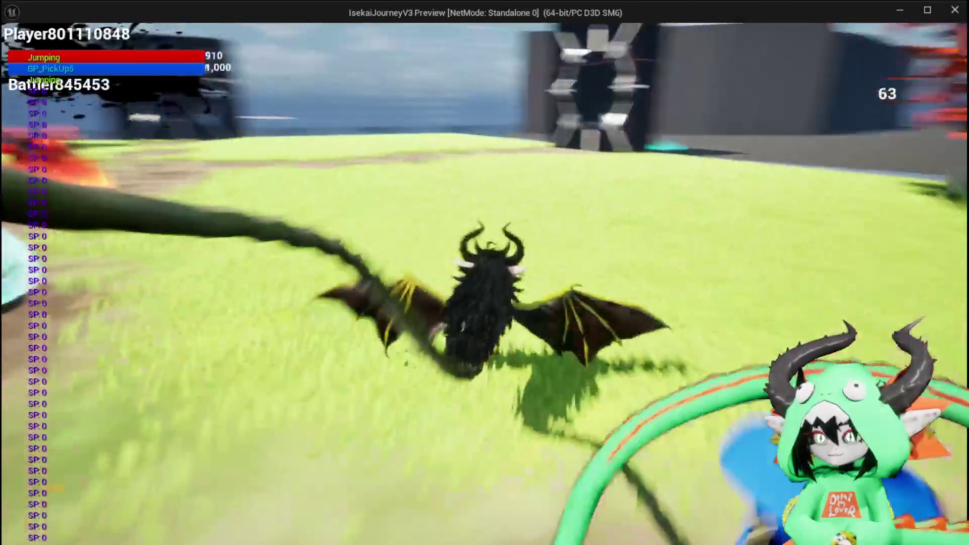
key("space")
key("space")
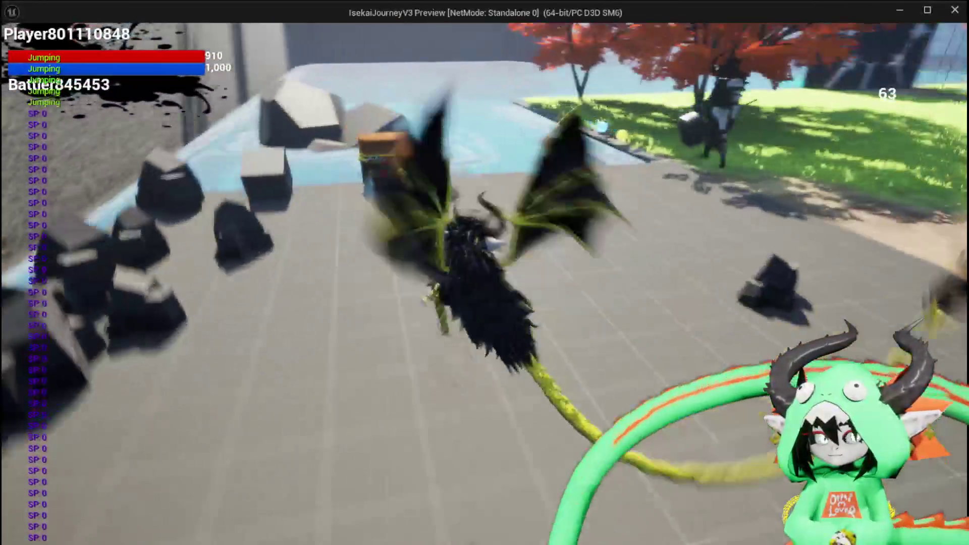
key("w")
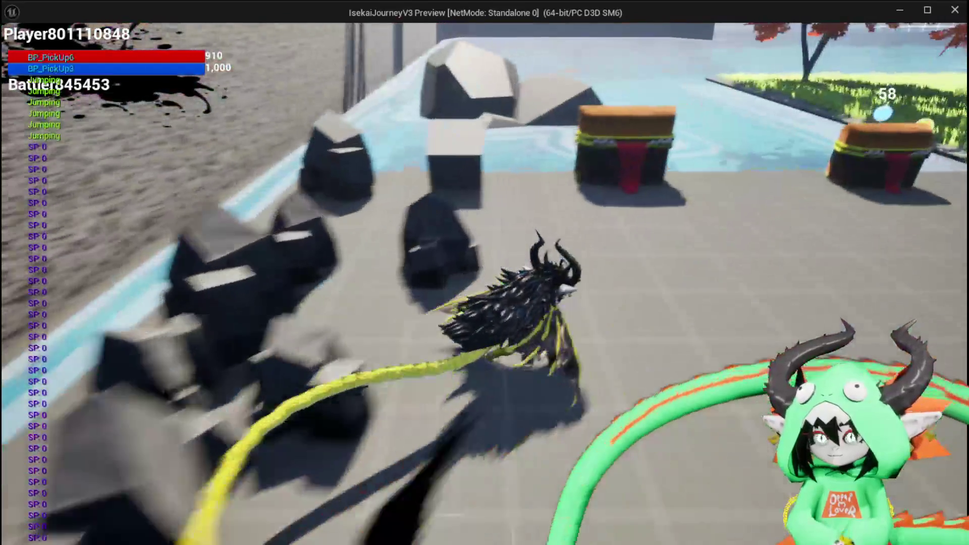
key("e")
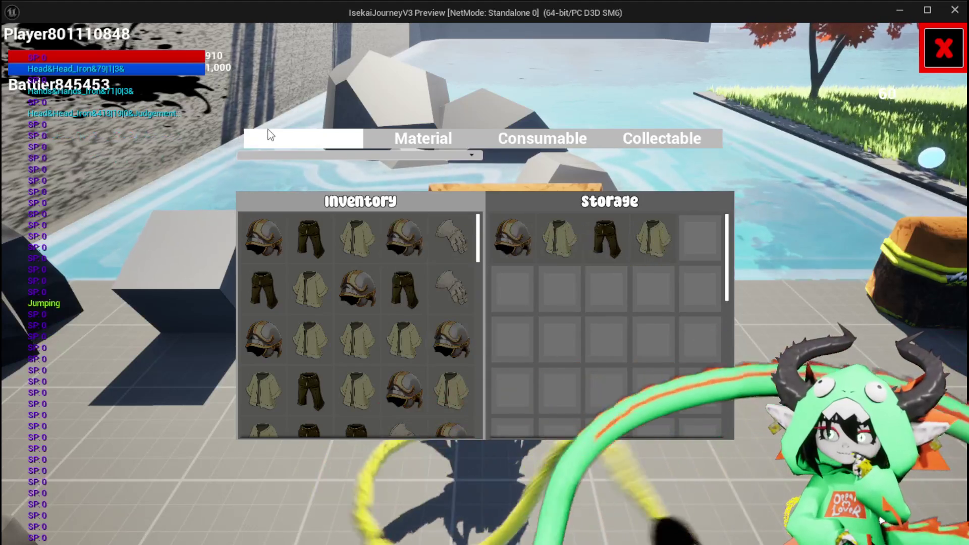
left_click(943, 56)
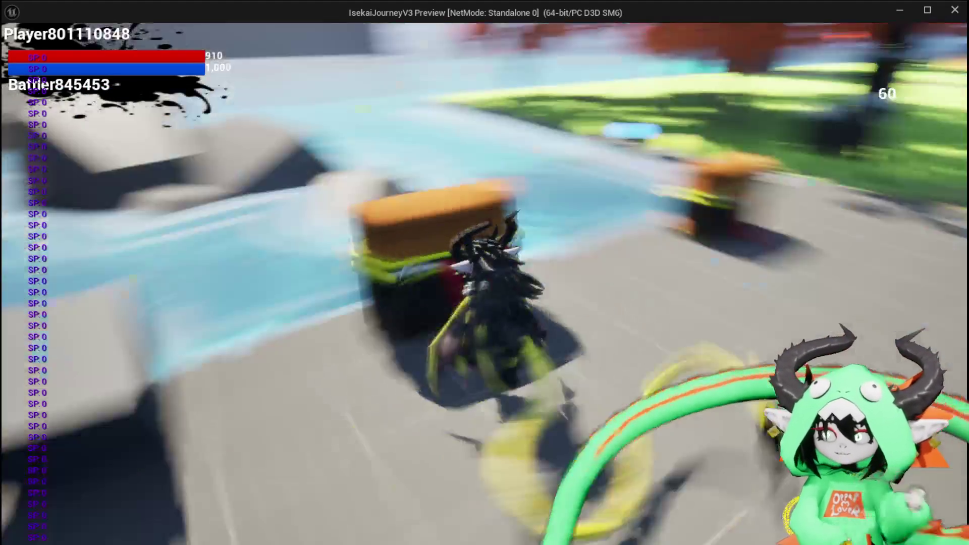
Step: Reopen the chest and filter both grids to Collectable, then Consumable items, before closing it
key("space")
key("space")
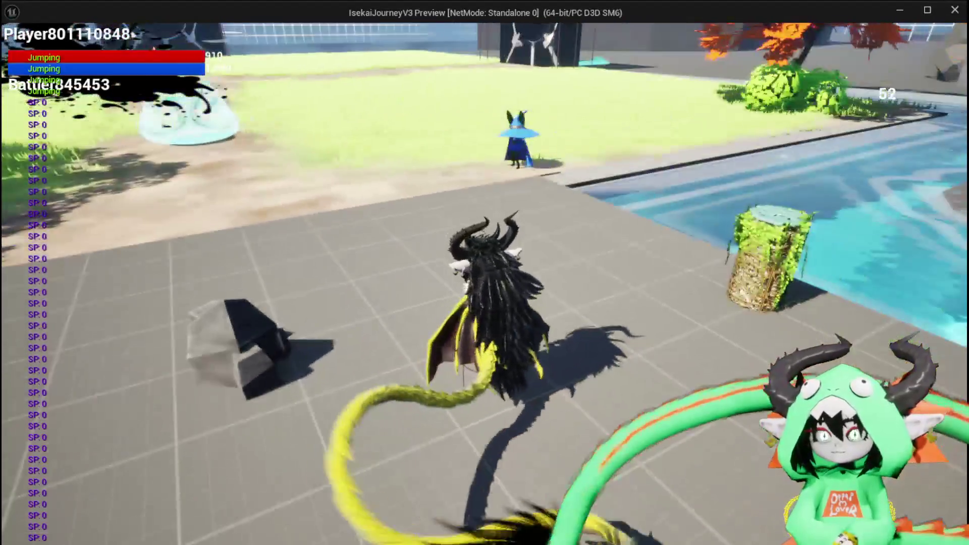
key("e")
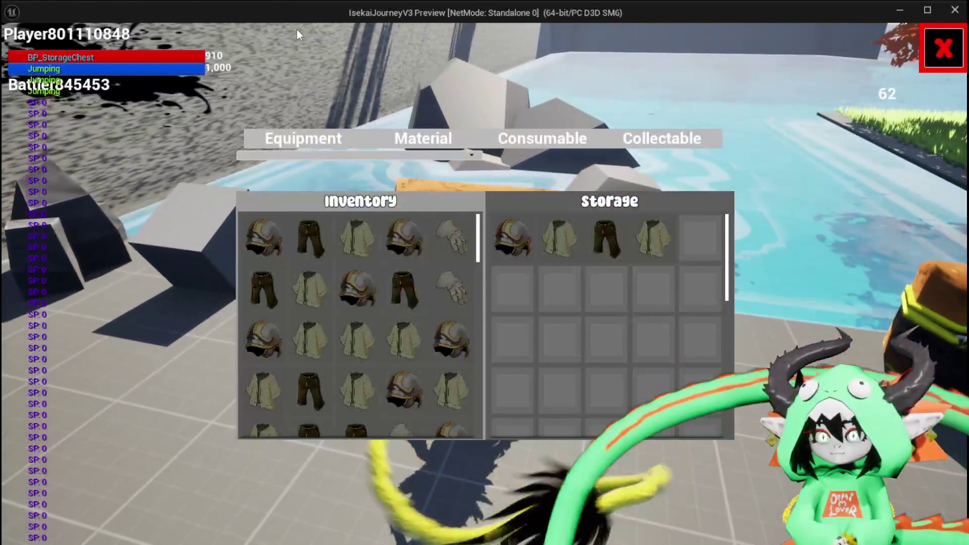
left_click(647, 142)
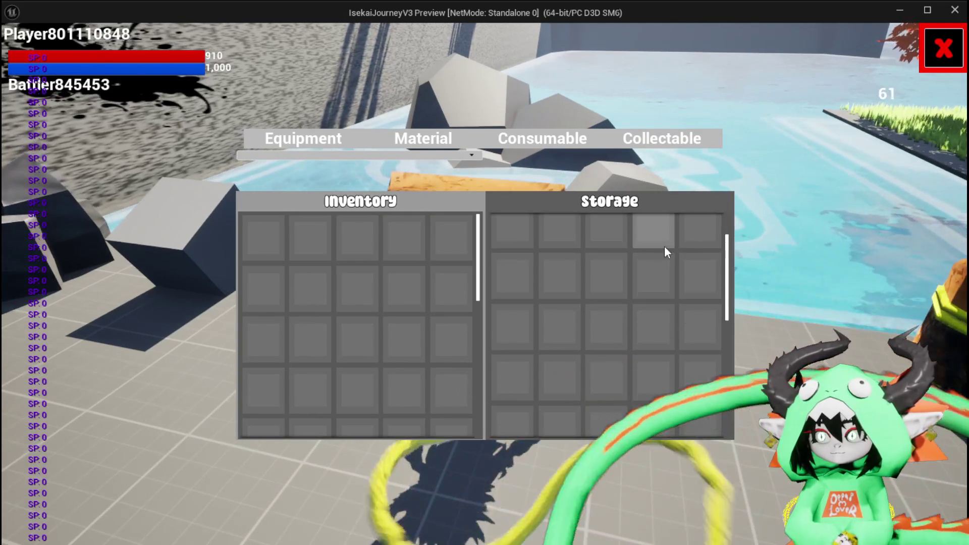
left_click(565, 144)
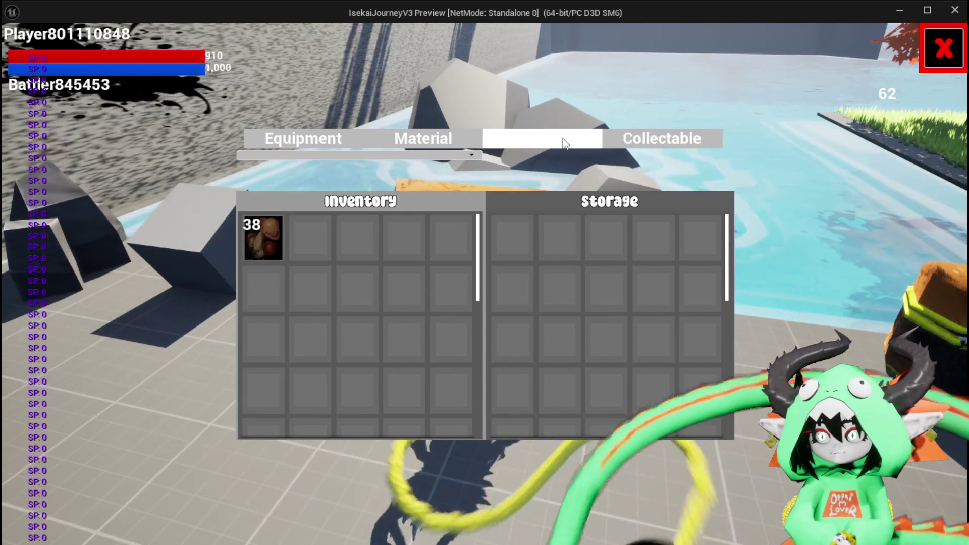
left_click(957, 35)
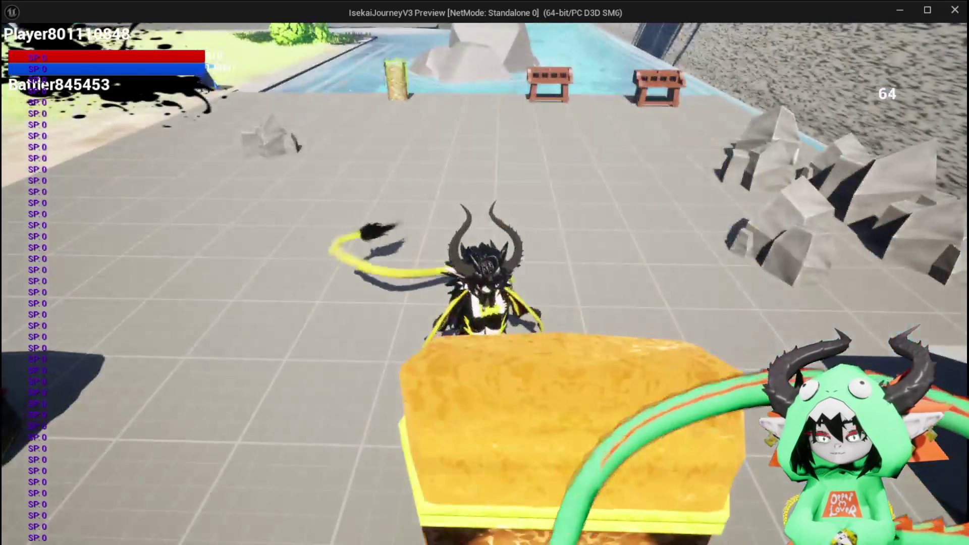
key("space")
key("Tab")
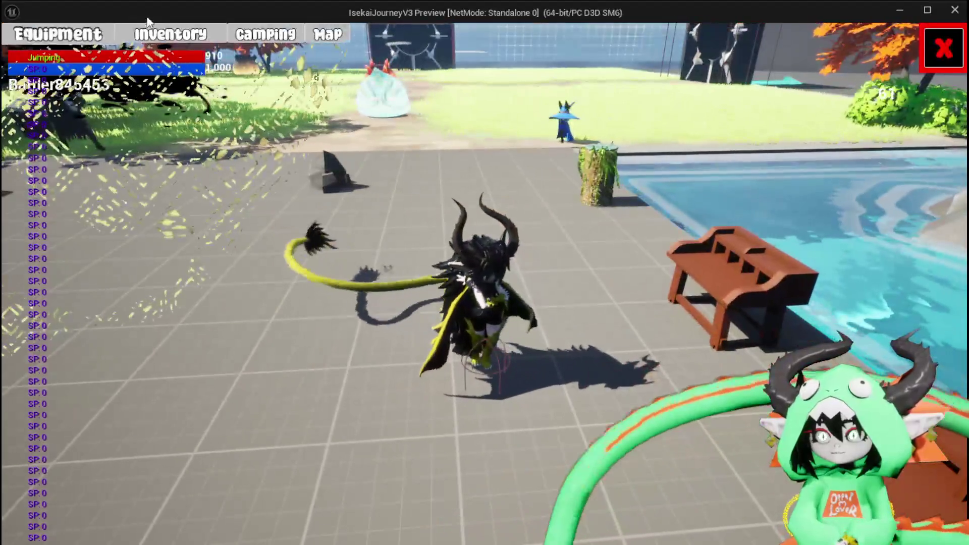
Step: View the character Equipment overview, close it, then bring the in-game menu back up
left_click(72, 38)
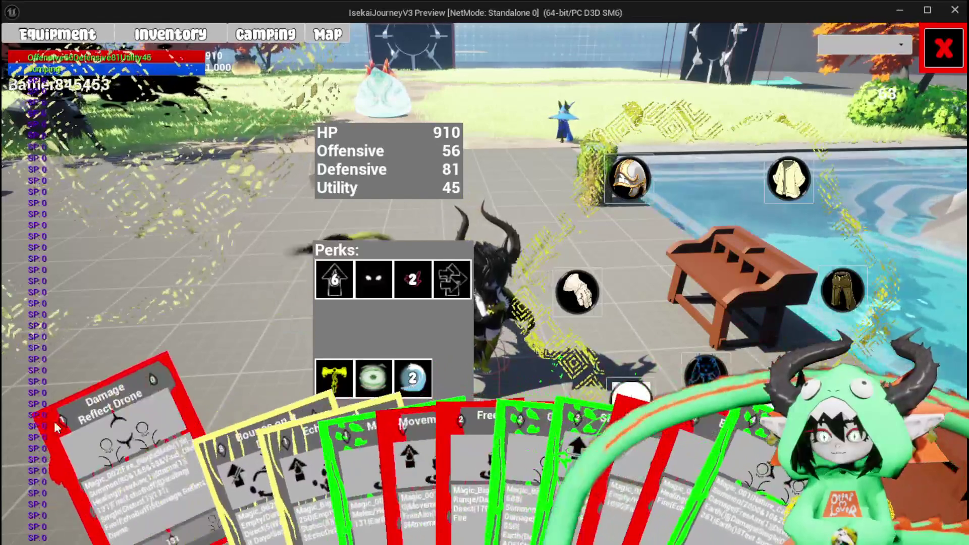
left_click(944, 48)
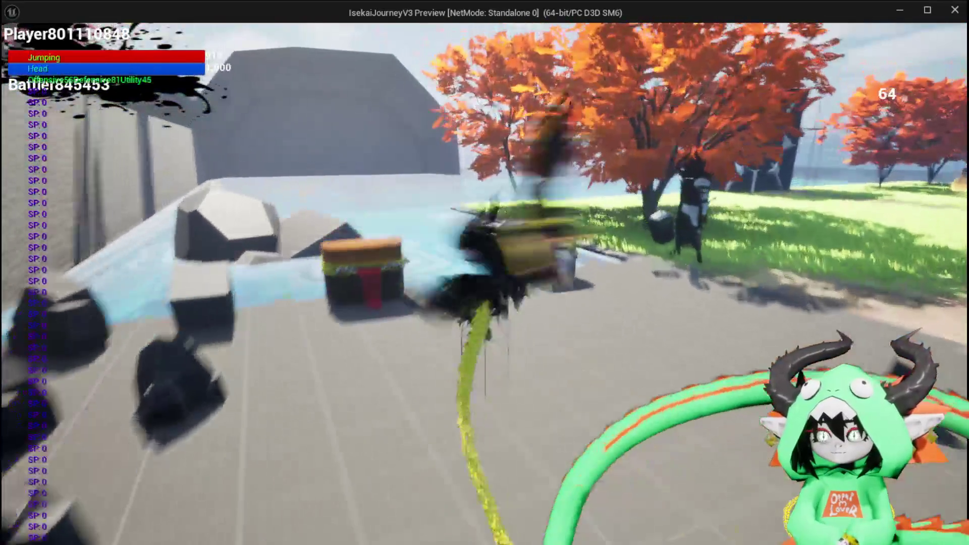
key("space")
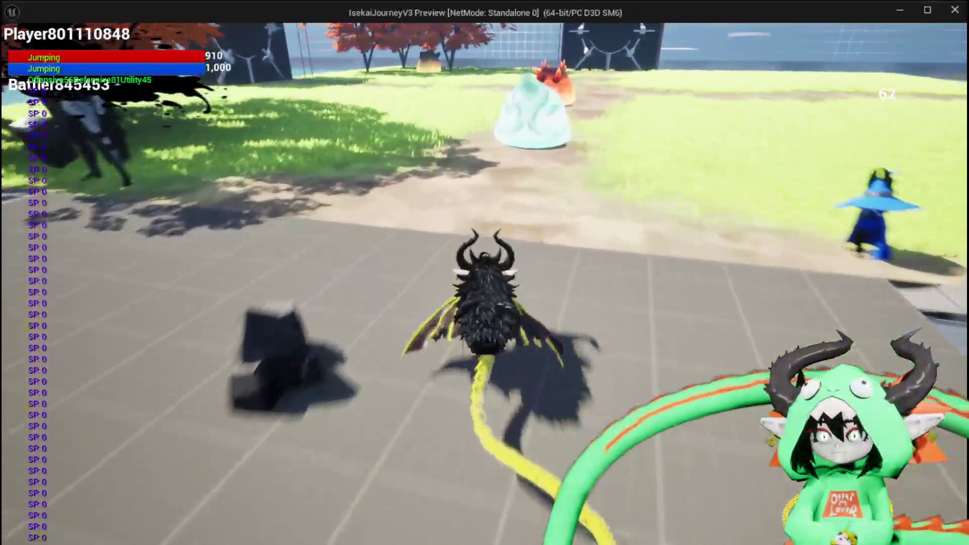
key("Tab")
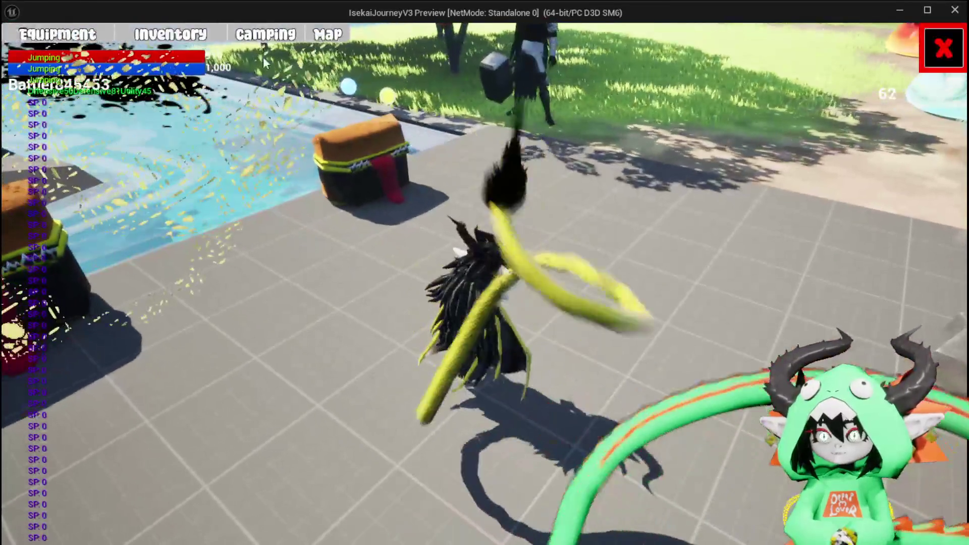
Step: Cycle the inventory grid repeatedly between Equipment, Materials and Food items
left_click(109, 31)
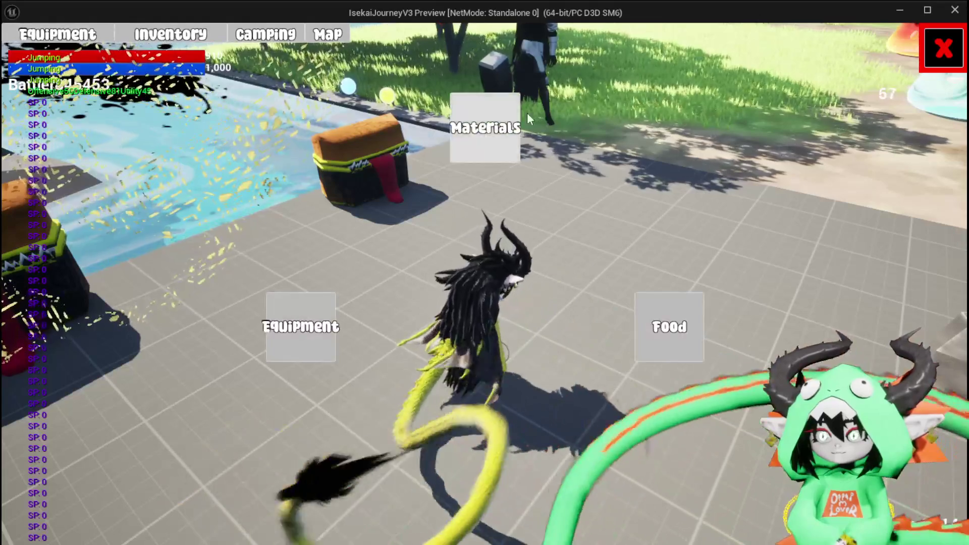
left_click(331, 343)
left_click(485, 153)
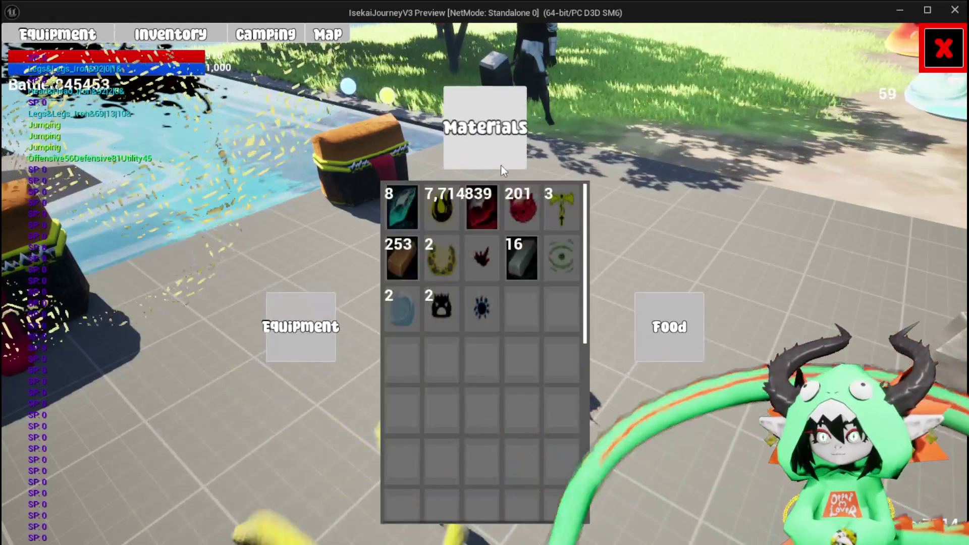
left_click(648, 331)
left_click(301, 328)
left_click(486, 129)
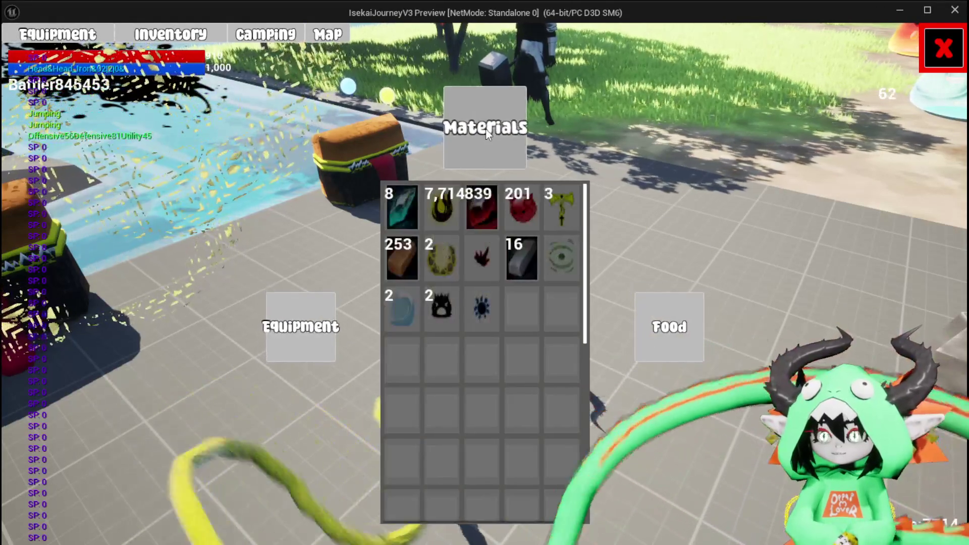
left_click(661, 328)
left_click(301, 327)
left_click(455, 144)
left_click(699, 333)
left_click(301, 327)
left_click(486, 132)
left_click(670, 327)
left_click(301, 328)
left_click(485, 130)
left_click(670, 327)
left_click(301, 327)
left_click(486, 130)
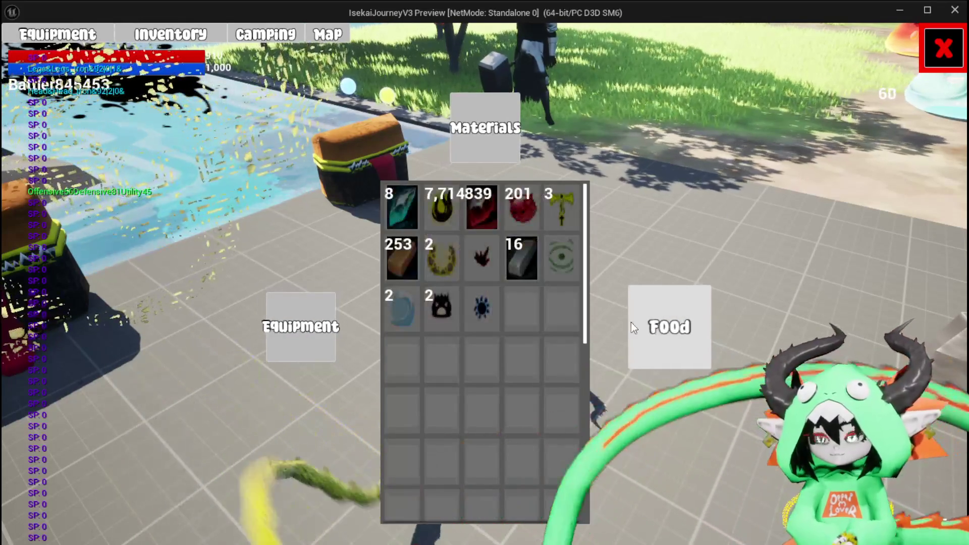
left_click(312, 329)
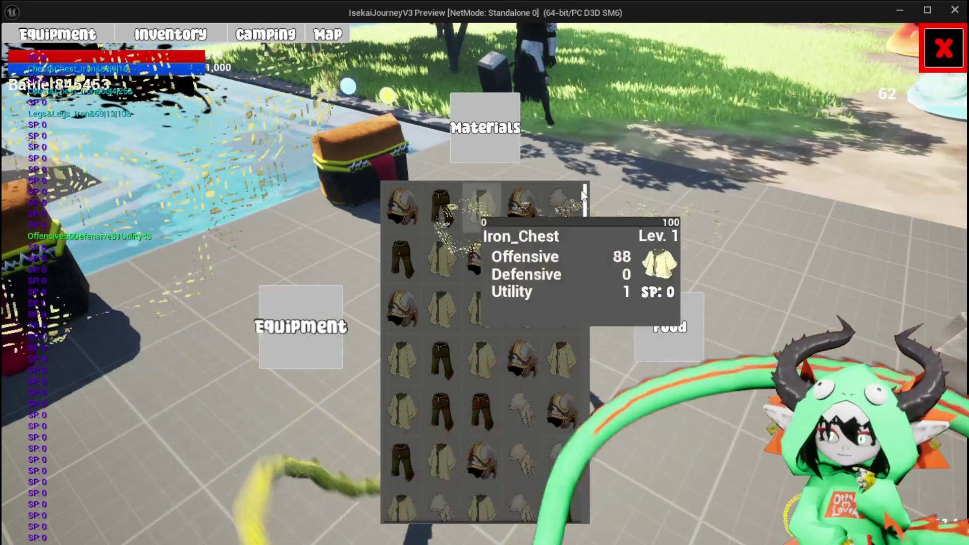
Step: Inspect an equipment item's stats and the gloves available for the hand slot, then resume play
left_click(401, 263)
left_click(346, 105)
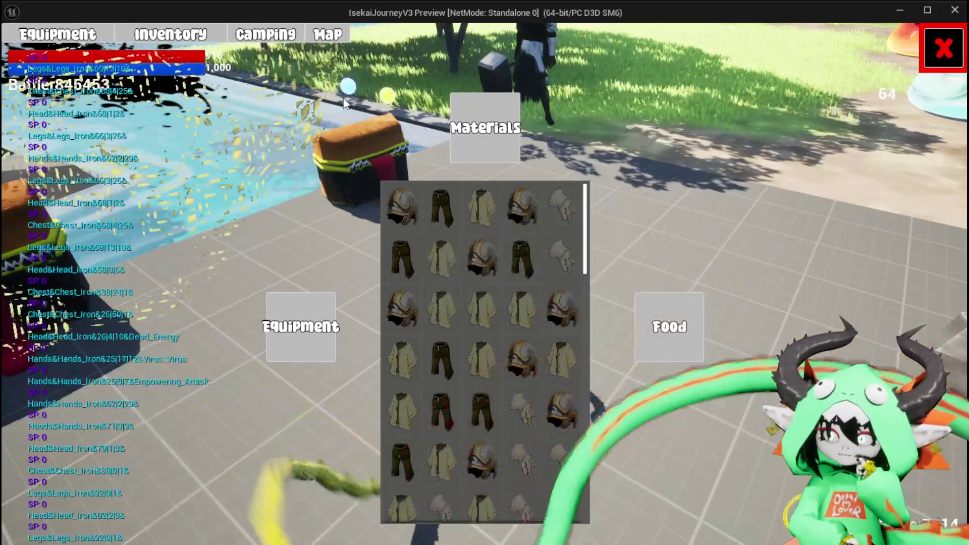
left_click(104, 46)
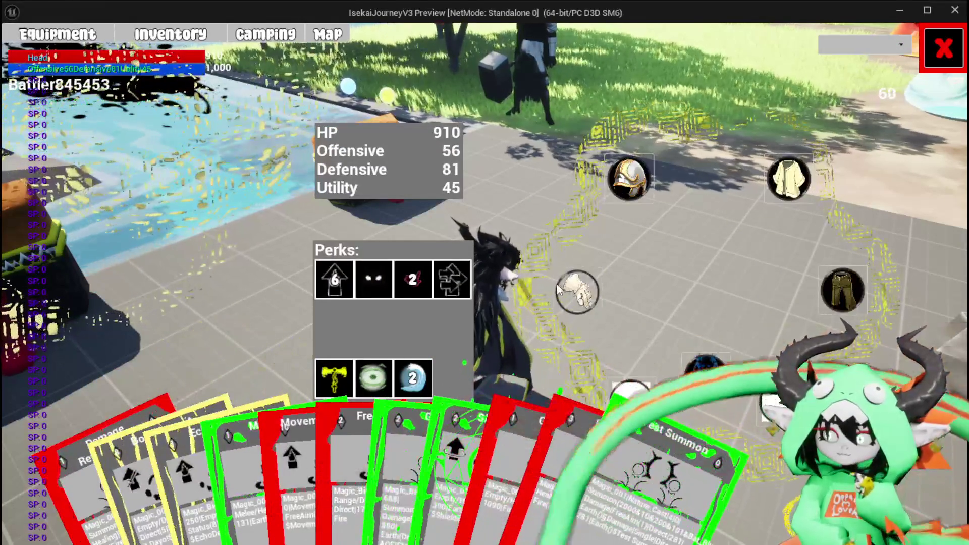
left_click(558, 286)
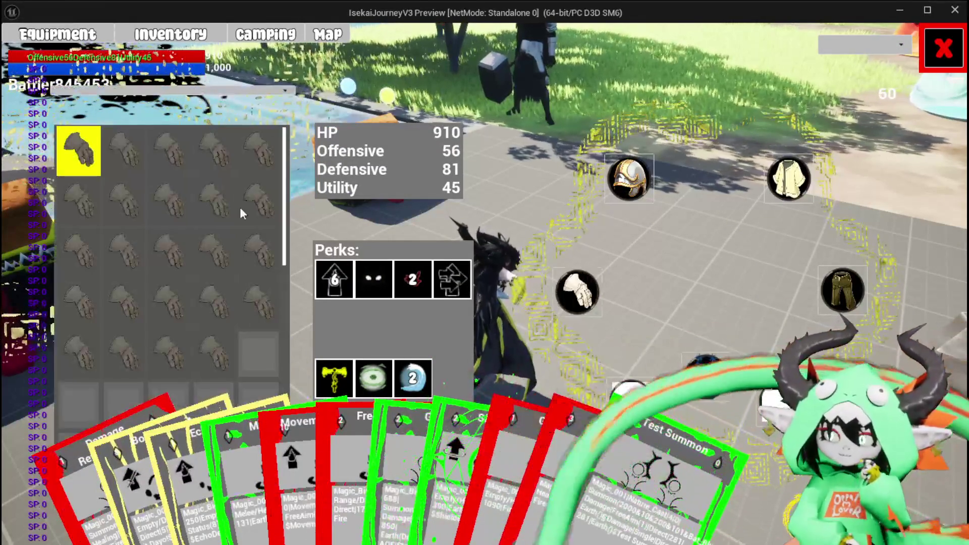
left_click(959, 60)
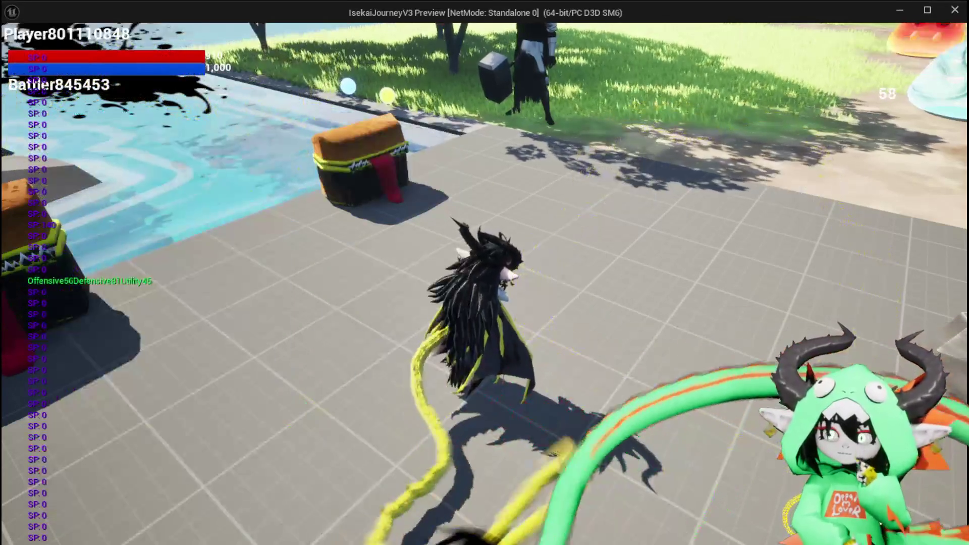
key("space")
Step: Fly the character to the storage chest and open its inventory and storage window
key("w")
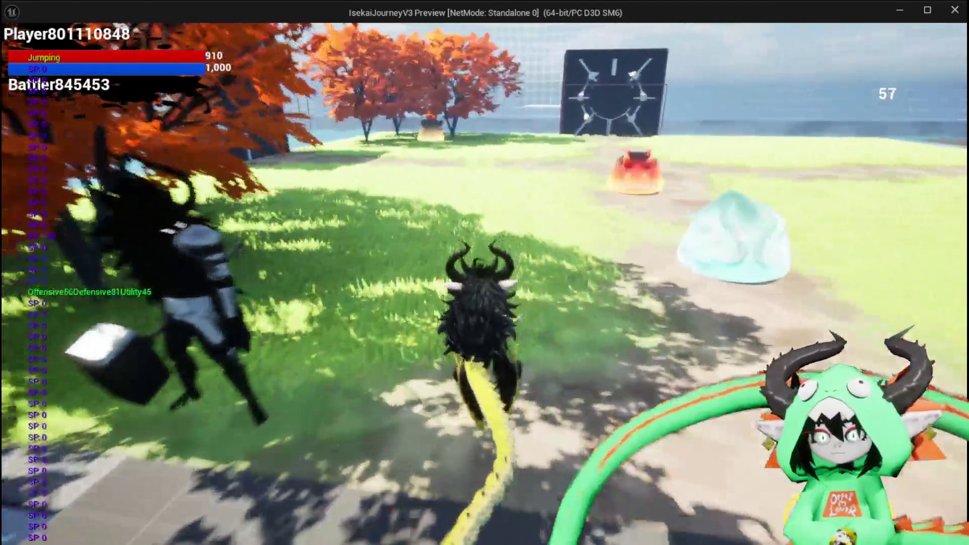
key("w")
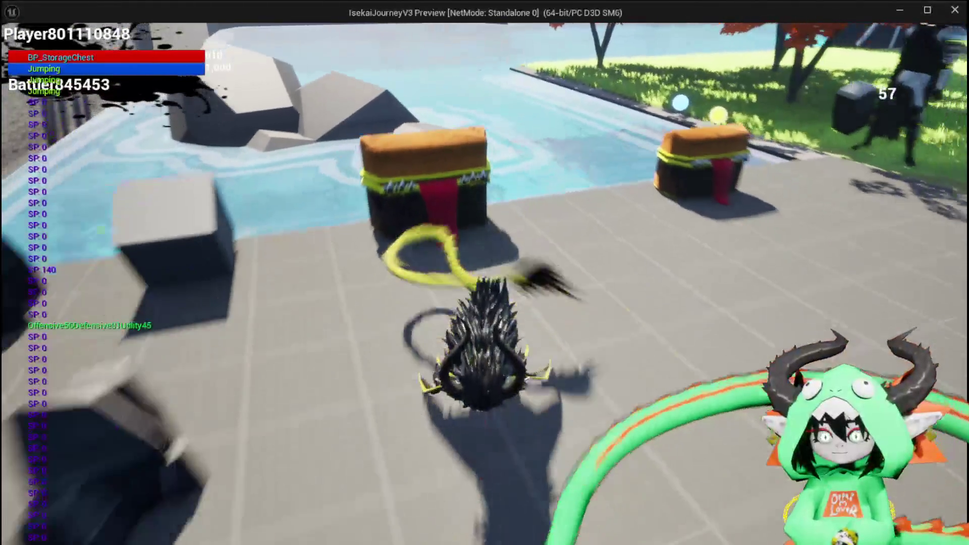
key("space")
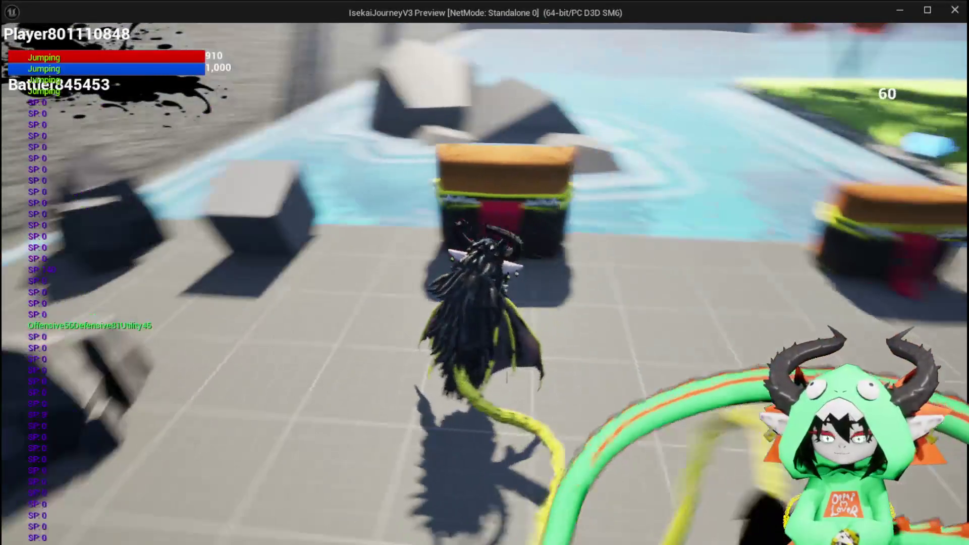
key("e")
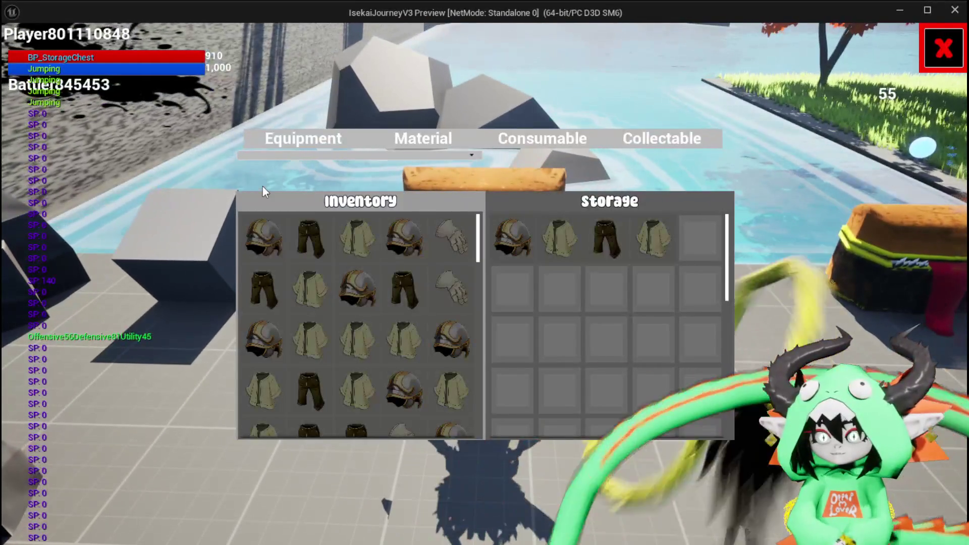
Step: Inspect item stats across the Inventory and Storage grids, scrolling through them, then stop the play test
mouse_move(309, 242)
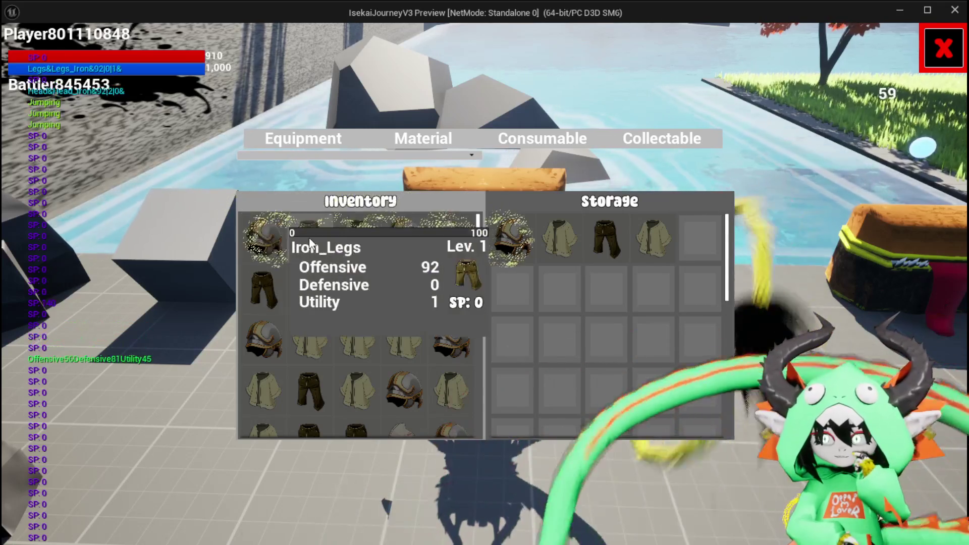
mouse_move(515, 244)
mouse_move(558, 247)
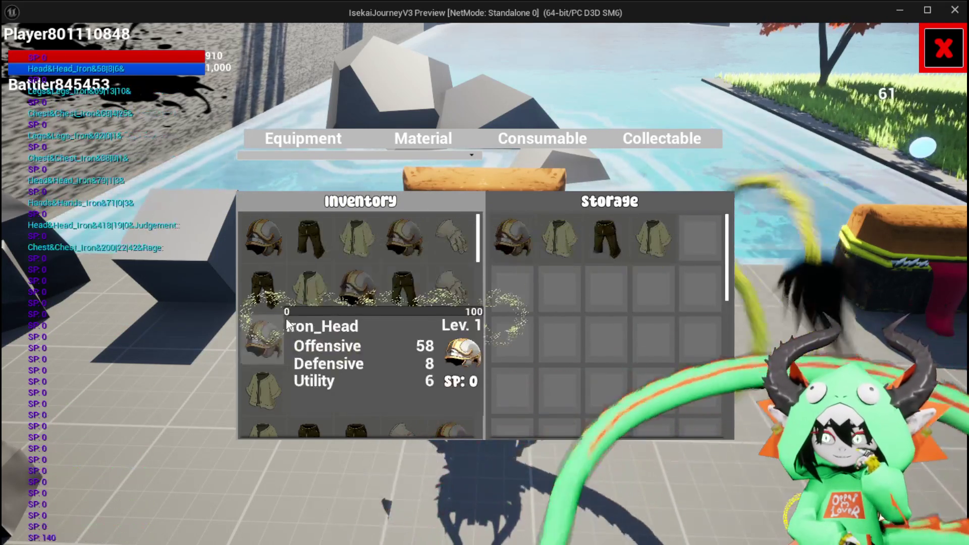
mouse_move(331, 298)
scroll(332, 297, "down", 5)
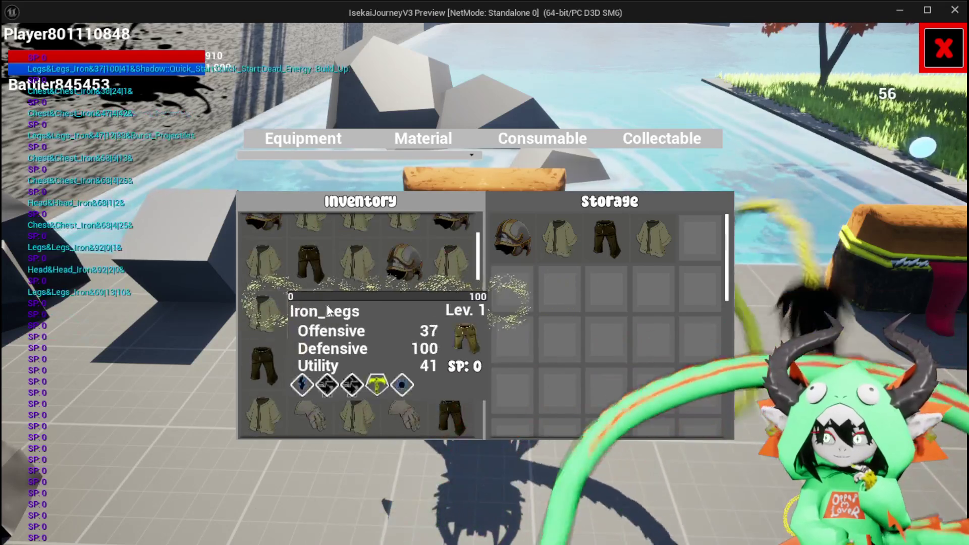
scroll(253, 315, "down", 5)
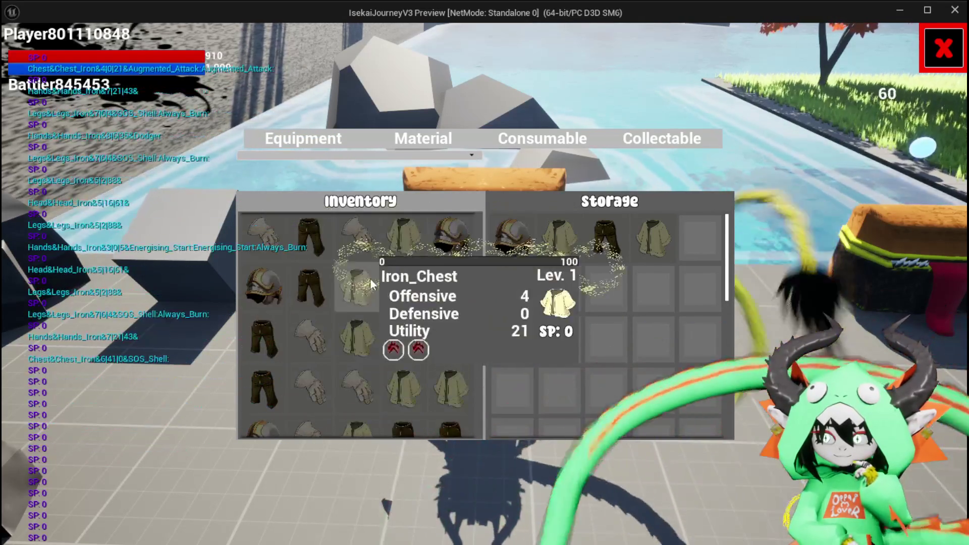
scroll(286, 359, "down", 5)
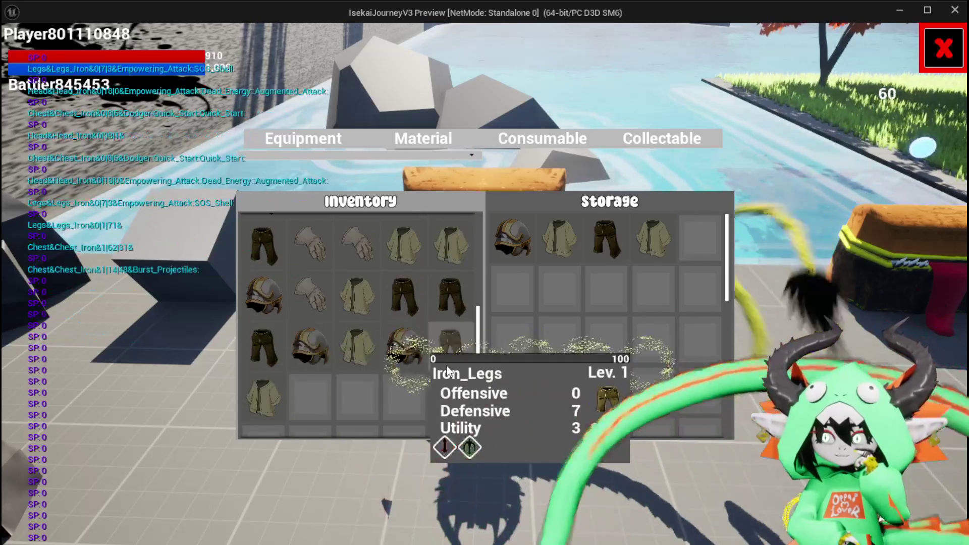
scroll(273, 318, "up", 2)
scroll(266, 288, "up", 2)
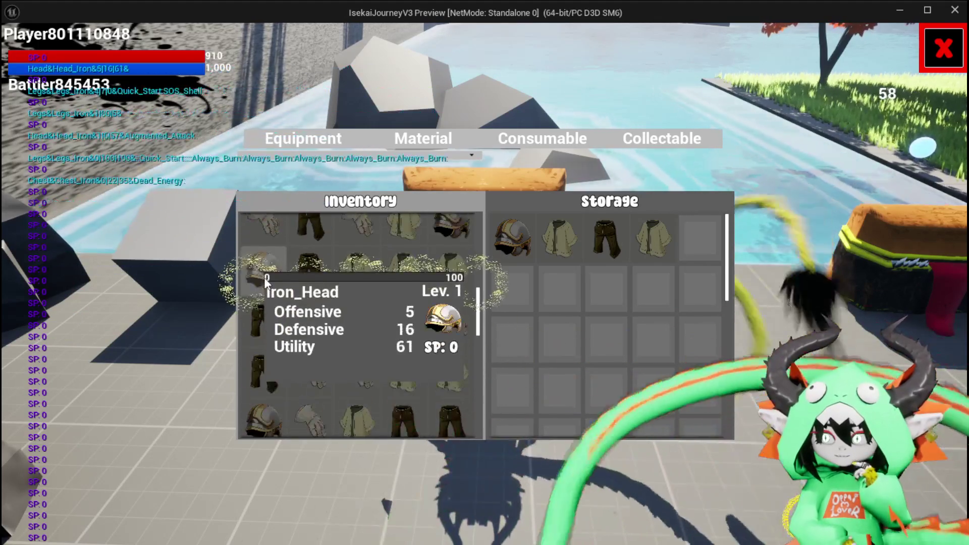
scroll(265, 281, "up", 3)
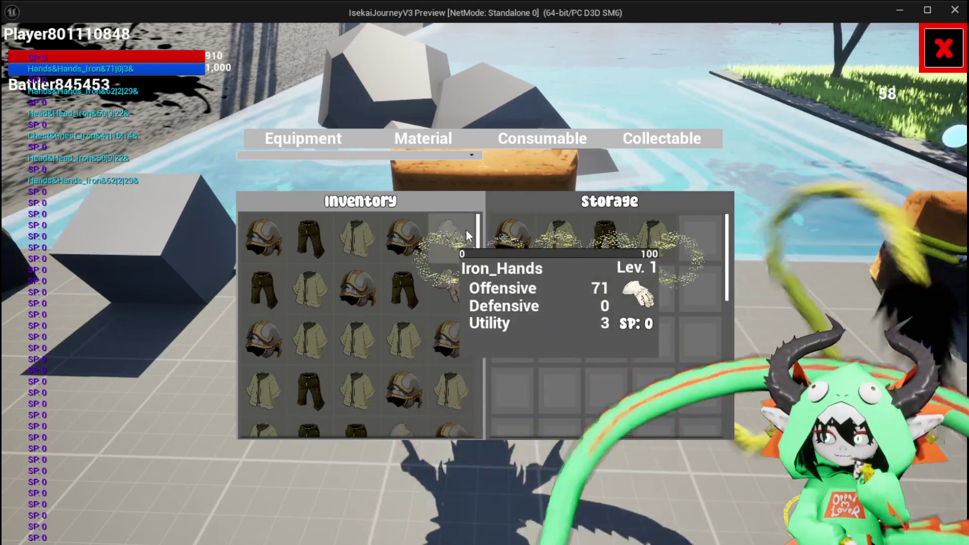
scroll(461, 348, "down", 1)
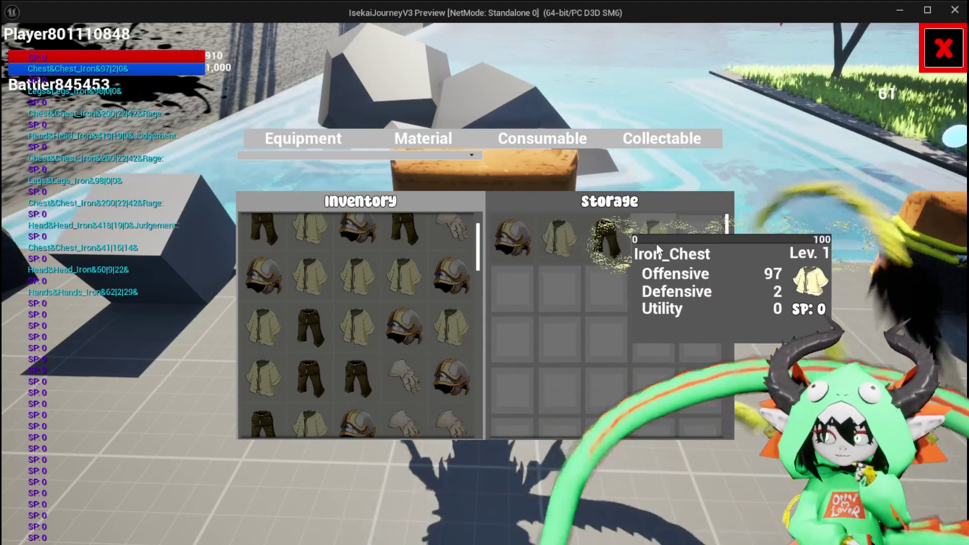
key("Escape")
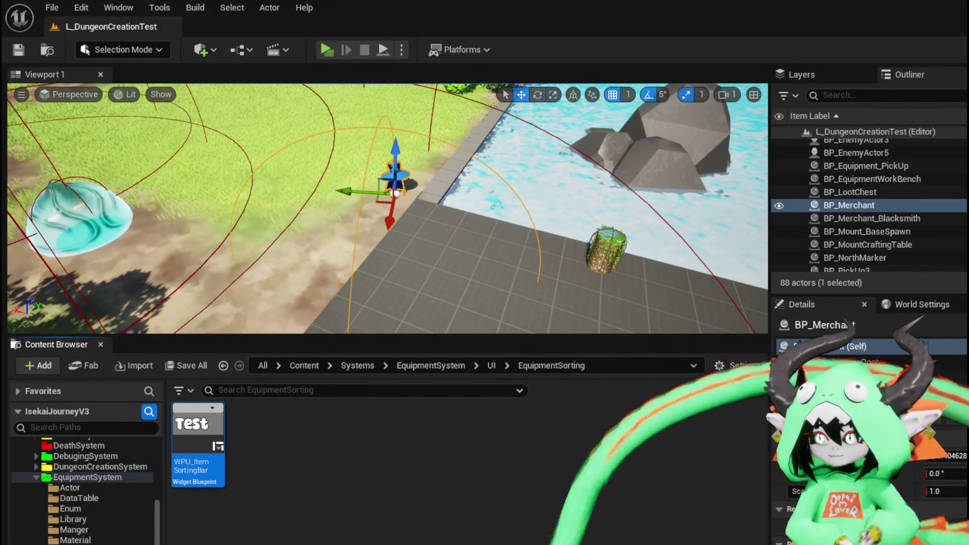
Step: Save all level assets, then save BPC_MC_Inventory with AddItemObject's FIND, ADD and Branch nodes in view
left_click(18, 49)
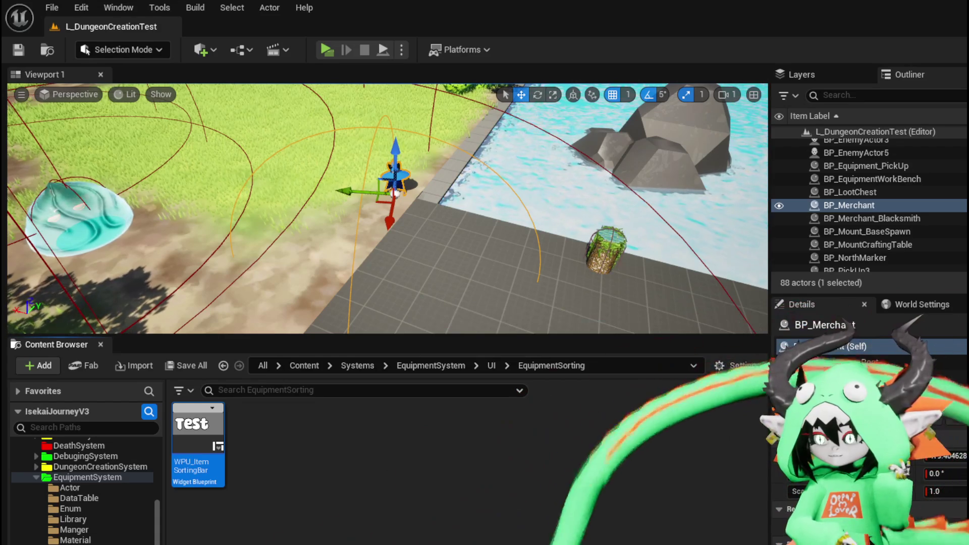
key("alt+Tab")
mouse_move(390, 293)
left_mouse_down()
mouse_move(299, 239)
mouse_move(216, 226)
mouse_move(150, 288)
mouse_move(605, 295)
mouse_move(500, 277)
left_mouse_up()
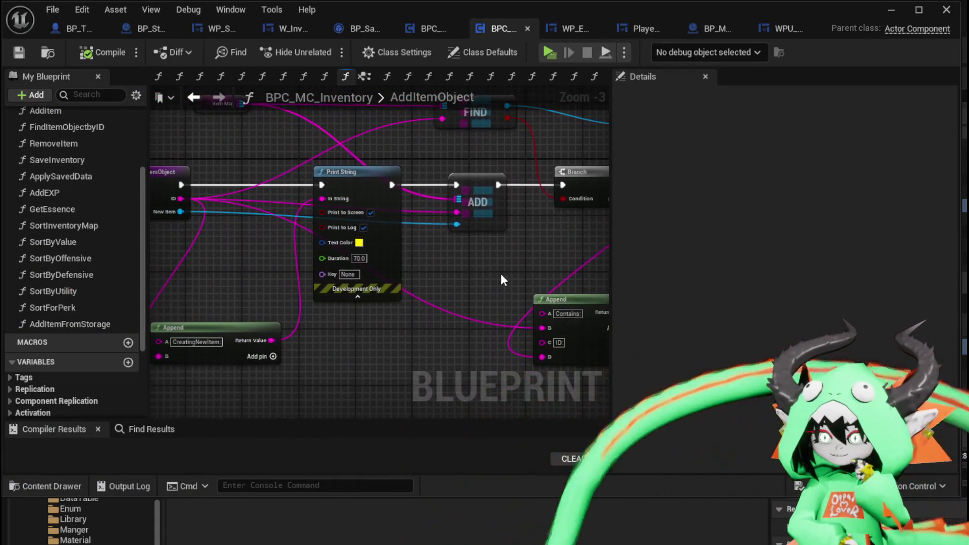
left_click(18, 52)
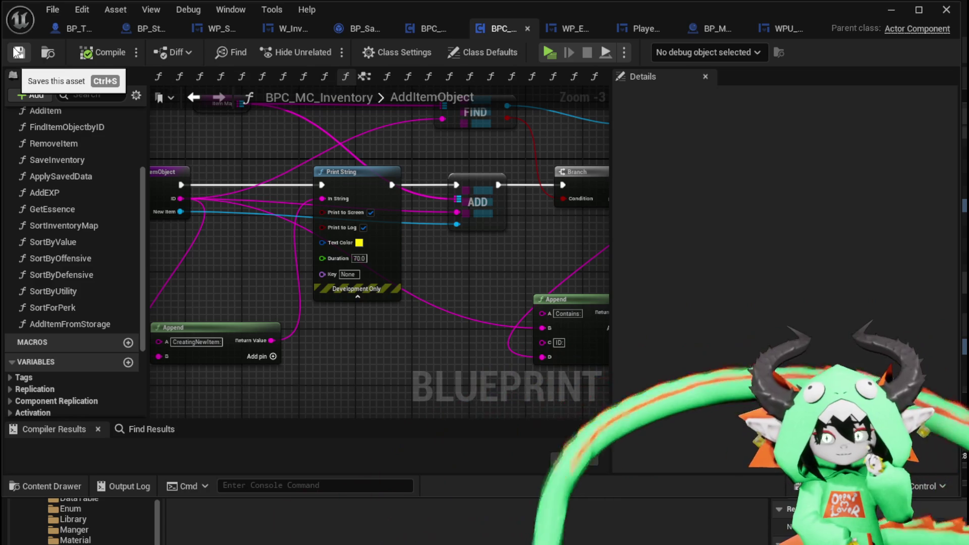
mouse_move(477, 254)
left_mouse_down()
mouse_move(335, 271)
mouse_move(255, 302)
mouse_move(288, 291)
left_mouse_up()
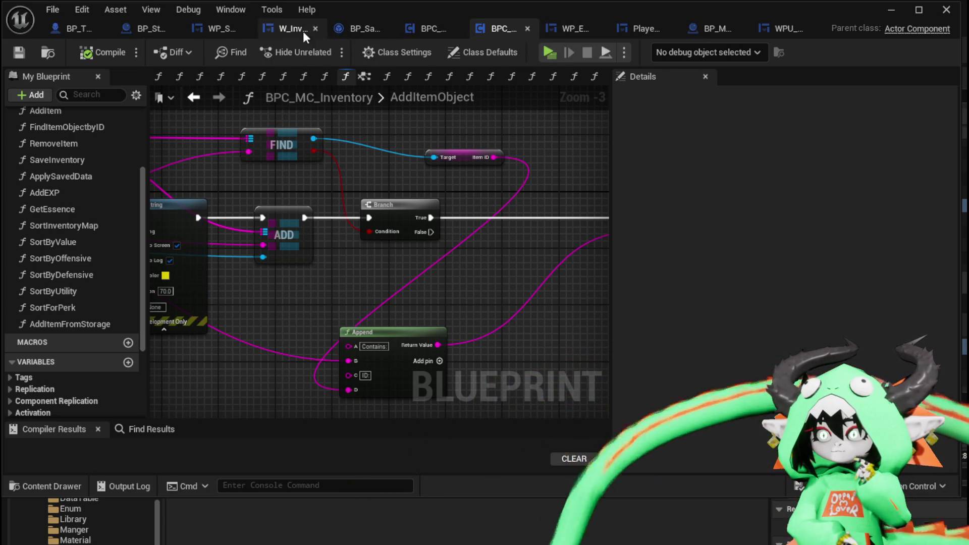
Step: In WP_StorageHUD, feed the parsed Item ID into Add Item from Storage, running it after Print String
left_click(211, 30)
left_click_drag(395, 174, 444, 239)
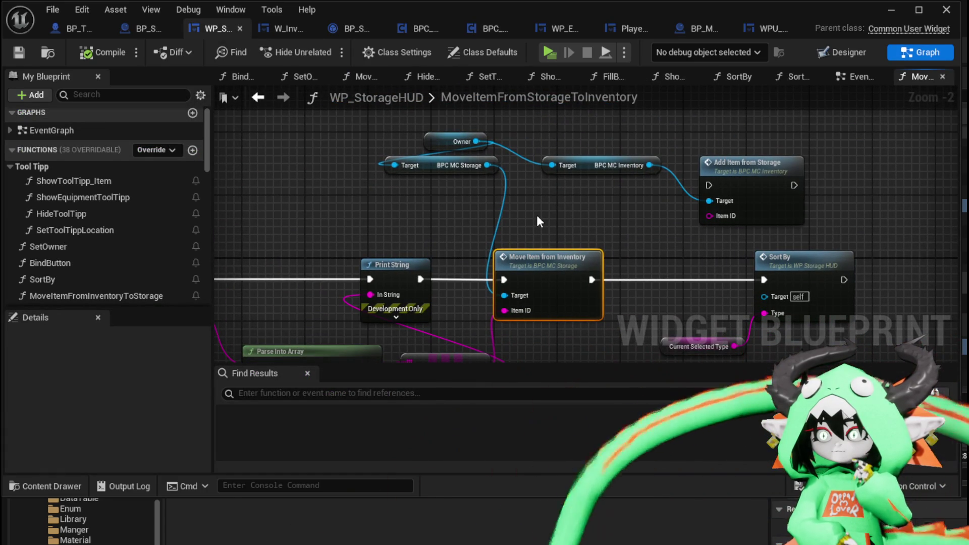
left_click_drag(537, 215, 524, 194)
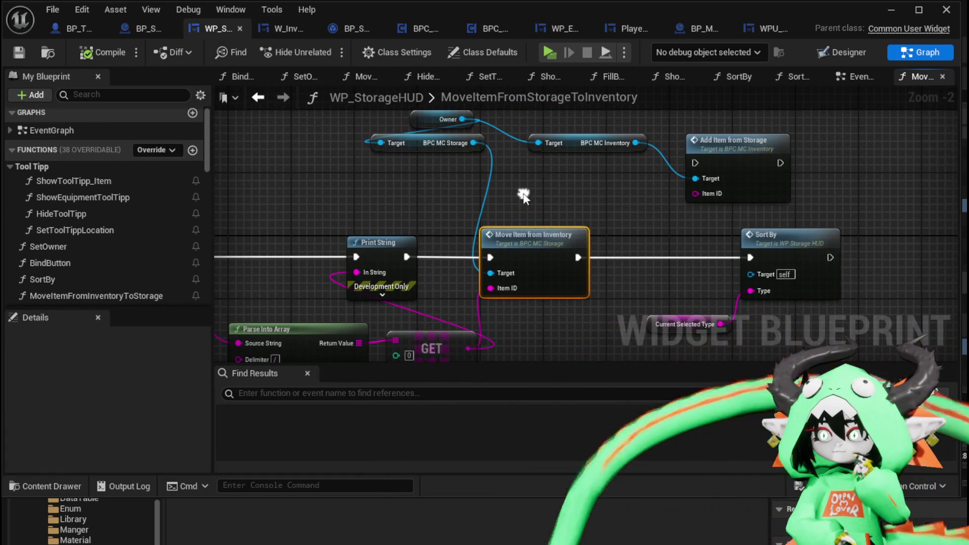
left_click_drag(728, 152, 571, 168)
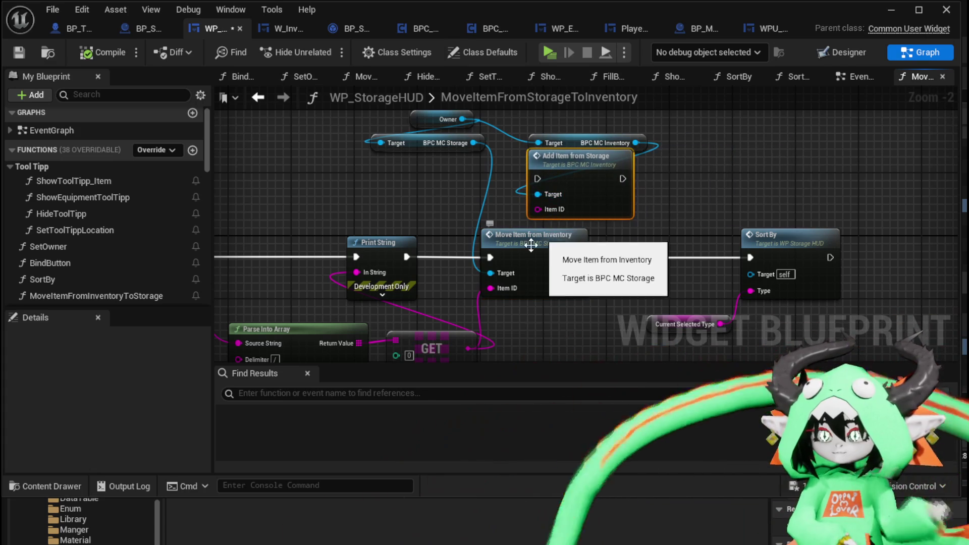
mouse_move(491, 288)
left_mouse_down()
mouse_move(553, 205)
mouse_move(517, 289)
mouse_move(516, 252)
mouse_move(539, 209)
left_mouse_up()
mouse_move(543, 252)
left_mouse_down()
mouse_move(508, 217)
mouse_move(532, 291)
left_mouse_up()
left_click_drag(567, 146, 558, 194)
left_click_drag(372, 222, 494, 190)
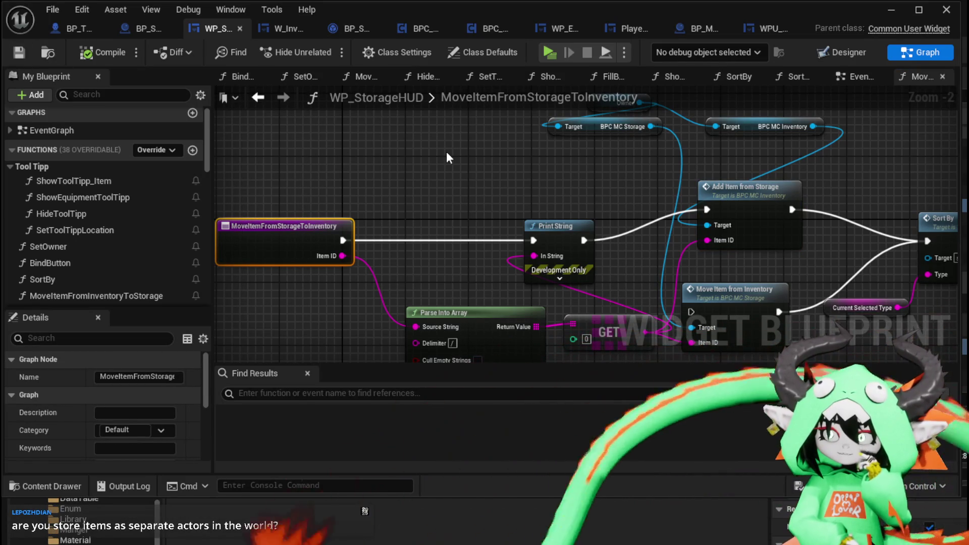
Step: Tidy MoveItemFromStorageToInventory by aligning the Sort By node, then return to the level editor
left_click_drag(585, 153, 408, 120)
left_click(382, 203)
left_click_drag(824, 220, 831, 194)
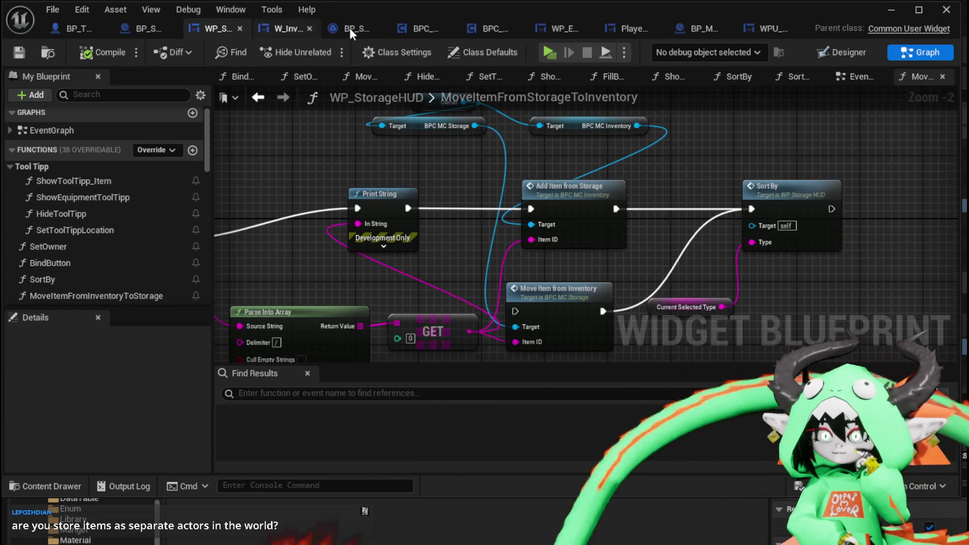
left_click(891, 10)
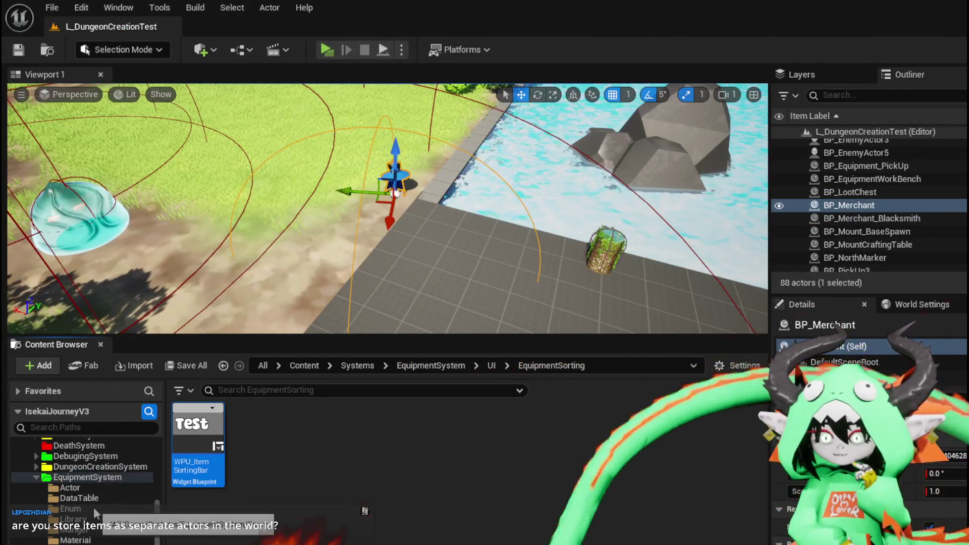
Step: Move the viewport camera until the orange storage chest by the water is framed
scroll(93, 507, "up", 3)
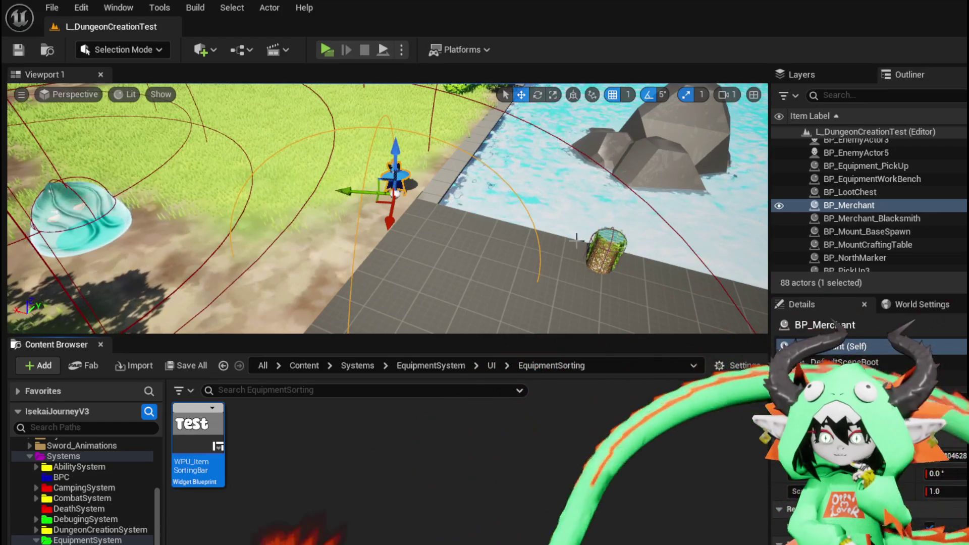
mouse_move(513, 273)
left_mouse_down()
mouse_move(512, 263)
mouse_move(424, 328)
left_mouse_up()
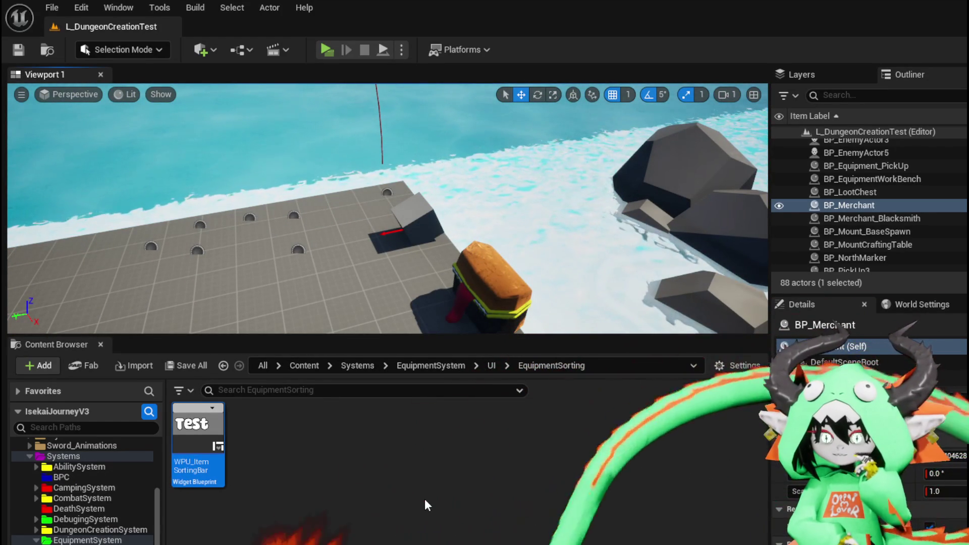
mouse_move(465, 167)
left_mouse_down()
mouse_move(459, 175)
mouse_move(465, 166)
left_mouse_up()
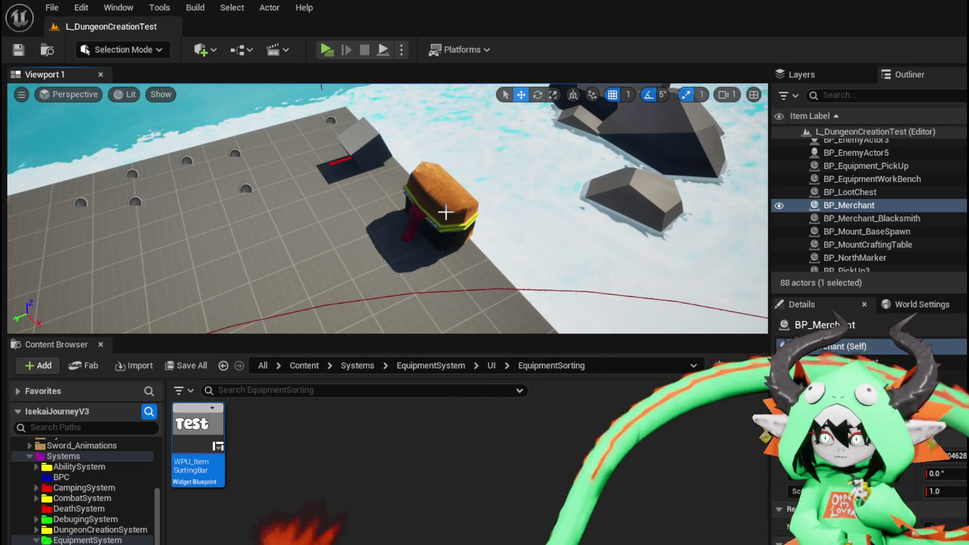
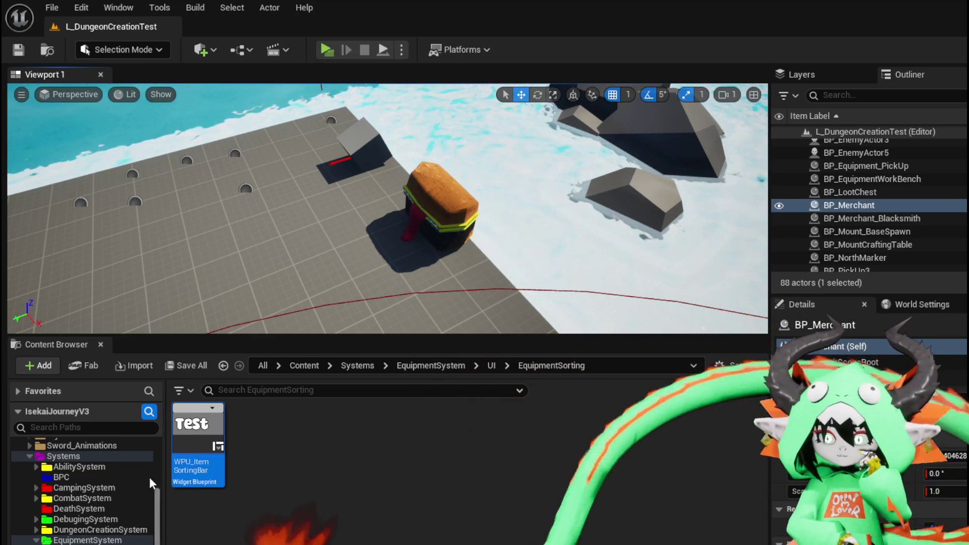
Step: Browse to Systems/InventorySystem/Object/Item in the Content Browser and open Object_Item_Base
scroll(95, 471, "down", 5)
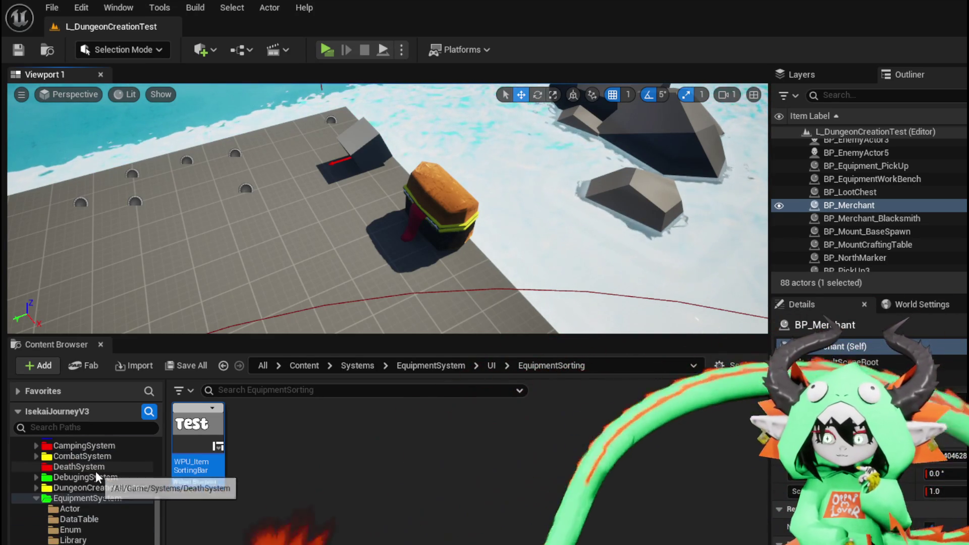
scroll(95, 519, "up", 2)
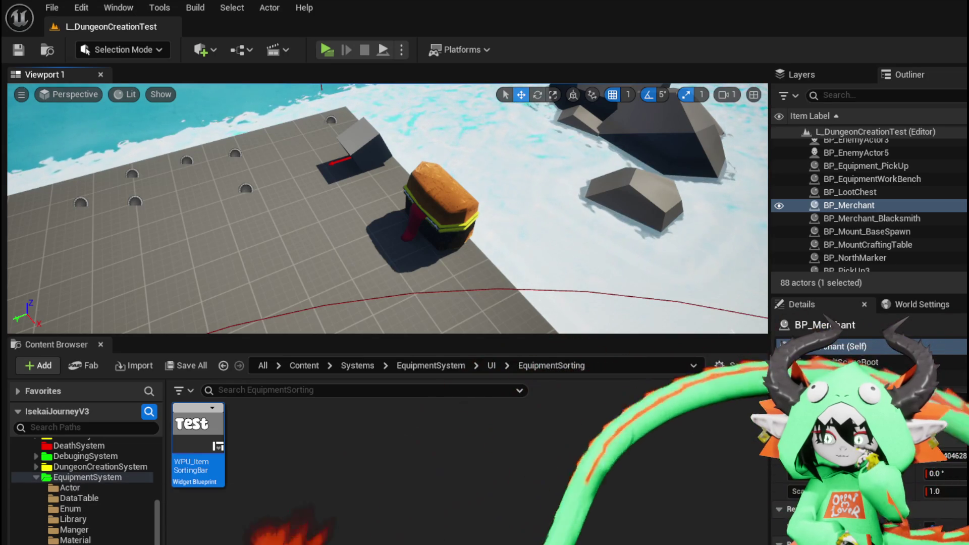
left_click(76, 544)
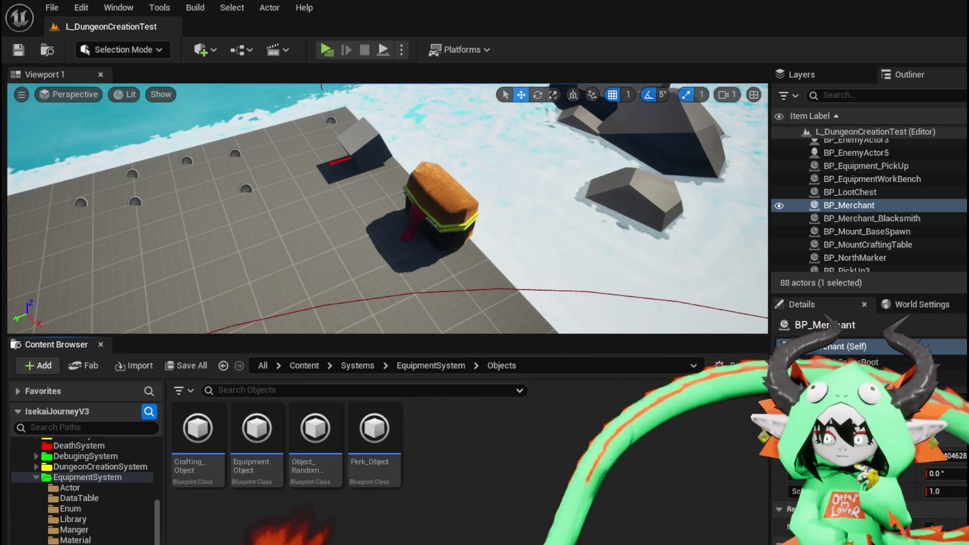
scroll(88, 515, "down", 5)
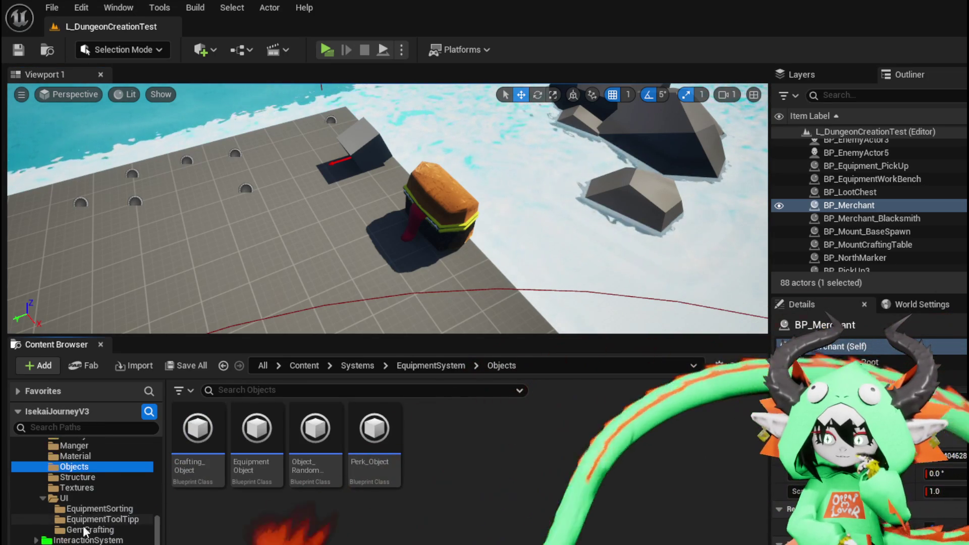
scroll(83, 532, "down", 3)
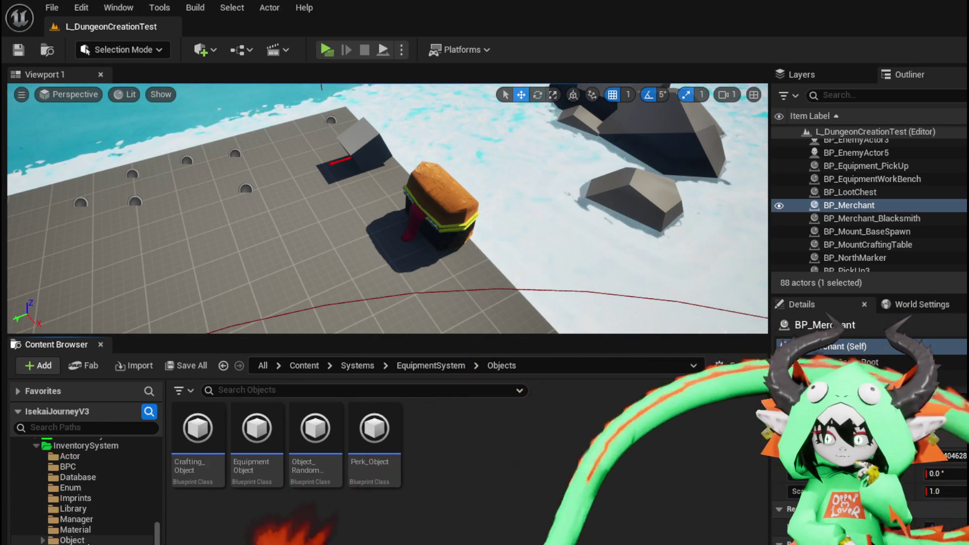
left_click(71, 540)
double_click(218, 466)
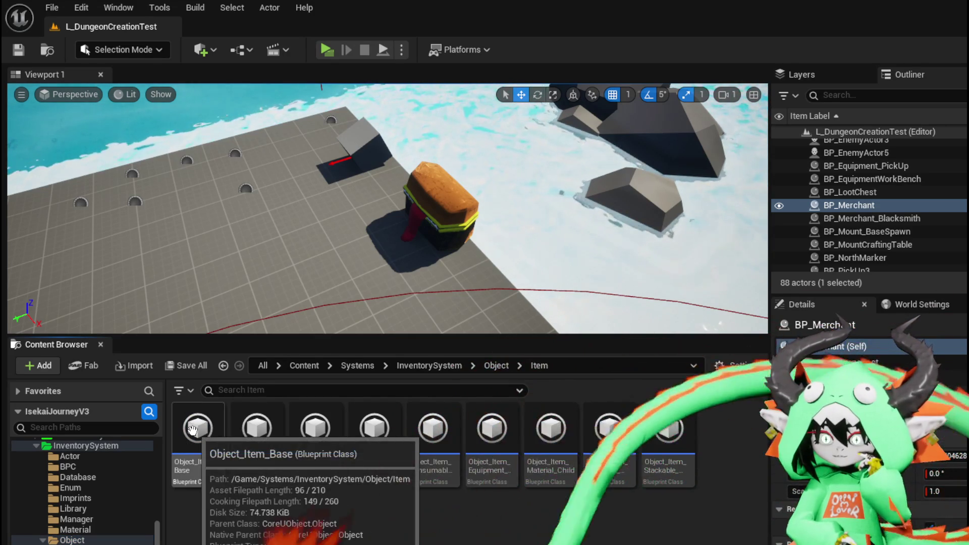
double_click(210, 429)
Step: Inspect the SetDataFromString graph and shift the Get Data Table Row node slightly left
scroll(386, 277, "down", 2)
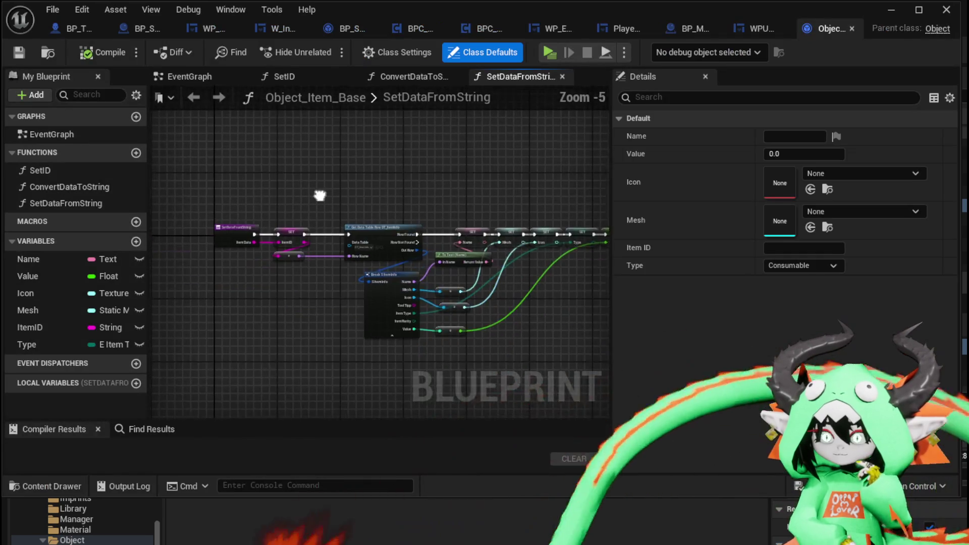
left_click_drag(204, 147, 232, 146)
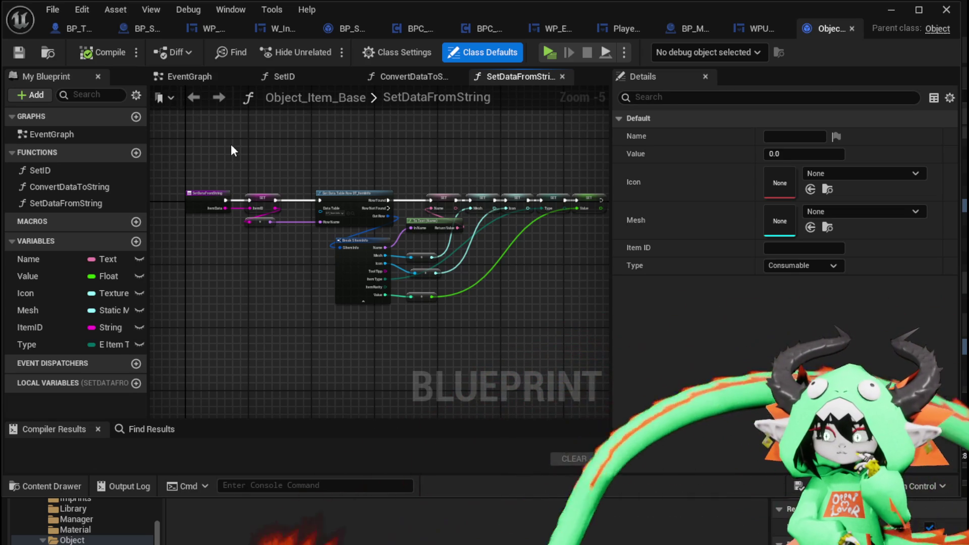
left_click_drag(202, 143, 579, 316)
left_click(581, 316)
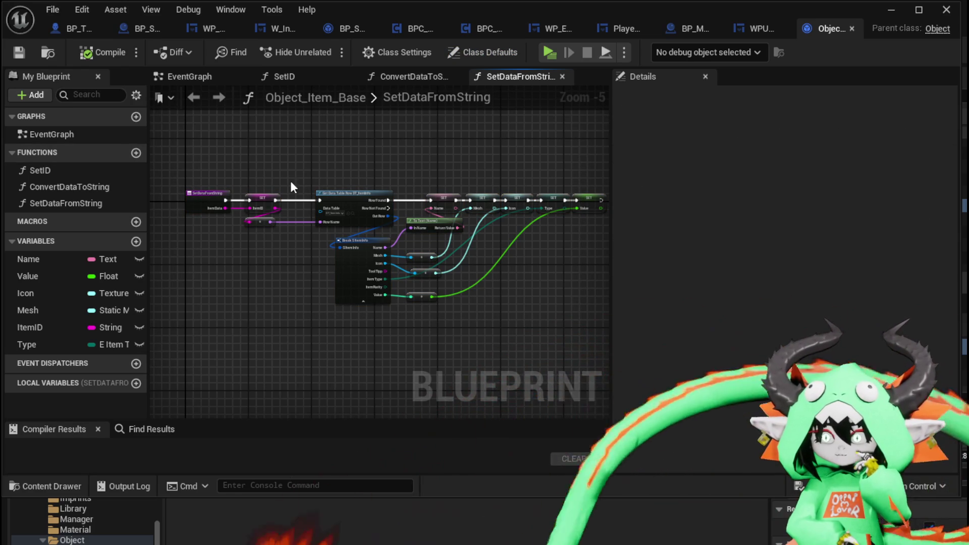
scroll(207, 200, "up", 3)
left_click_drag(244, 228, 244, 226)
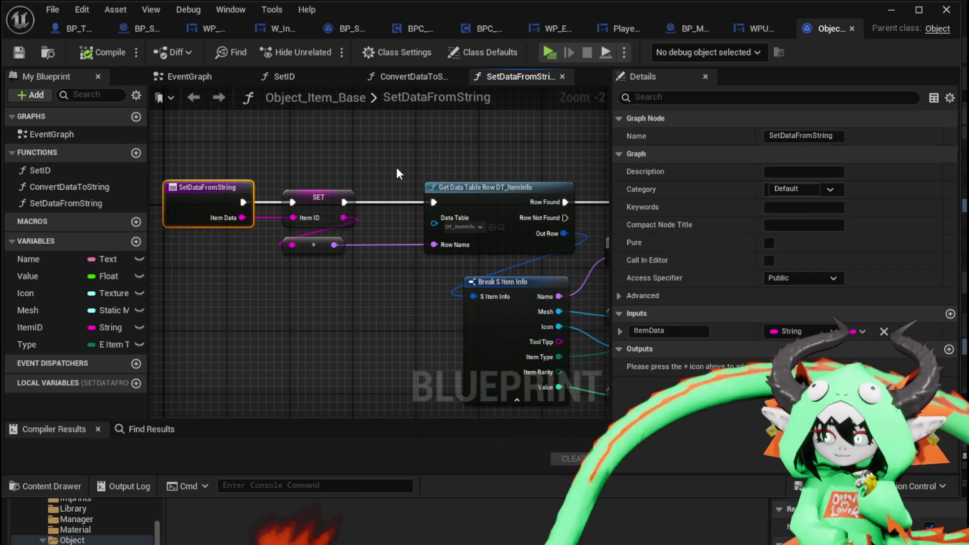
left_click_drag(384, 179, 312, 174)
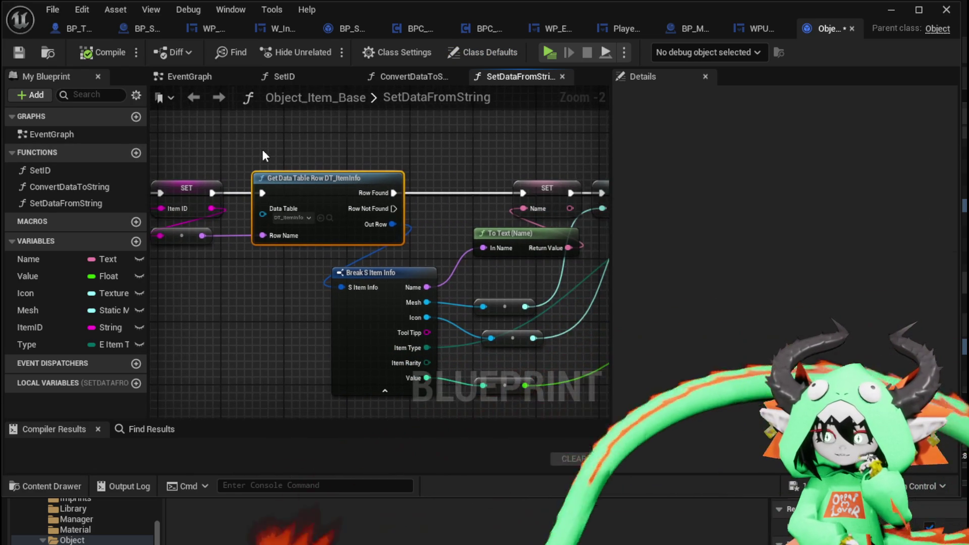
mouse_move(418, 194)
left_mouse_down()
mouse_move(317, 163)
mouse_move(262, 165)
left_mouse_up()
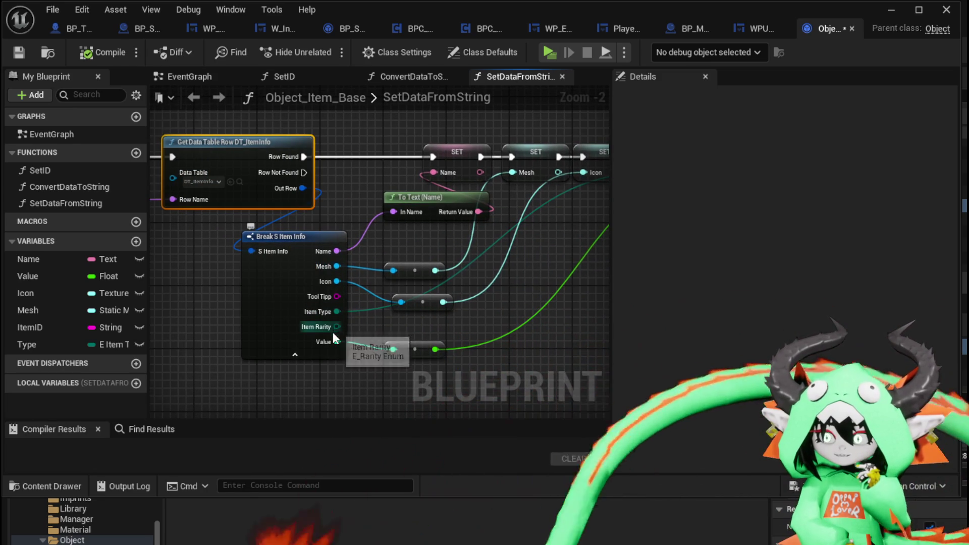
mouse_move(538, 284)
left_mouse_down()
mouse_move(447, 334)
mouse_move(489, 268)
mouse_move(459, 187)
mouse_move(308, 167)
left_mouse_up()
scroll(489, 269, "down", 1)
Step: Review the four SET nodes, then save and close Object_Item_Base
left_click_drag(288, 131, 500, 175)
left_click_drag(465, 265, 557, 265)
scroll(558, 266, "down", 1)
scroll(558, 265, "down", 1)
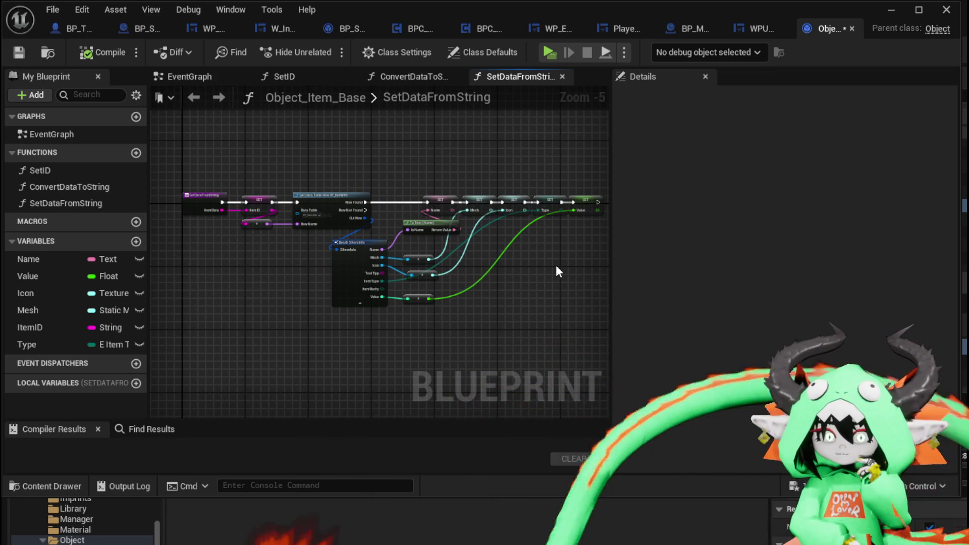
key("ctrl+s")
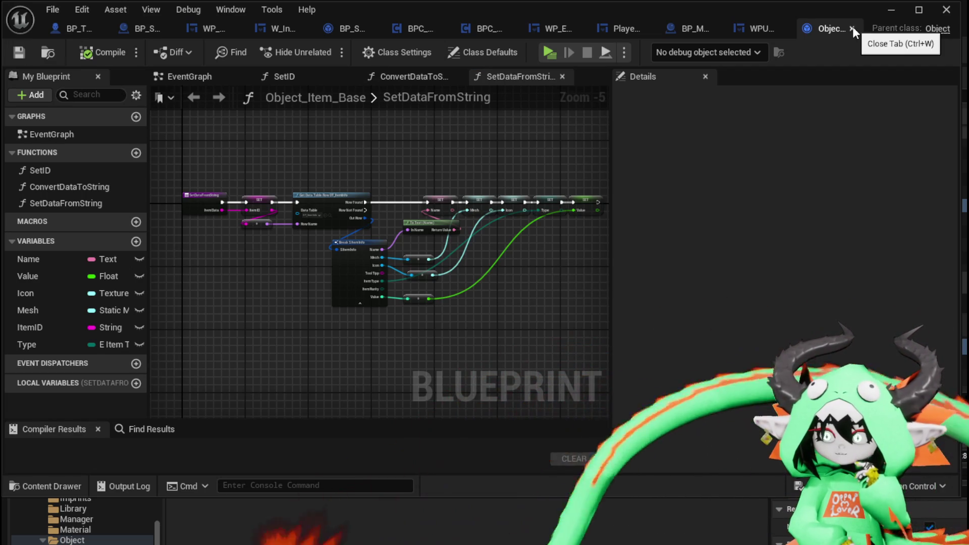
left_click(853, 28)
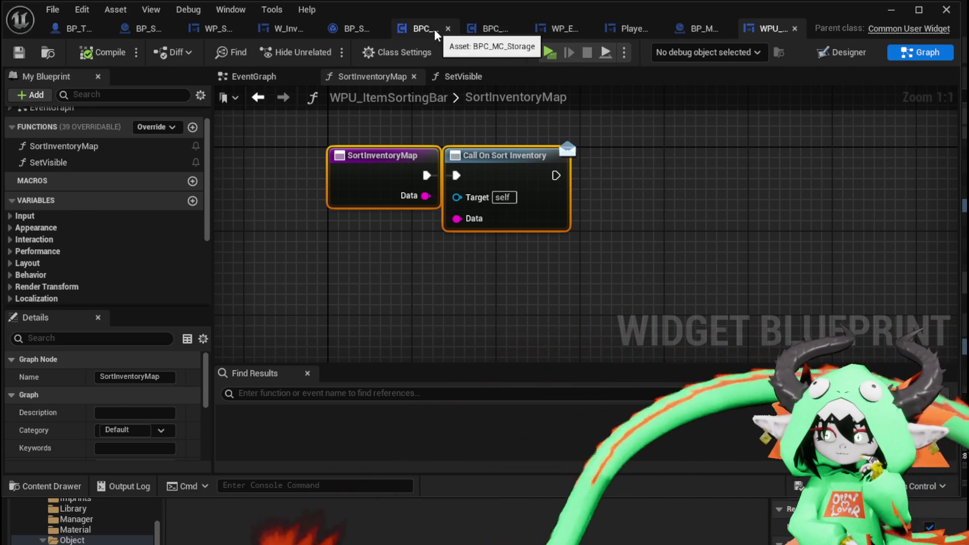
Step: Switch to WP_StorageHUD via BPC_MC_Storage and open its SetOwner function graph
left_click(433, 30)
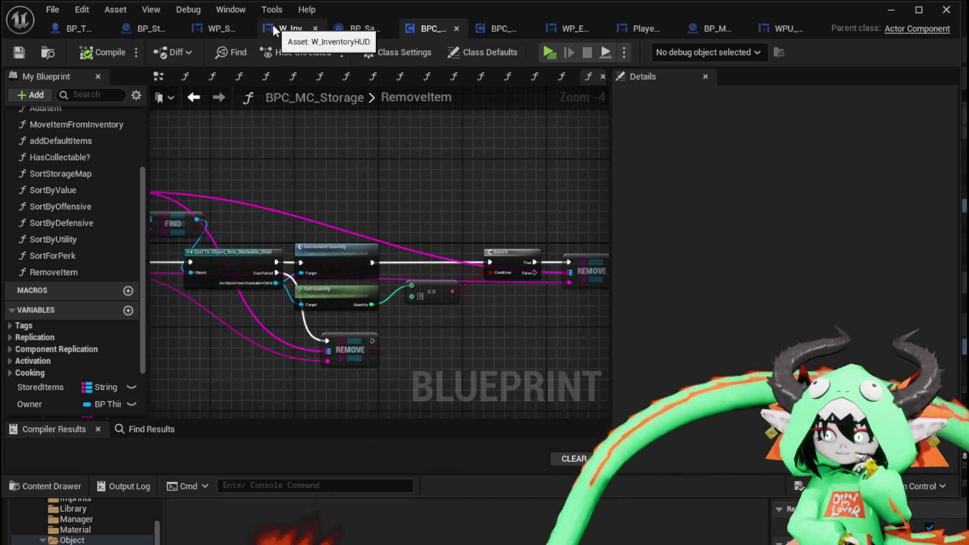
left_click(217, 29)
mouse_move(517, 149)
left_mouse_down()
mouse_move(671, 138)
mouse_move(595, 137)
left_mouse_up()
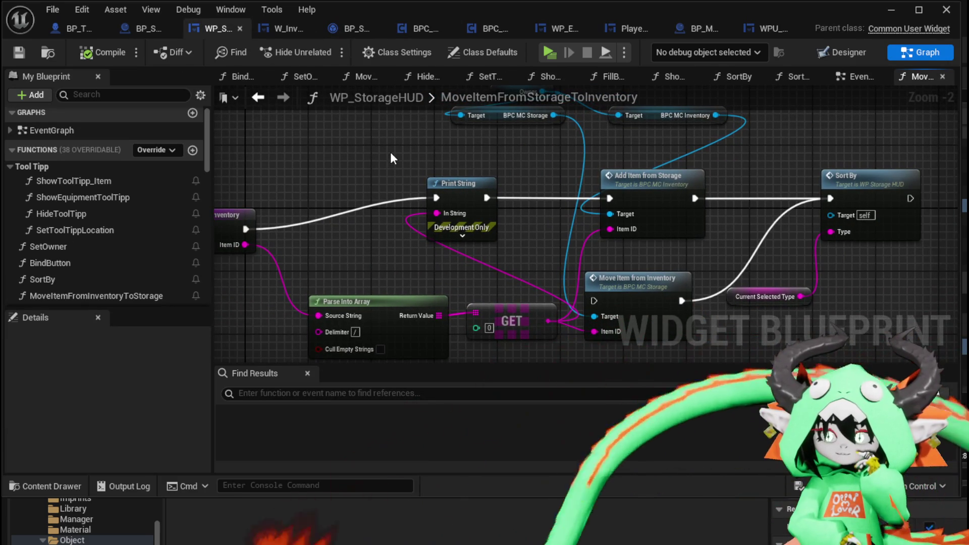
left_click_drag(391, 154, 504, 140)
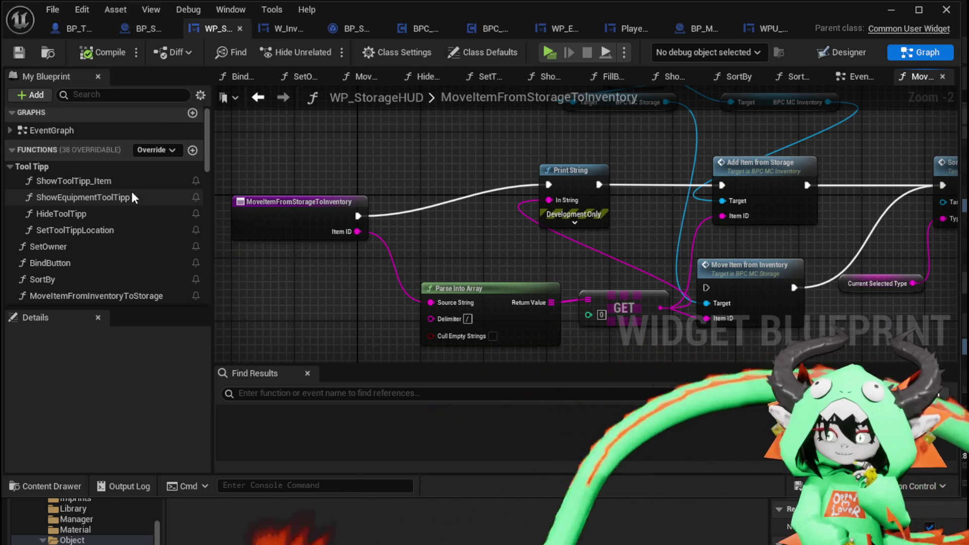
scroll(131, 192, "down", 2)
scroll(150, 211, "down", 2)
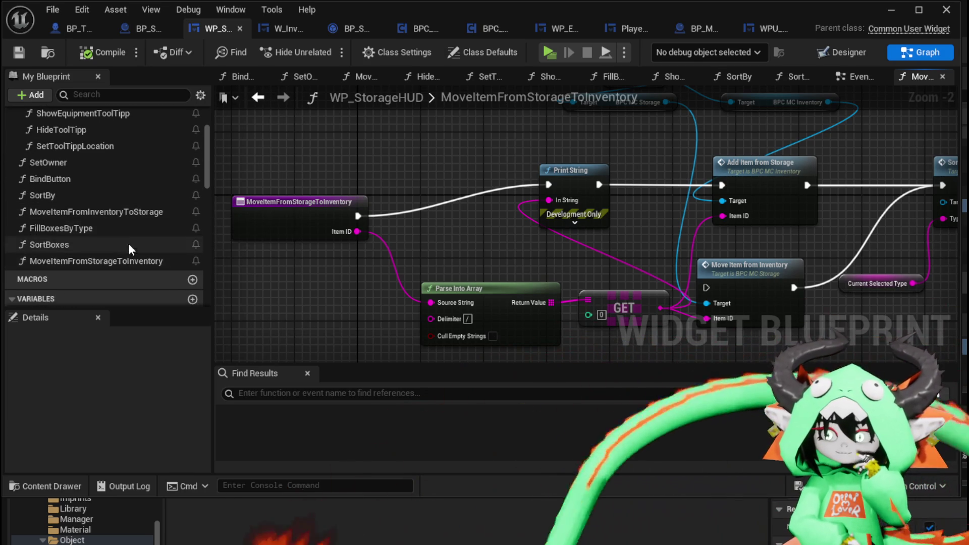
scroll(109, 225, "up", 3)
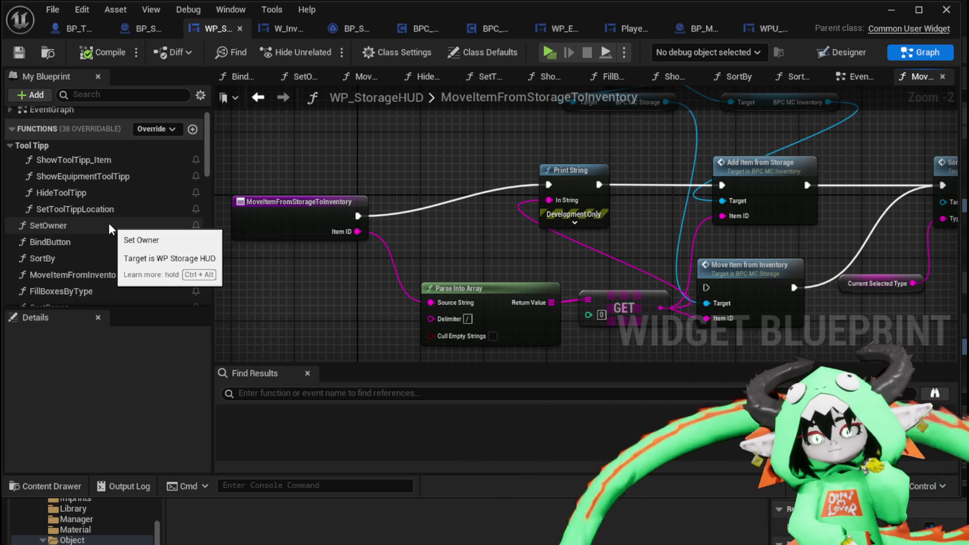
double_click(108, 223)
Step: Add a Bind Event to On Press node at the end of SetOwner's top binding chain
mouse_move(575, 208)
left_mouse_down()
mouse_move(457, 219)
mouse_move(316, 274)
left_mouse_up()
scroll(407, 254, "up", 2)
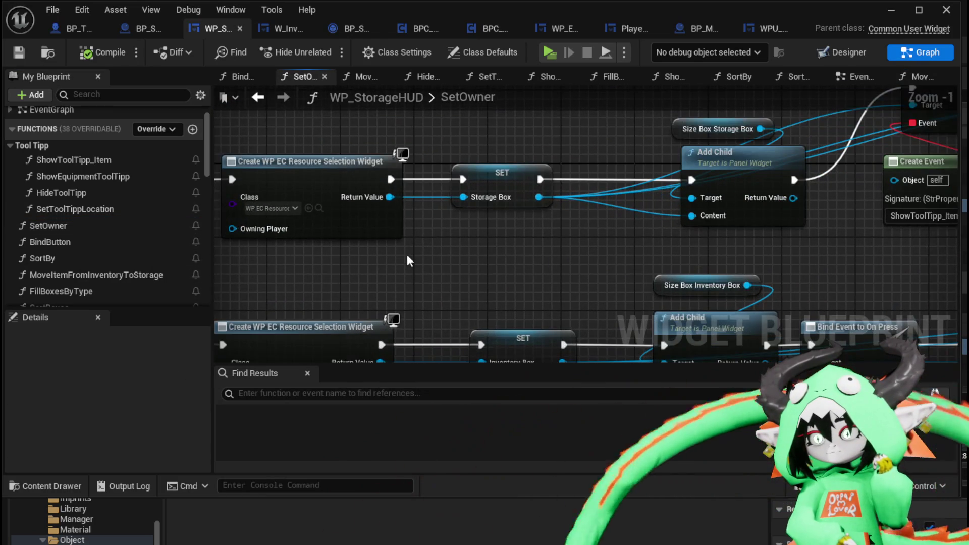
scroll(407, 254, "down", 1)
left_click_drag(514, 245, 279, 299)
scroll(250, 291, "down", 2)
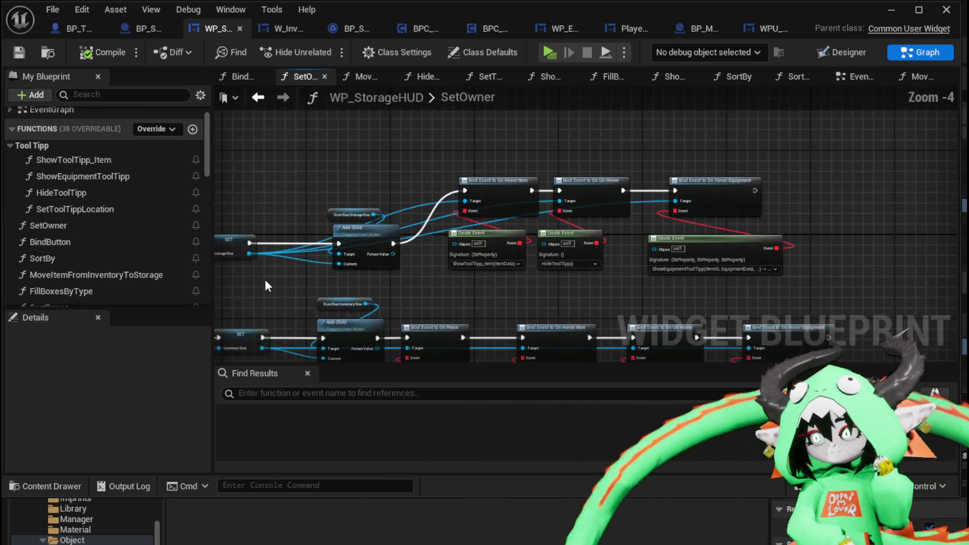
mouse_move(328, 264)
left_mouse_down()
mouse_move(347, 222)
mouse_move(374, 232)
mouse_move(370, 169)
left_mouse_up()
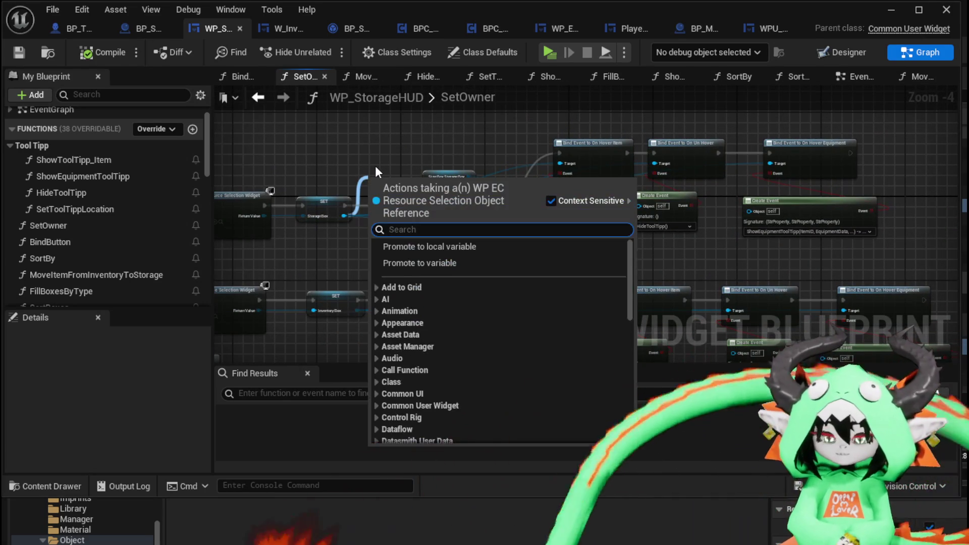
type("Bi")
type("nd on pre")
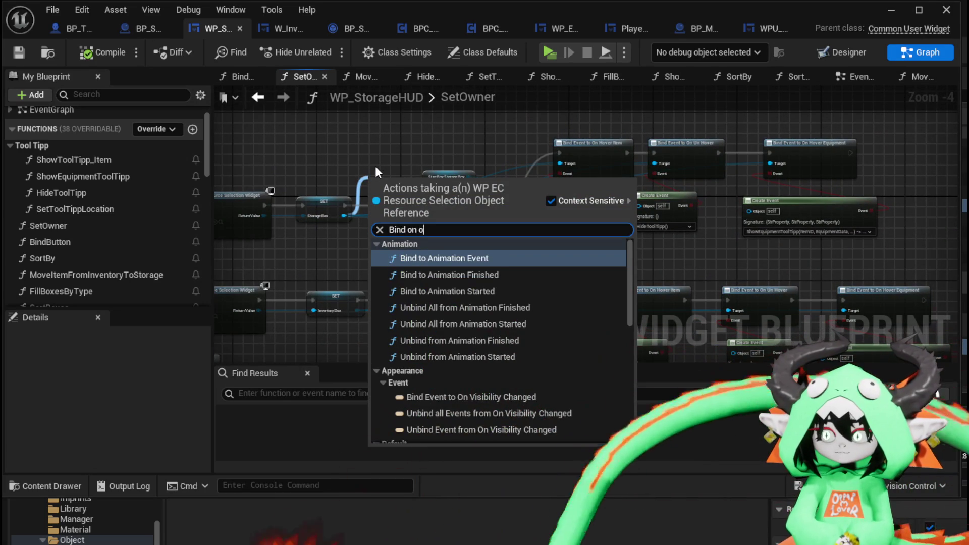
type("ss")
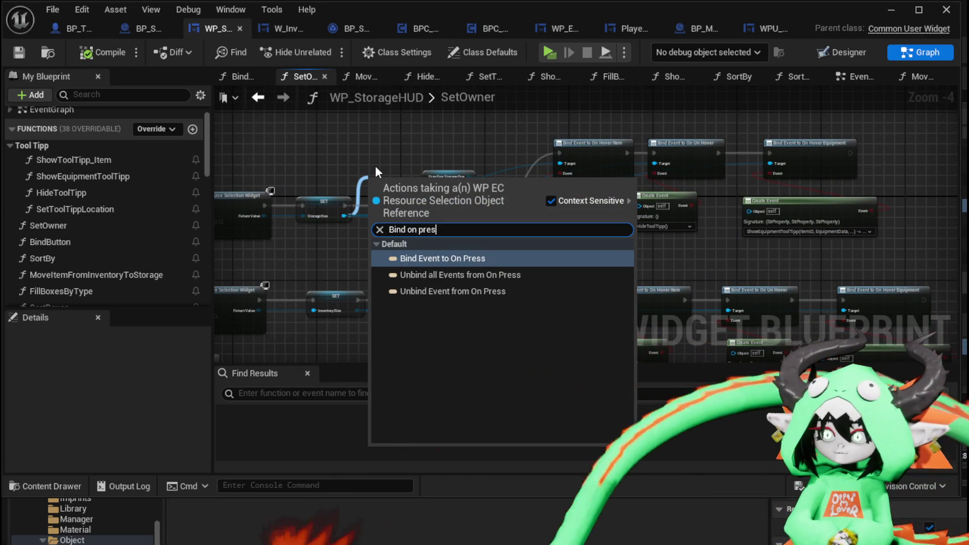
left_click(442, 257)
mouse_move(399, 180)
left_mouse_down()
mouse_move(839, 150)
mouse_move(811, 146)
left_mouse_up()
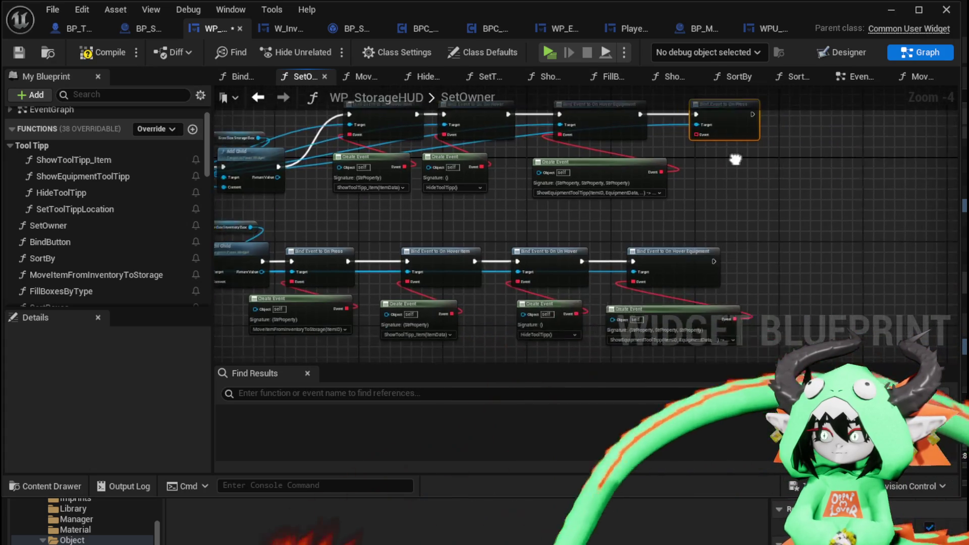
Step: Wire a Create Event node into the On Press binding, set to MoveItemFromStorageToInventory
mouse_move(662, 135)
left_mouse_down()
mouse_move(704, 180)
mouse_move(698, 144)
left_mouse_up()
type("crea")
left_click(741, 247)
scroll(707, 198, "up", 2)
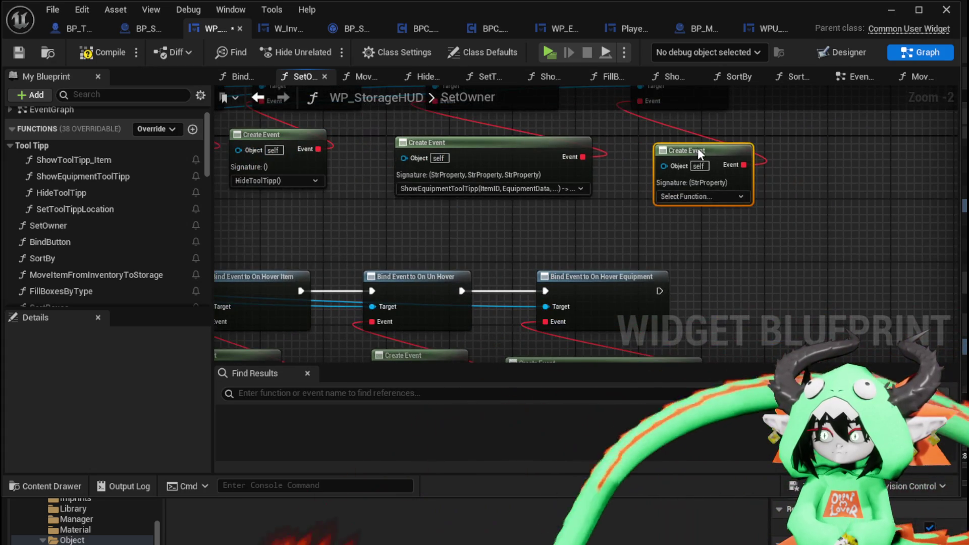
left_click(701, 189)
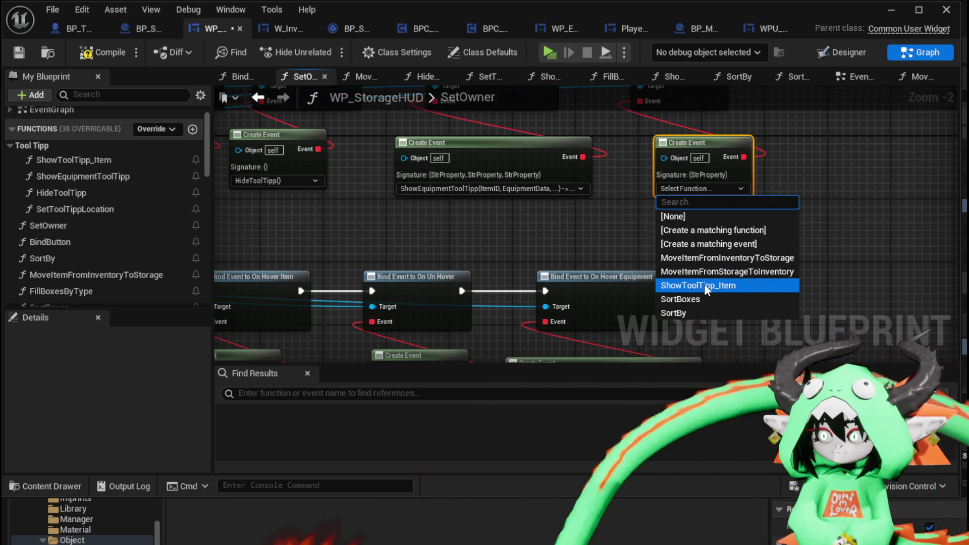
left_click(687, 272)
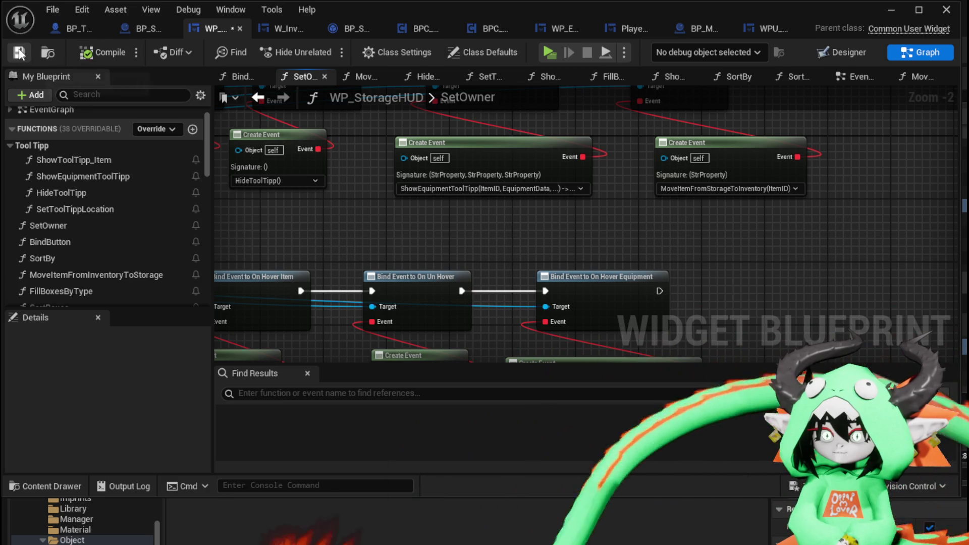
left_click(889, 10)
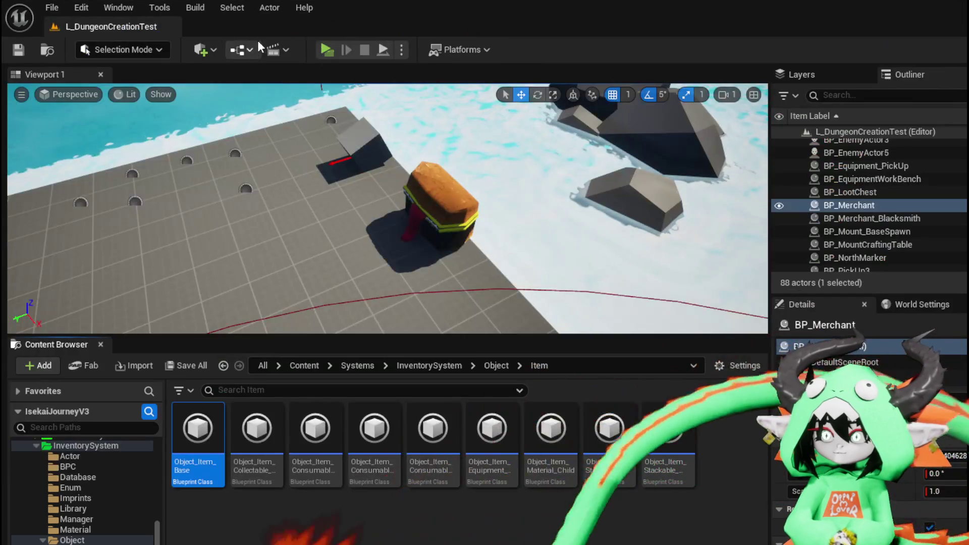
Step: Start a playtest and move an Iron_Head helmet into the chest's storage and back
left_click(319, 48)
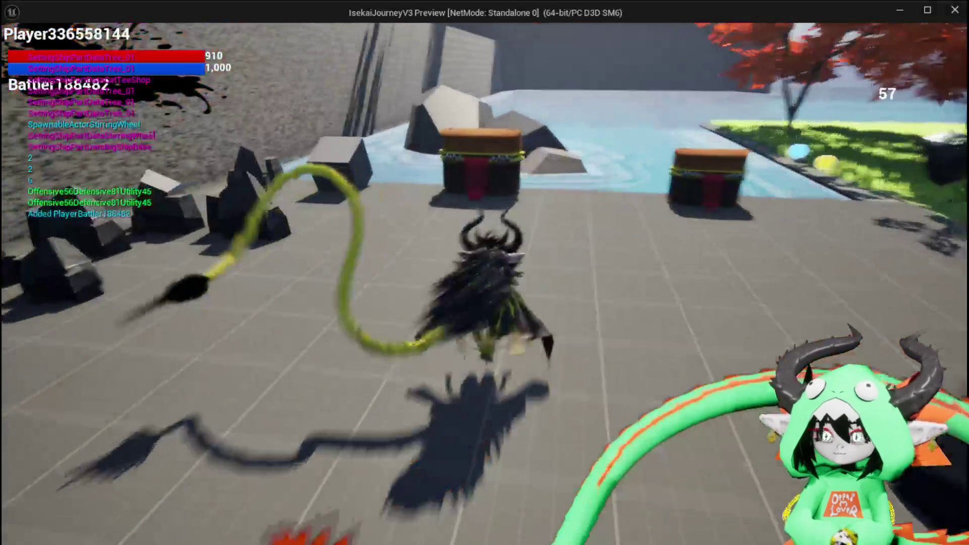
key("e")
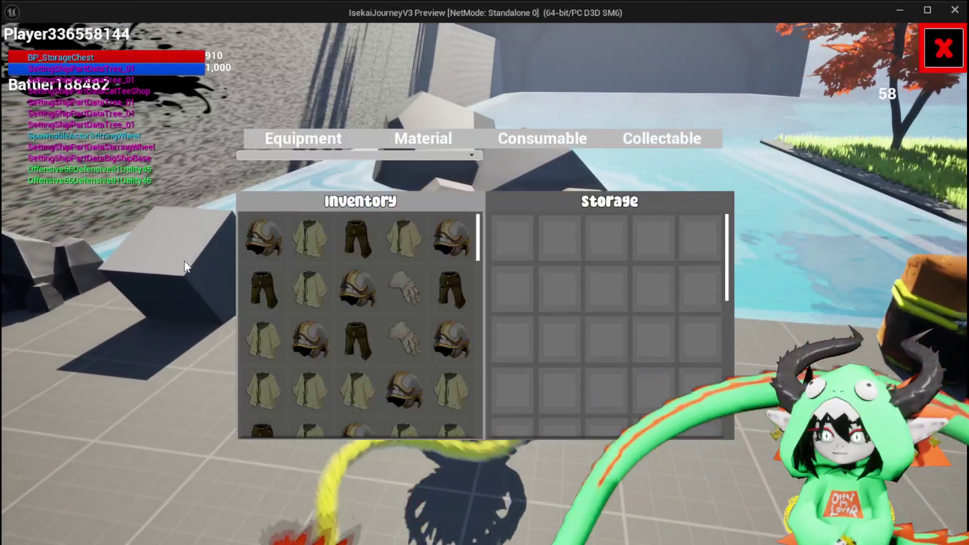
mouse_move(256, 231)
left_click_drag(256, 231, 641, 262)
mouse_move(509, 234)
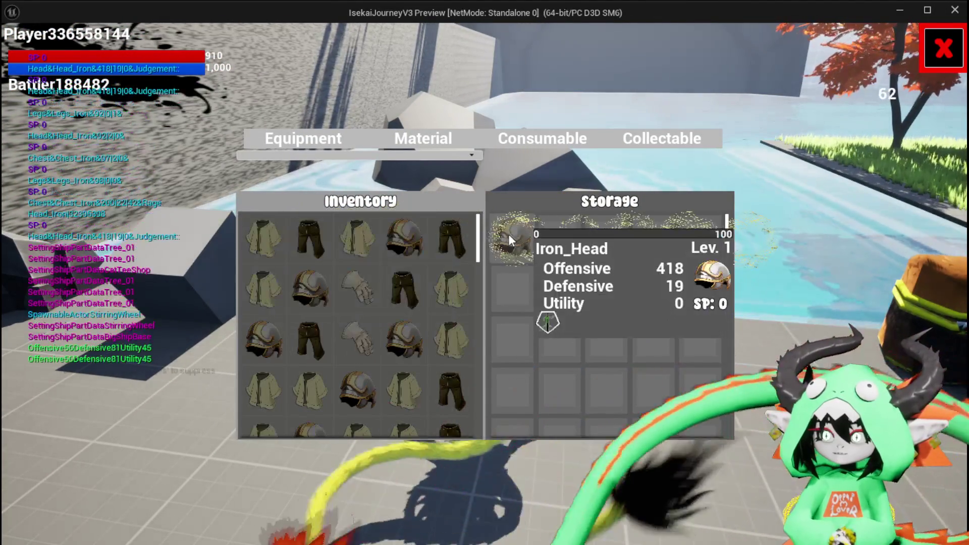
mouse_move(509, 234)
left_mouse_down()
mouse_move(238, 240)
mouse_move(513, 237)
left_mouse_up()
key("Escape")
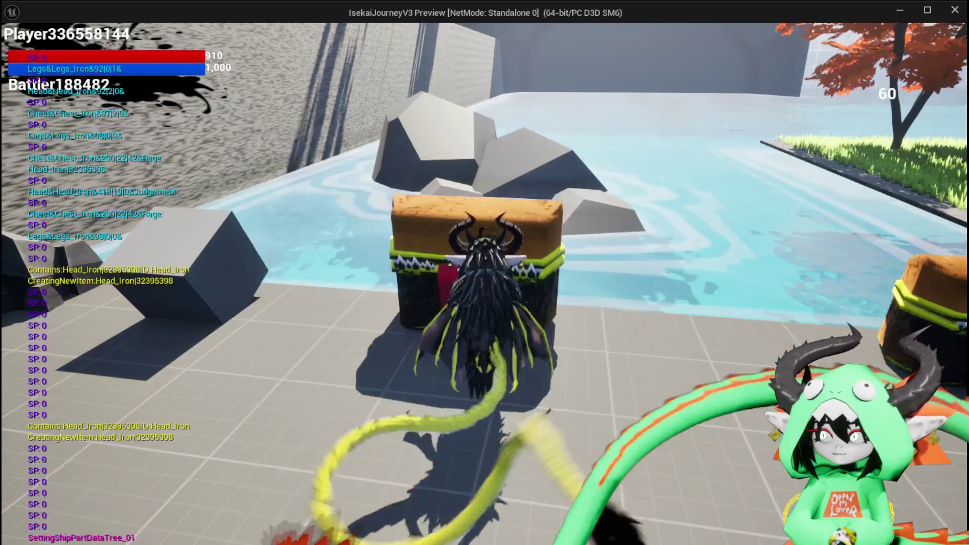
Step: Sort the Equipment screen's helmet list by Offensive
left_click(57, 34)
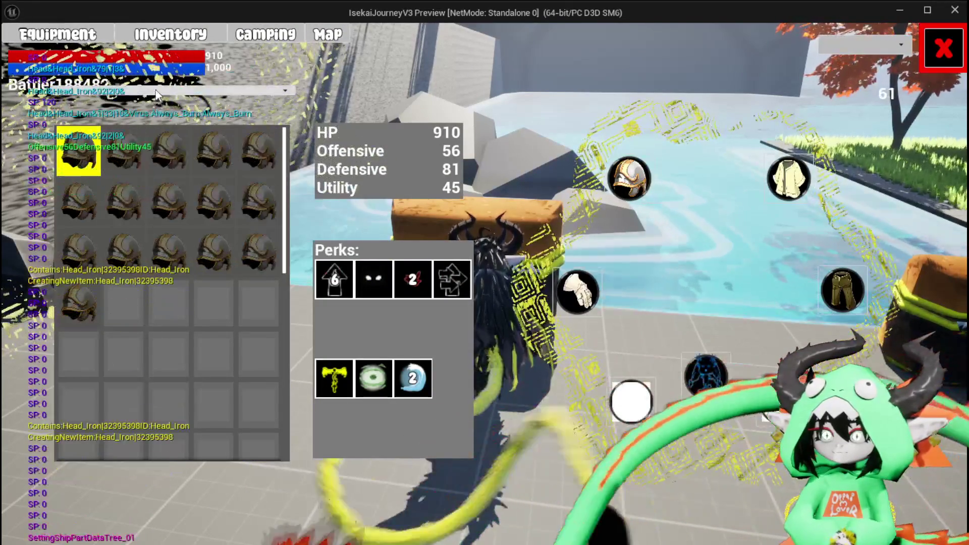
left_click(134, 91)
left_click(115, 113)
mouse_move(142, 146)
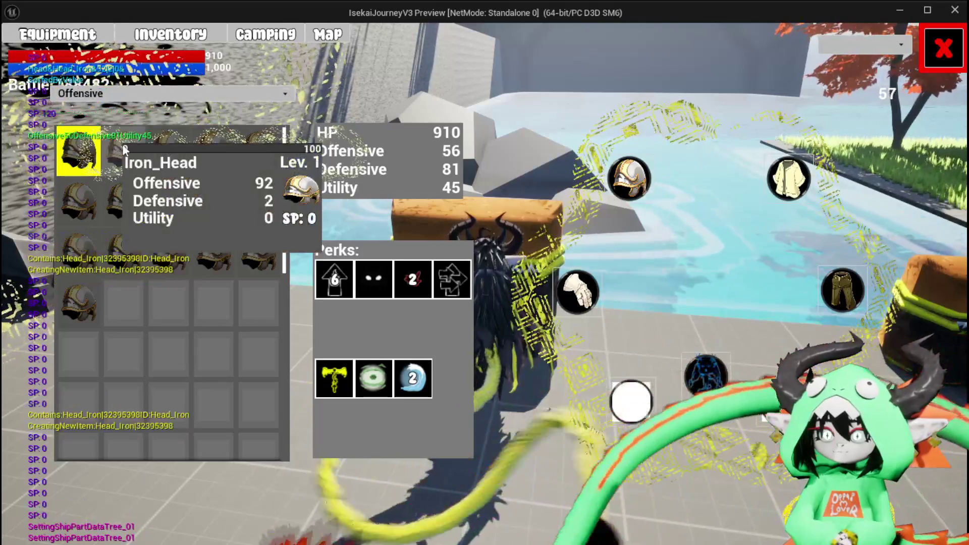
left_click(939, 51)
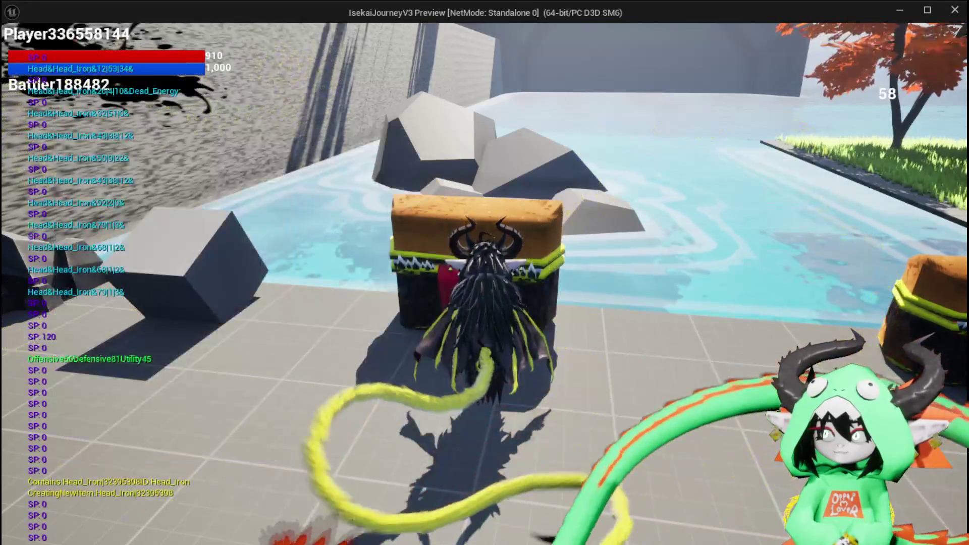
Step: Move the stored Iron_Head from the chest into the inventory and sort the inventory by Offensive
key("e")
mouse_move(519, 230)
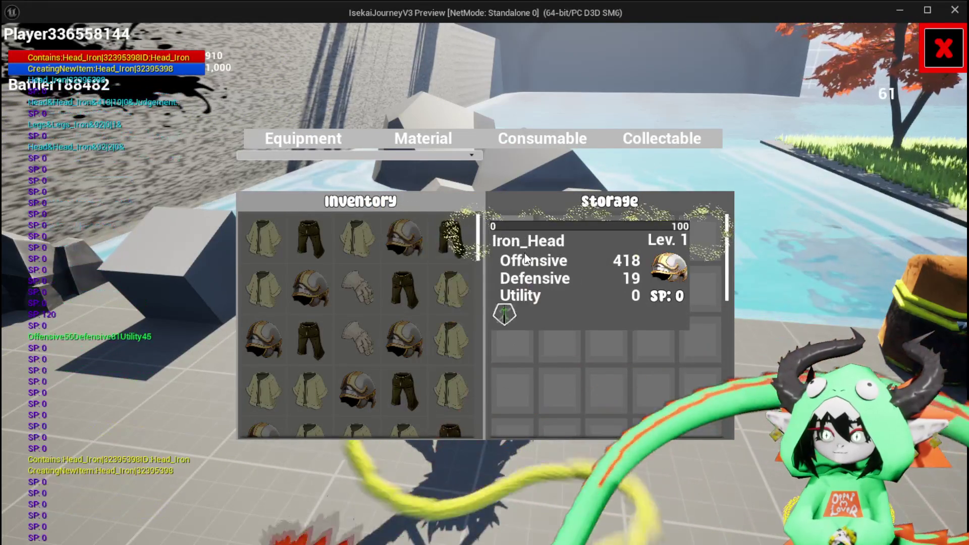
left_click_drag(501, 228, 301, 247)
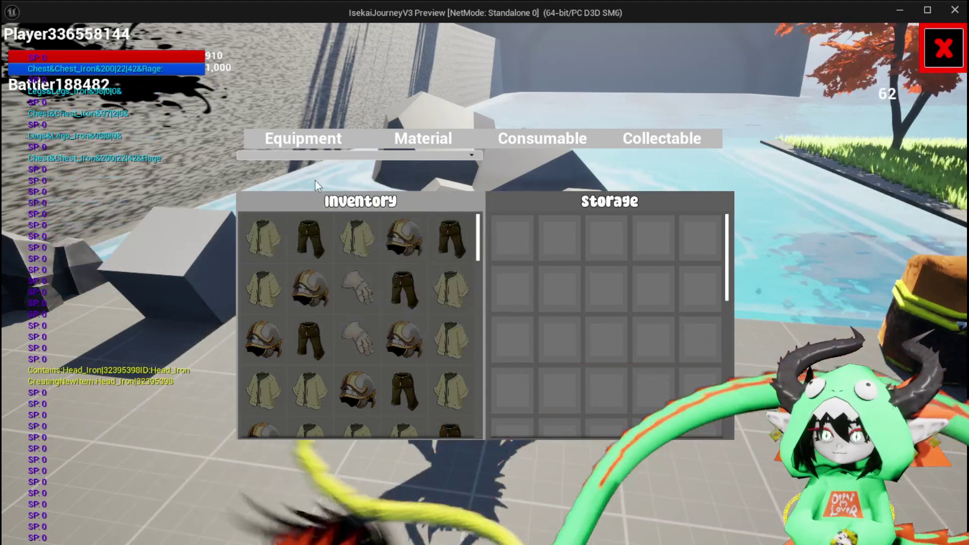
left_click(353, 155)
left_click(309, 174)
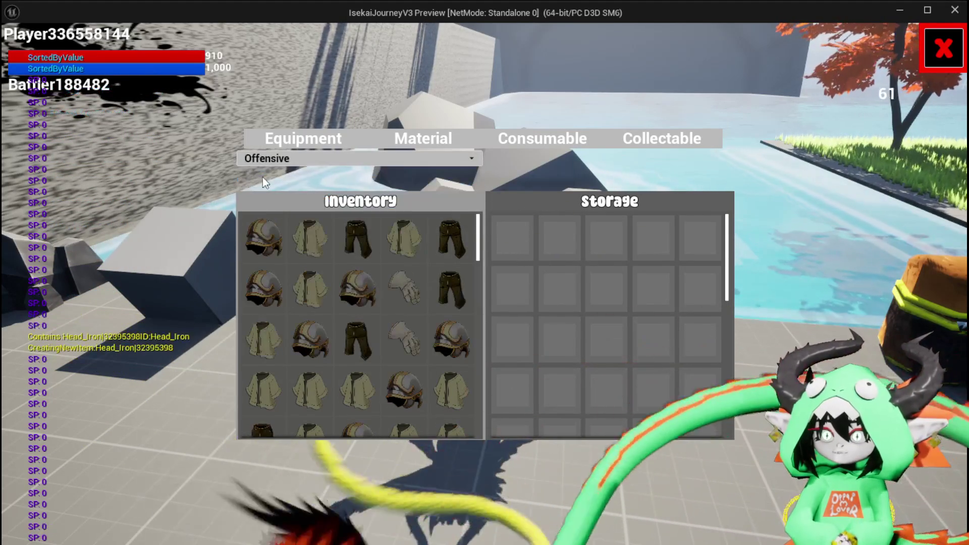
left_click(942, 49)
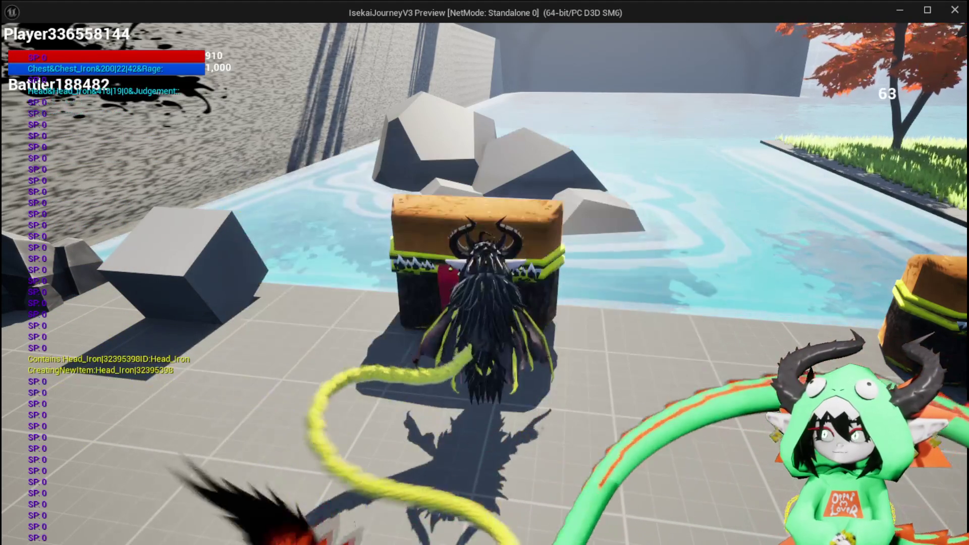
Step: On the Equipment screen, inspect the helmets and equip an Iron_Head helmet
left_click(57, 34)
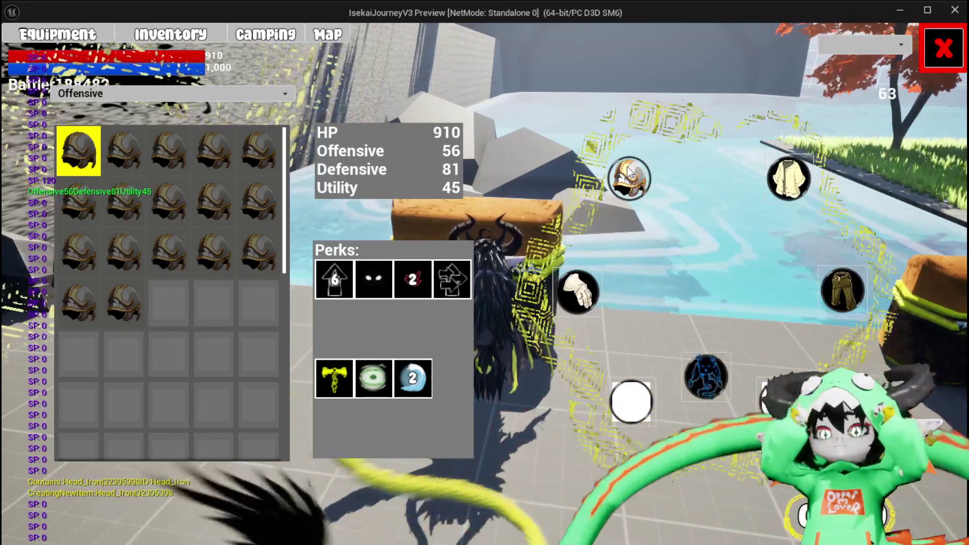
mouse_move(82, 148)
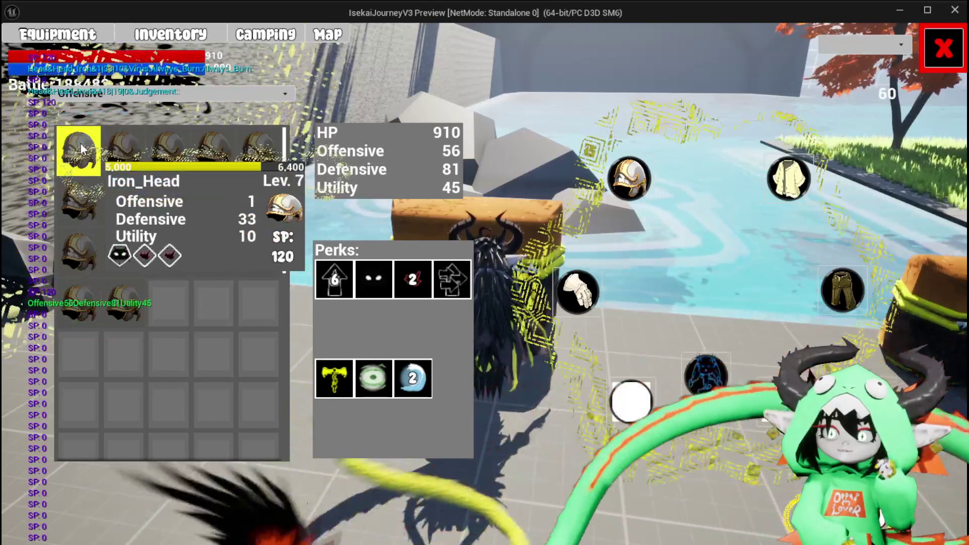
mouse_move(133, 150)
mouse_move(165, 159)
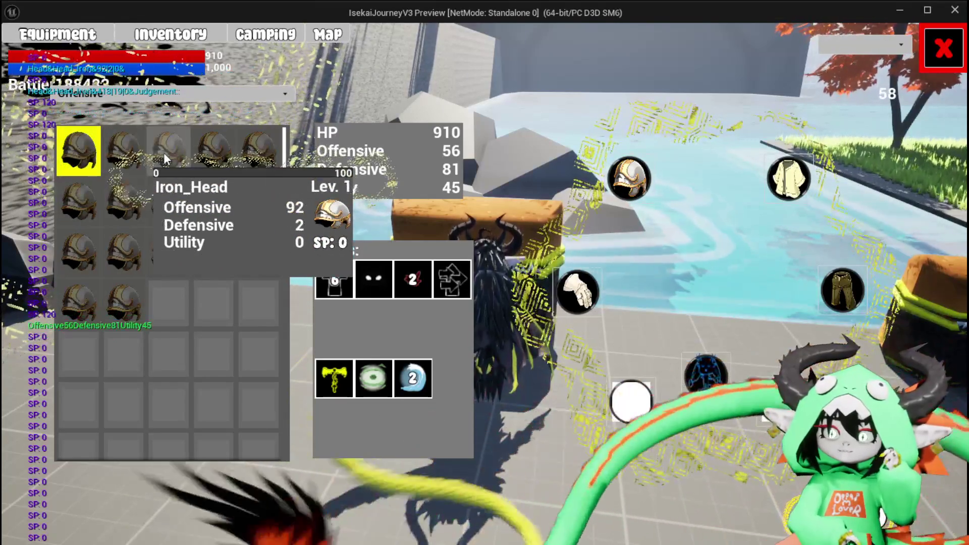
left_click(411, 157)
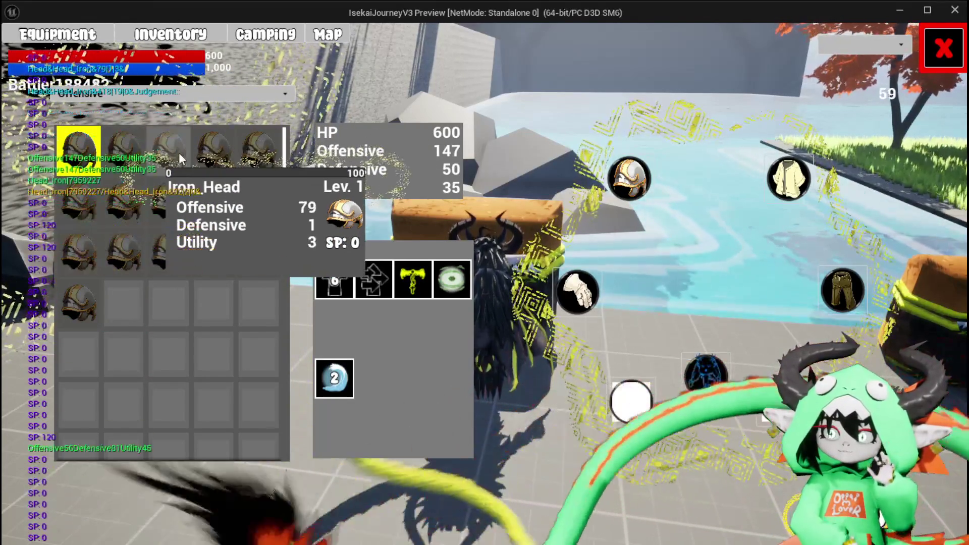
Step: Equip the fifth Iron_Head helmet in the row, then stop the playtest
mouse_move(75, 312)
mouse_move(204, 169)
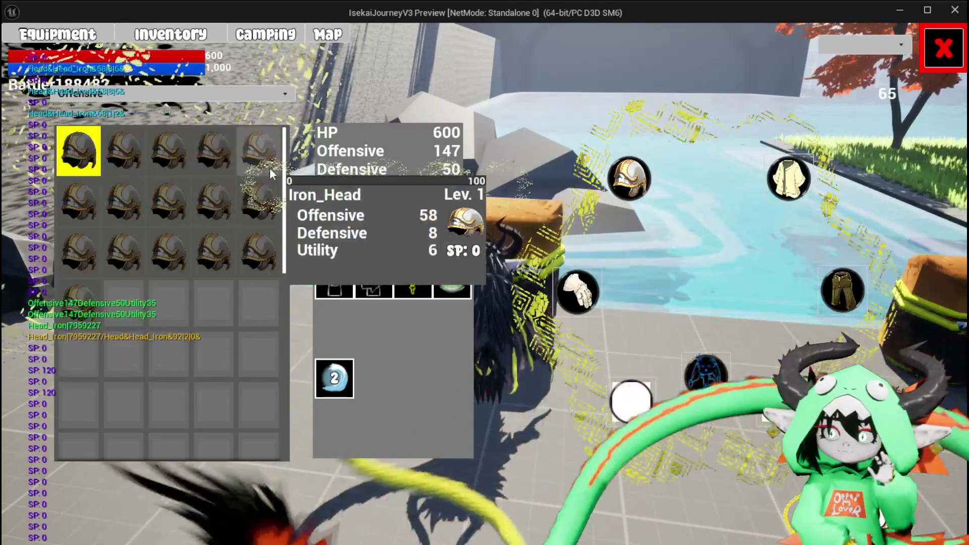
mouse_move(175, 195)
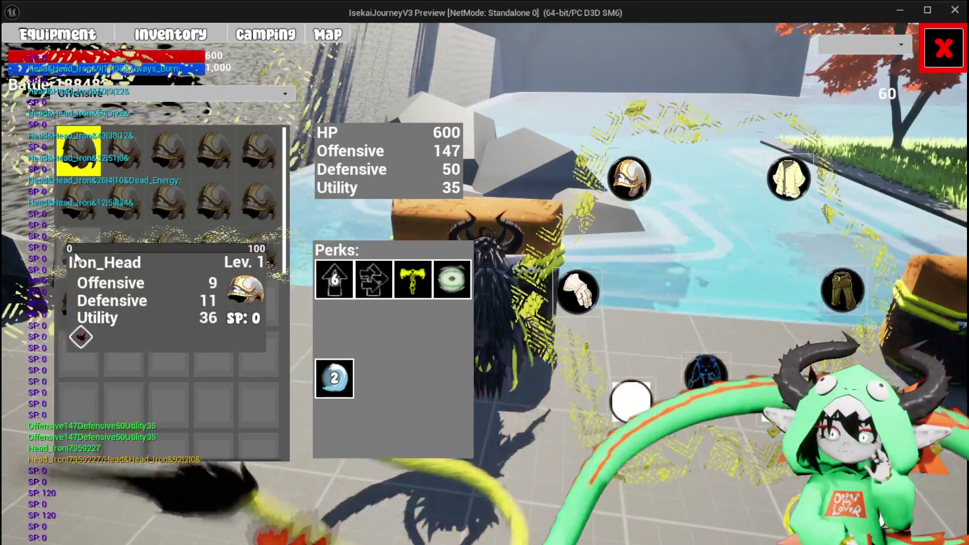
mouse_move(258, 262)
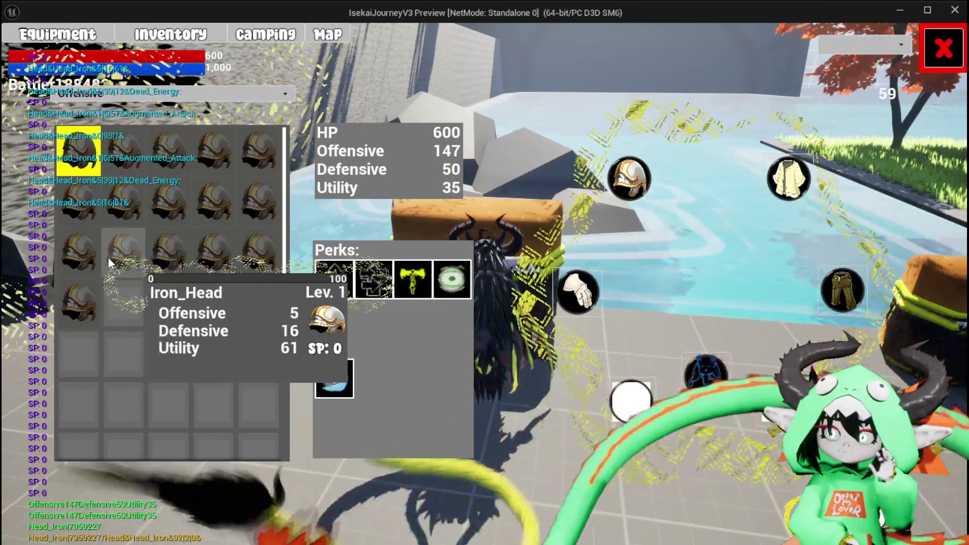
mouse_move(72, 265)
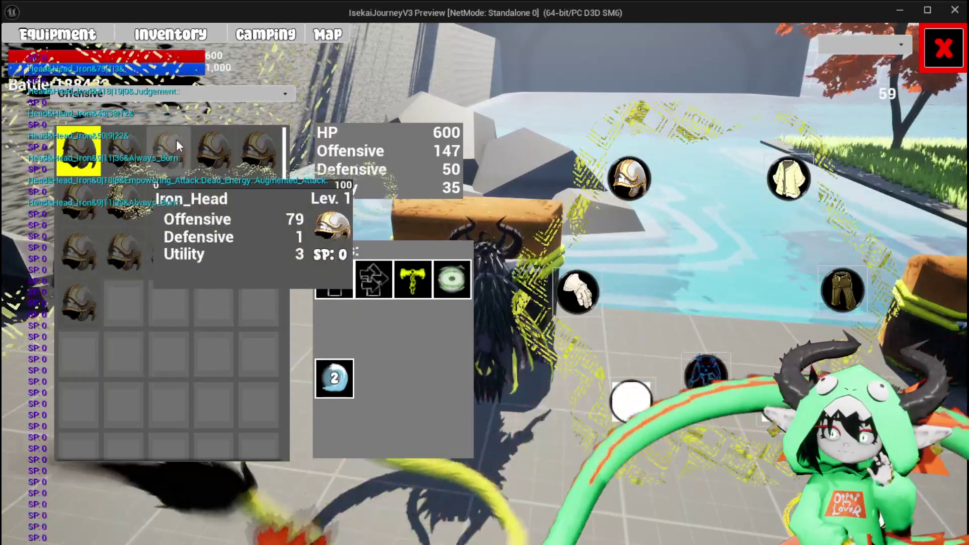
mouse_move(207, 145)
mouse_move(139, 145)
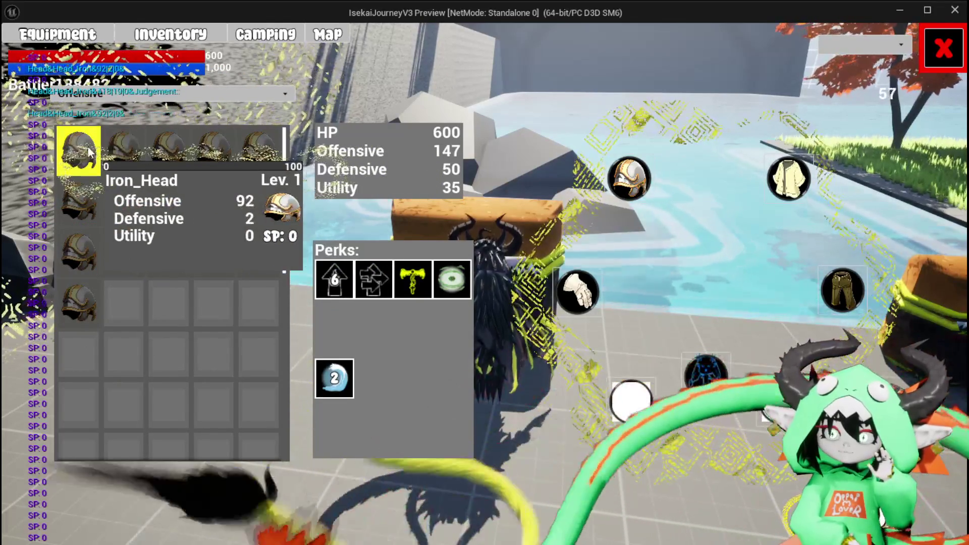
mouse_move(247, 150)
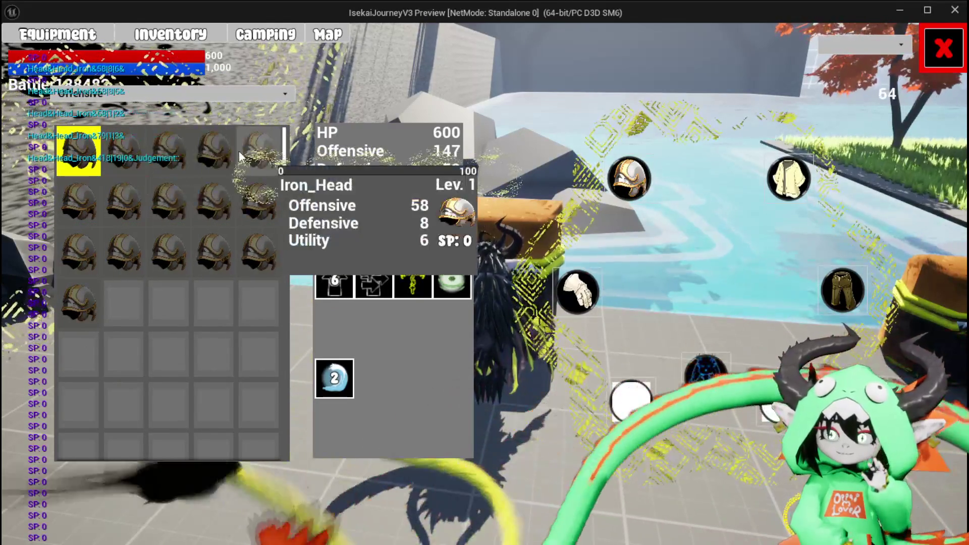
mouse_move(246, 150)
left_mouse_down()
mouse_move(336, 166)
mouse_move(538, 171)
mouse_move(534, 163)
left_mouse_up()
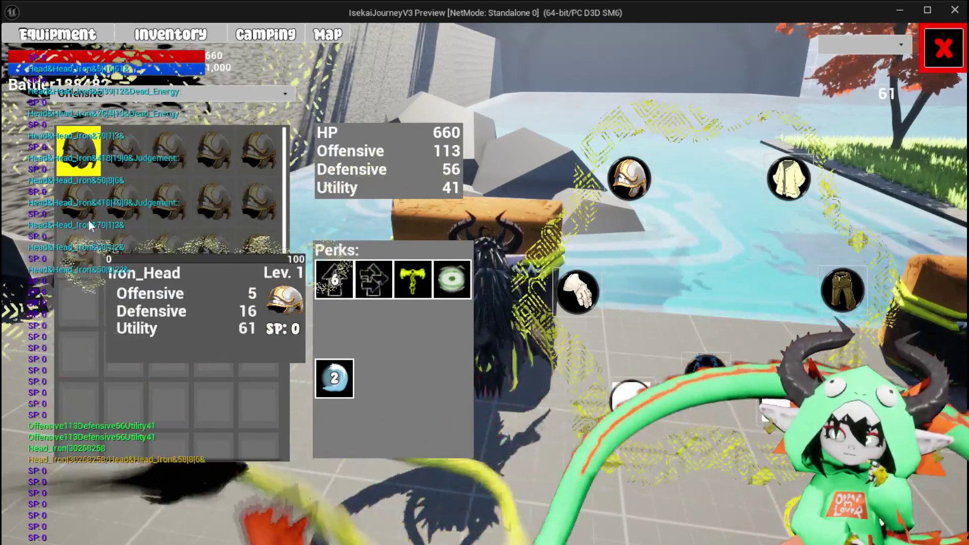
mouse_move(88, 203)
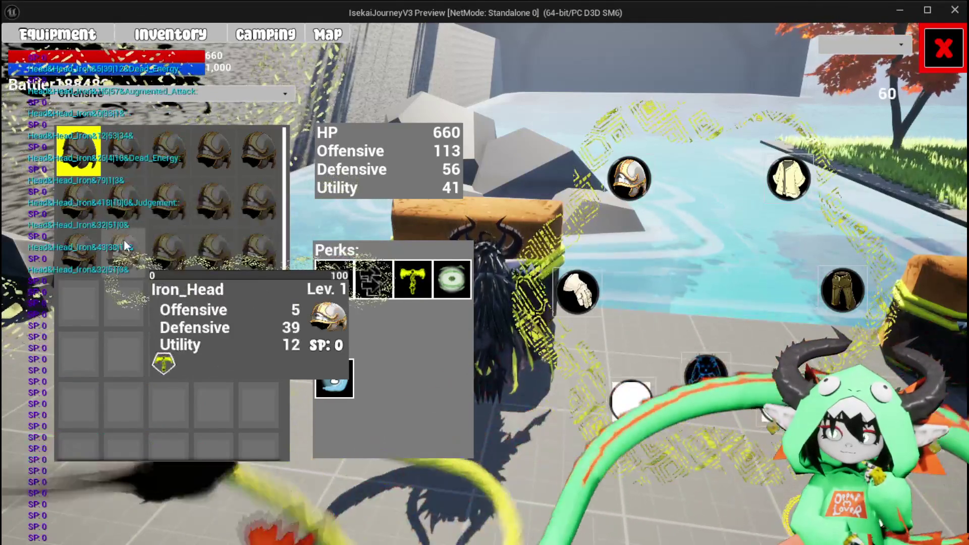
key("Escape")
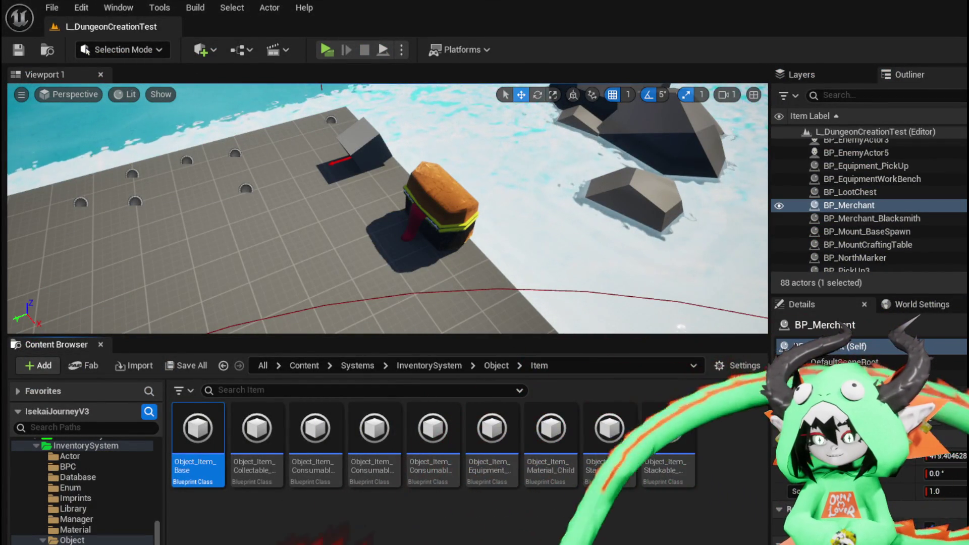
Step: Switch to PlayerStatsHUD, glance at its Designer view, and open the EquipItemOnSlot function graph
key("alt+Tab")
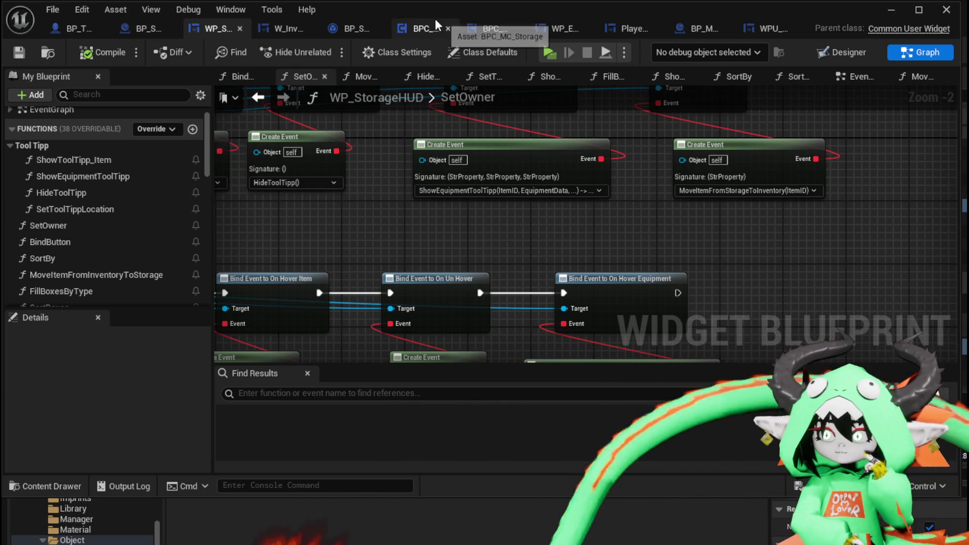
left_click(632, 28)
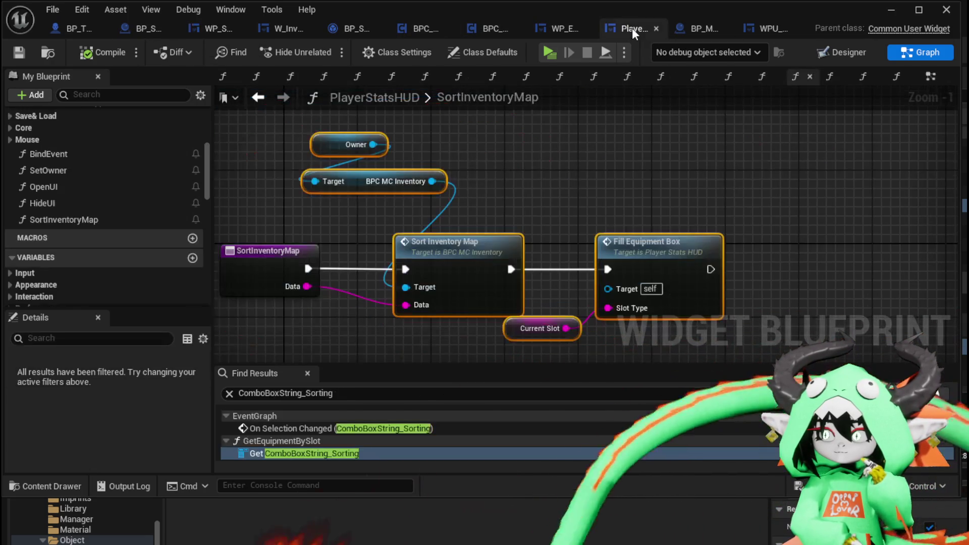
left_click(850, 53)
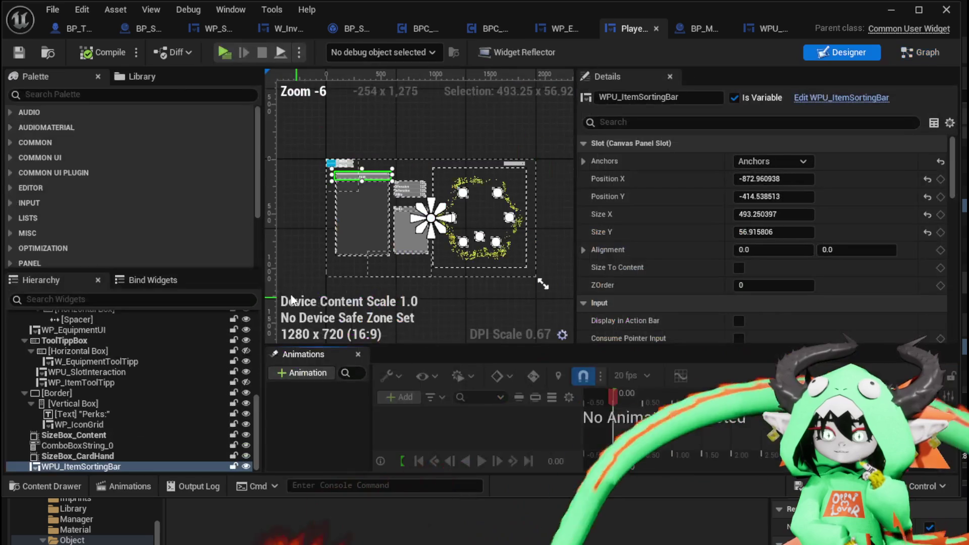
left_click(920, 52)
scroll(79, 189, "up", 10)
scroll(98, 177, "up", 10)
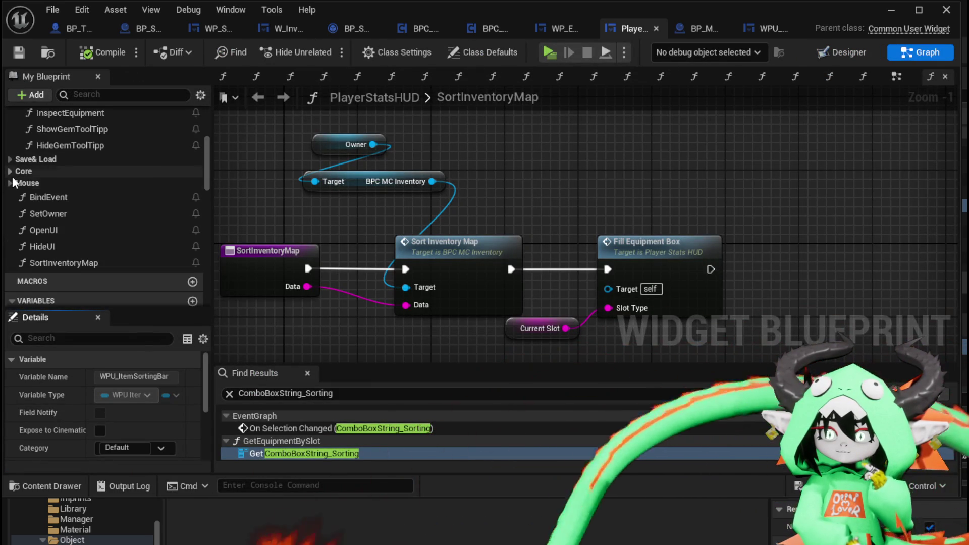
scroll(71, 181, "up", 5)
scroll(111, 184, "up", 1)
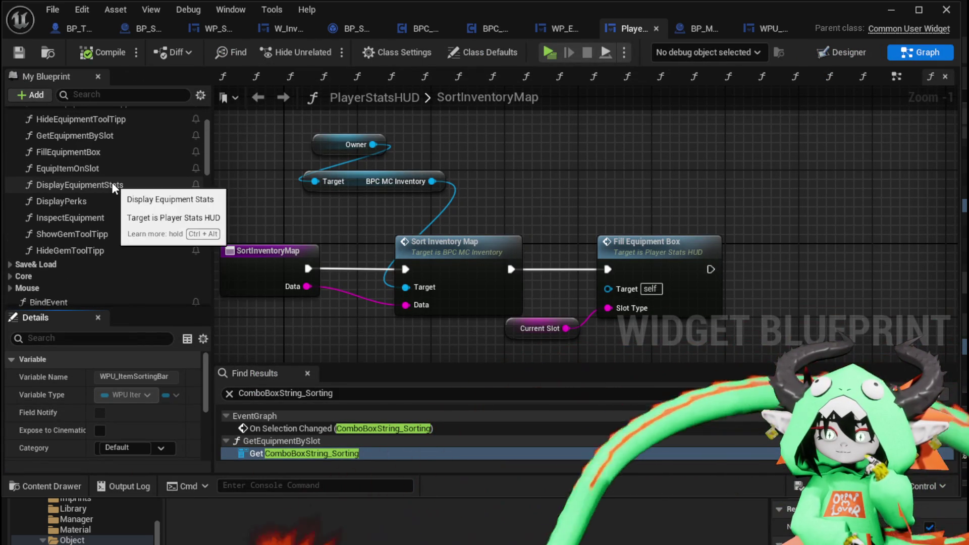
double_click(99, 167)
Step: Pan through EquipItemOnSlot from the Equip Item to Slot chain to the FIND and Branch nodes
left_click_drag(328, 194, 471, 131)
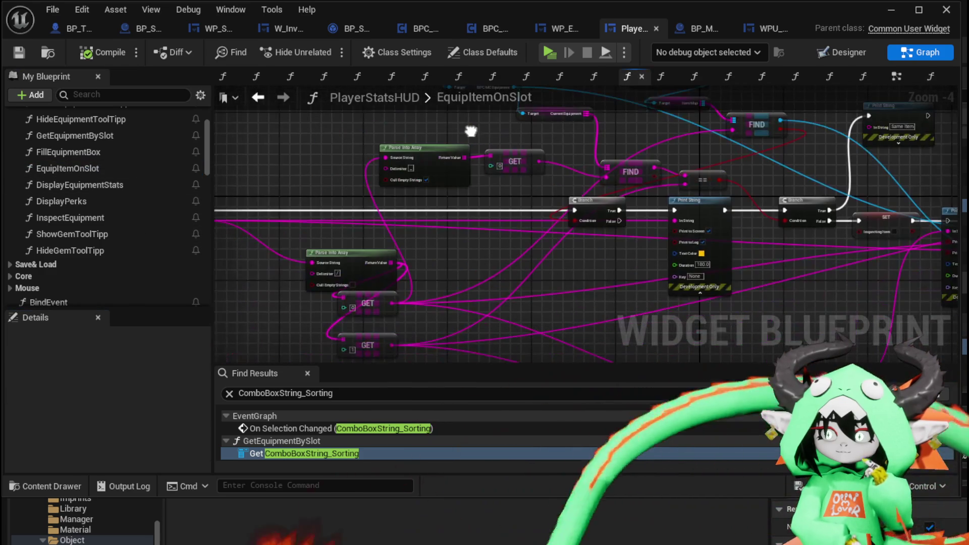
left_click_drag(626, 181, 398, 187)
scroll(611, 189, "up", 3)
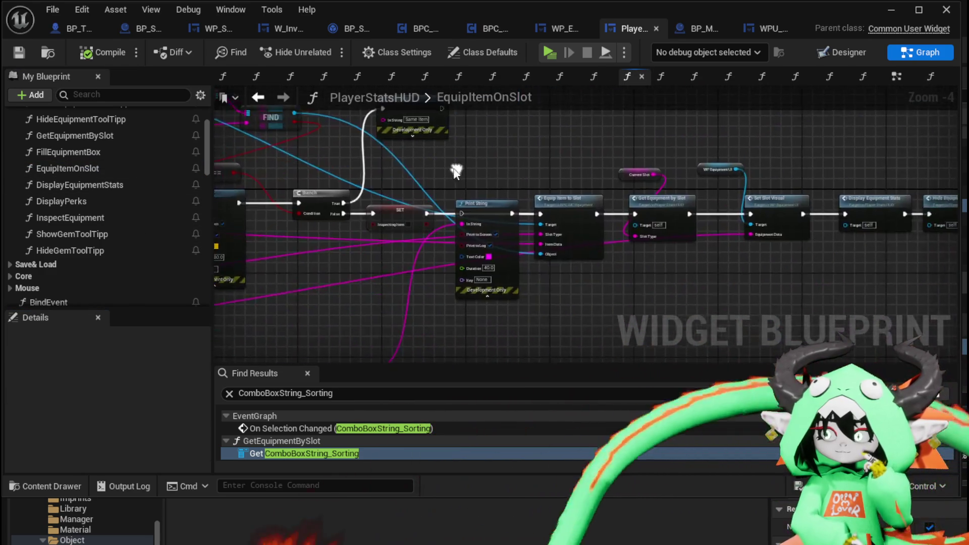
left_click_drag(600, 177, 338, 188)
mouse_move(626, 190)
left_mouse_down()
mouse_move(431, 178)
mouse_move(541, 160)
mouse_move(775, 166)
left_mouse_up()
scroll(567, 175, "down", 1)
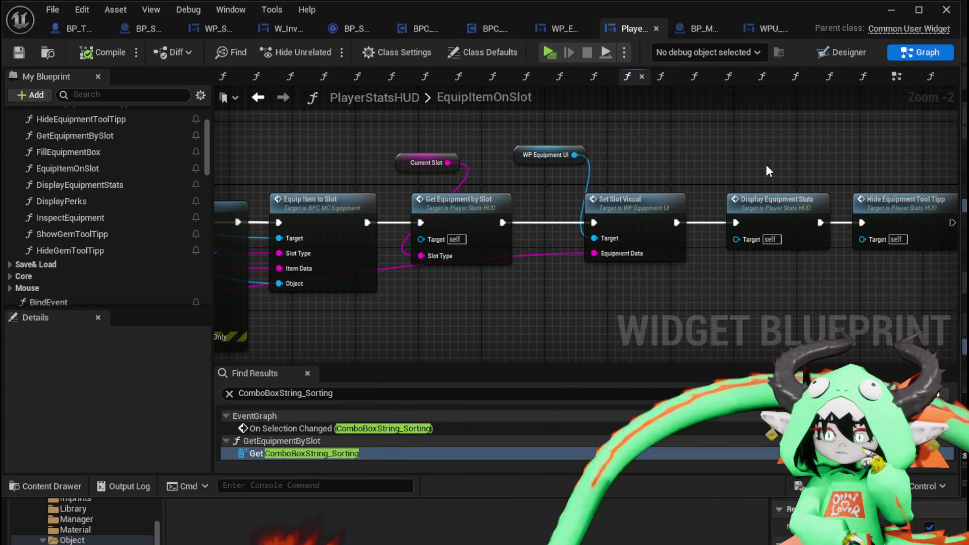
left_click_drag(391, 150, 526, 188)
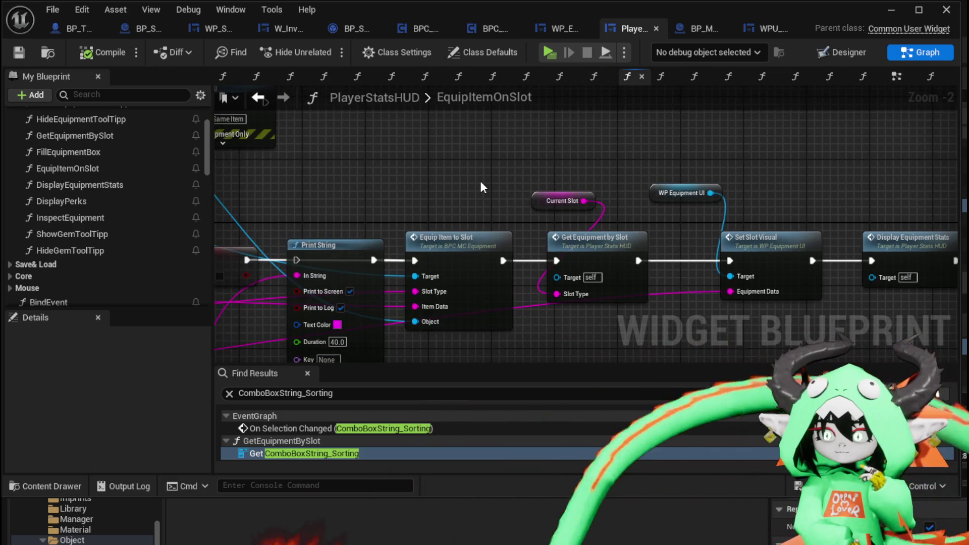
scroll(481, 183, "down", 1)
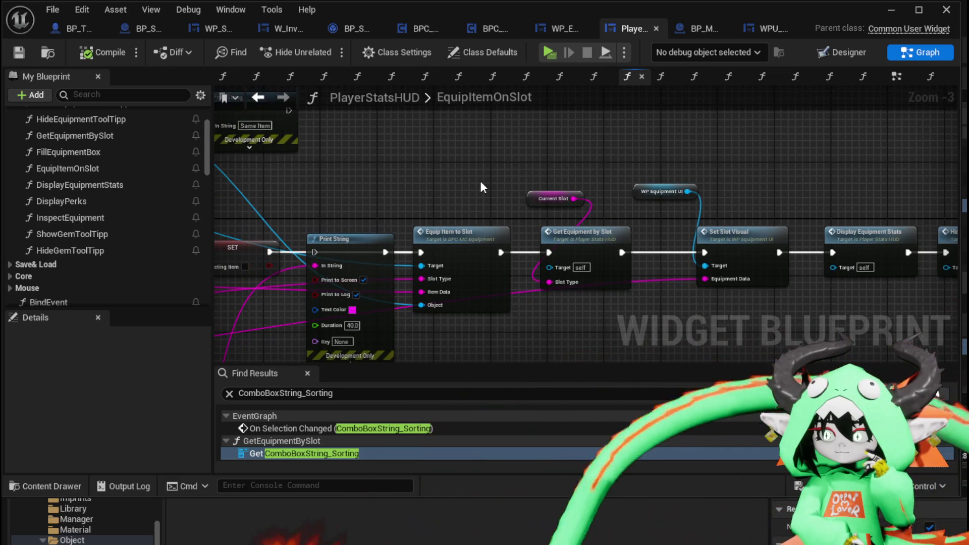
mouse_move(480, 180)
left_mouse_down()
mouse_move(773, 249)
mouse_move(914, 266)
mouse_move(810, 169)
mouse_move(722, 157)
mouse_move(889, 240)
left_mouse_up()
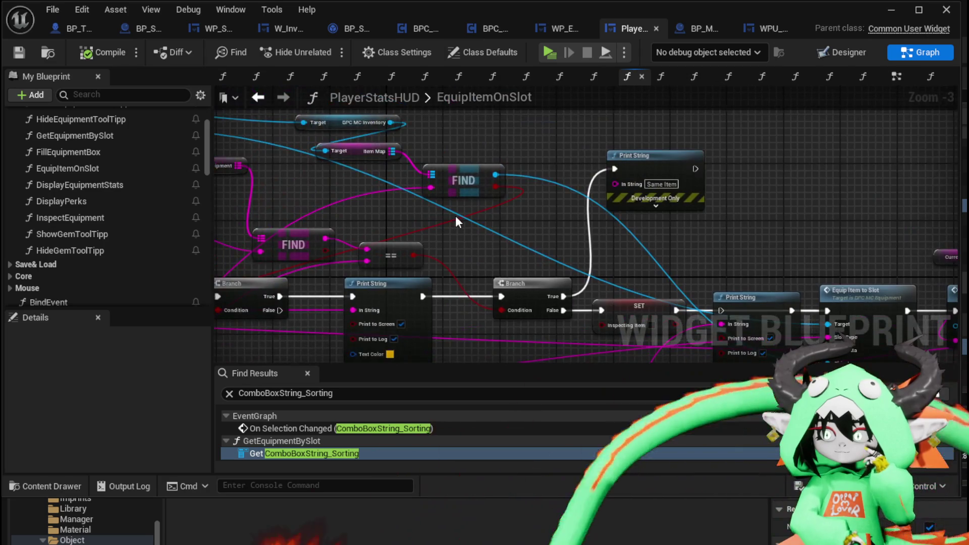
left_click_drag(455, 216, 612, 234)
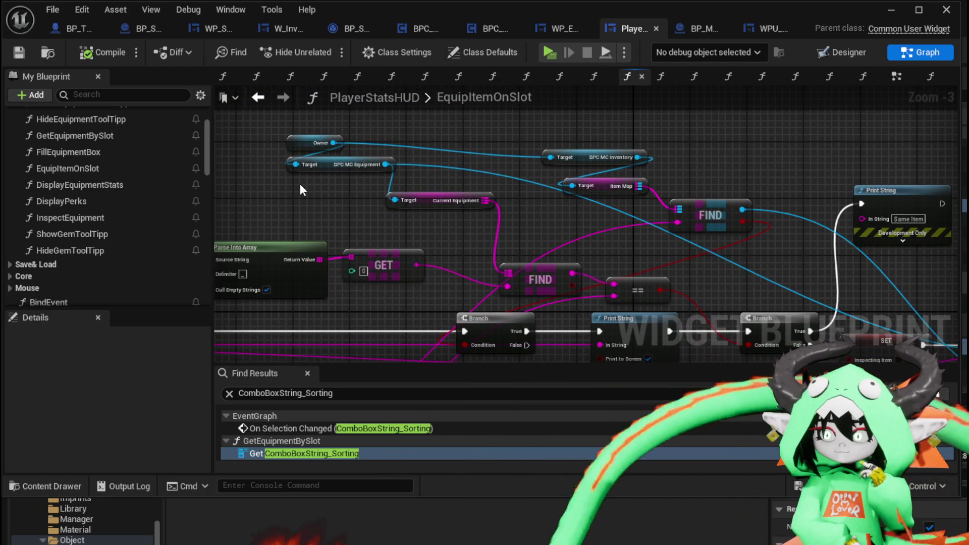
mouse_move(329, 199)
left_mouse_down()
mouse_move(288, 147)
mouse_move(388, 165)
mouse_move(324, 147)
left_mouse_up()
Step: Move the Owner getter, lower FIND node and Current Equipment getter further left
left_click_drag(549, 232, 465, 199)
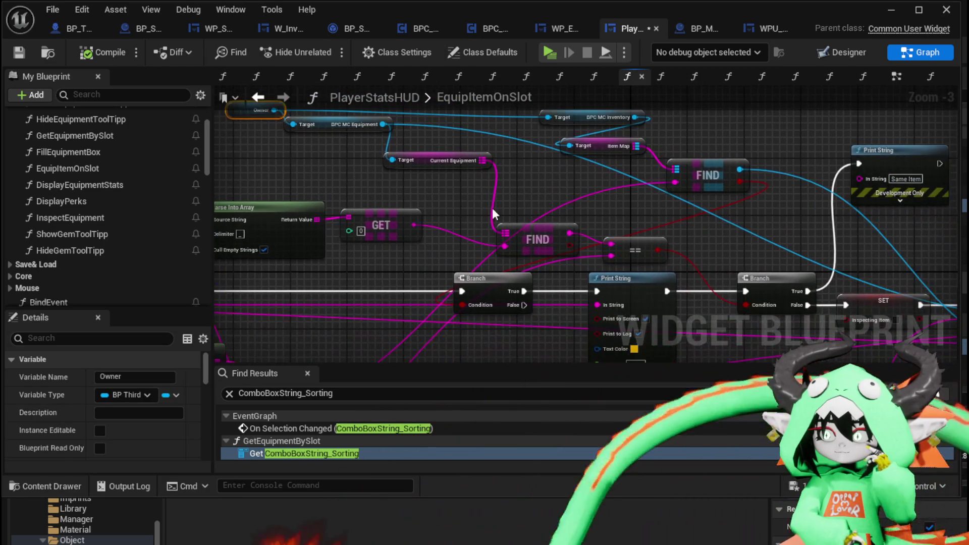
left_click_drag(539, 226, 495, 215)
left_click(455, 160)
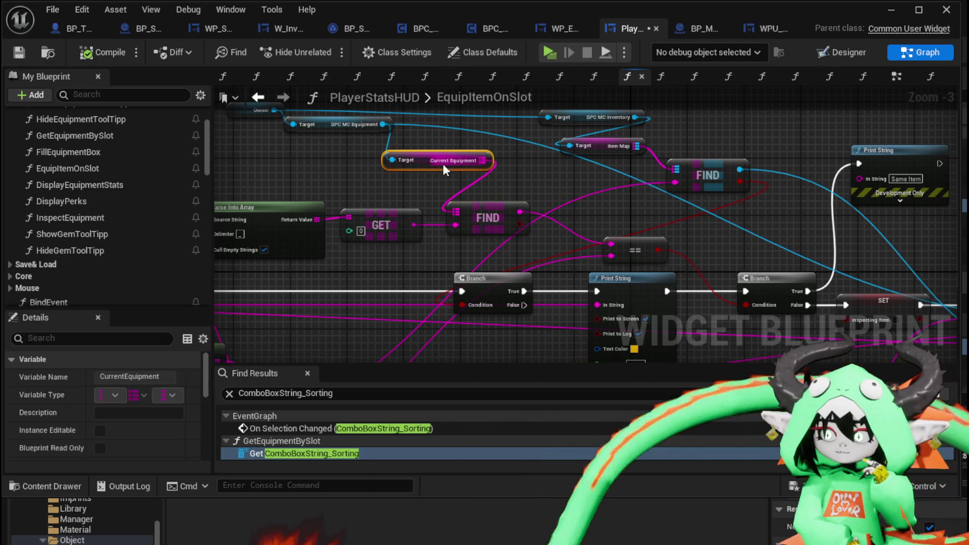
left_click_drag(432, 163, 374, 157)
left_click(473, 168)
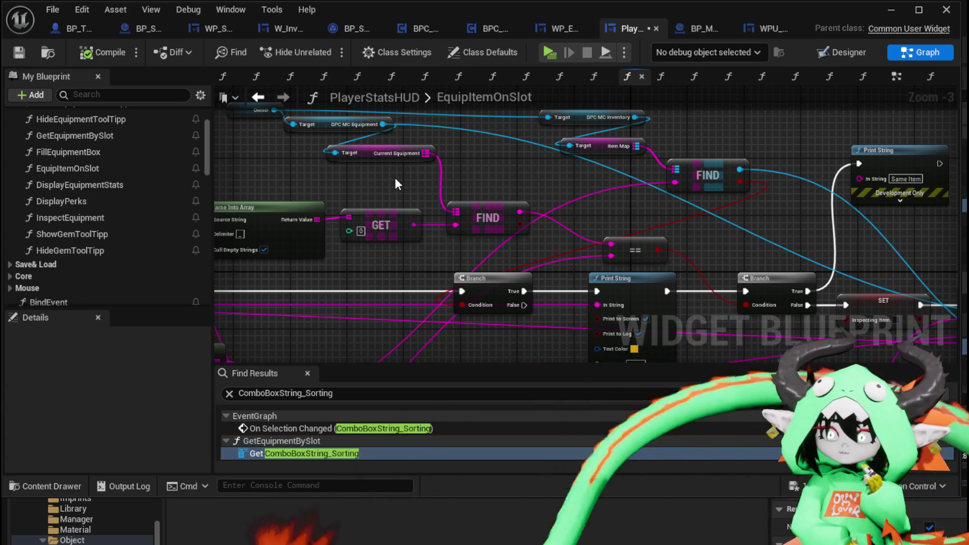
Step: Open the Equip Item to Slot function in BPC_MC_Equipment
scroll(120, 180, "up", 1)
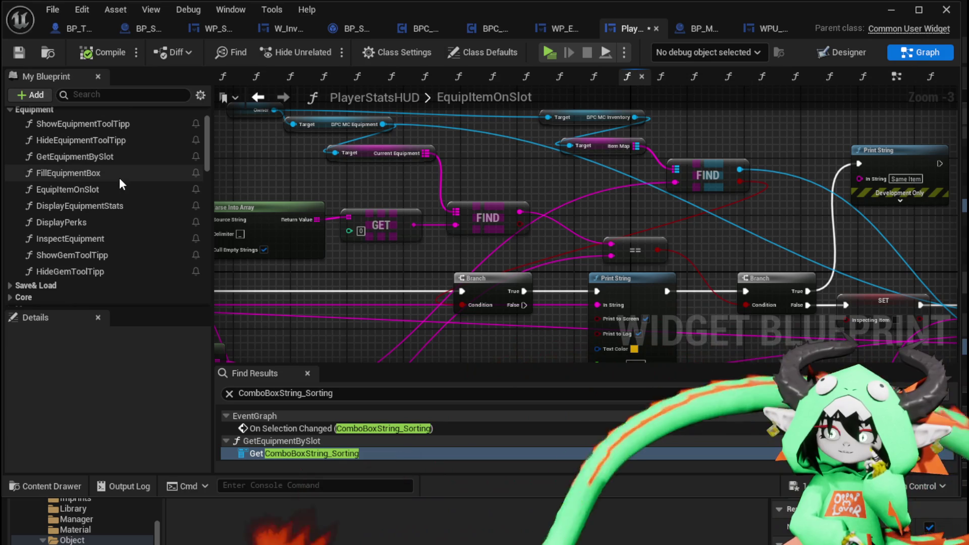
mouse_move(607, 194)
left_mouse_down()
mouse_move(610, 172)
mouse_move(400, 160)
left_mouse_up()
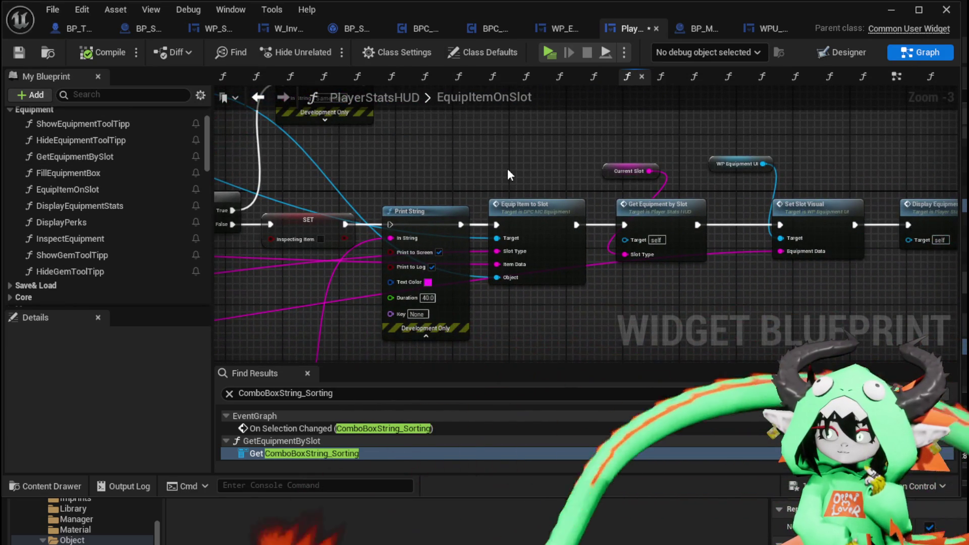
double_click(562, 208)
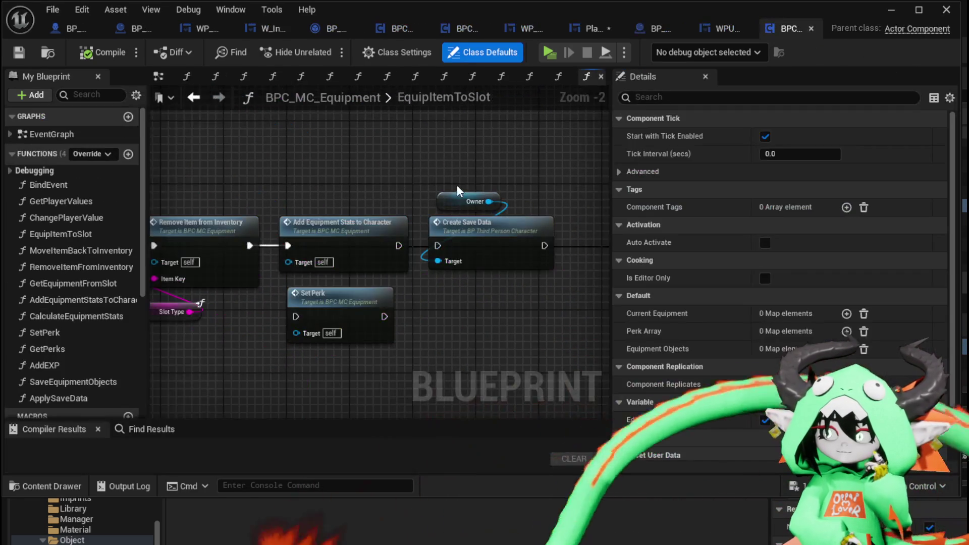
Step: Find the Move Item Back to Inventory call in EquipItemToSlot and open its function graph
left_click_drag(329, 189, 472, 194)
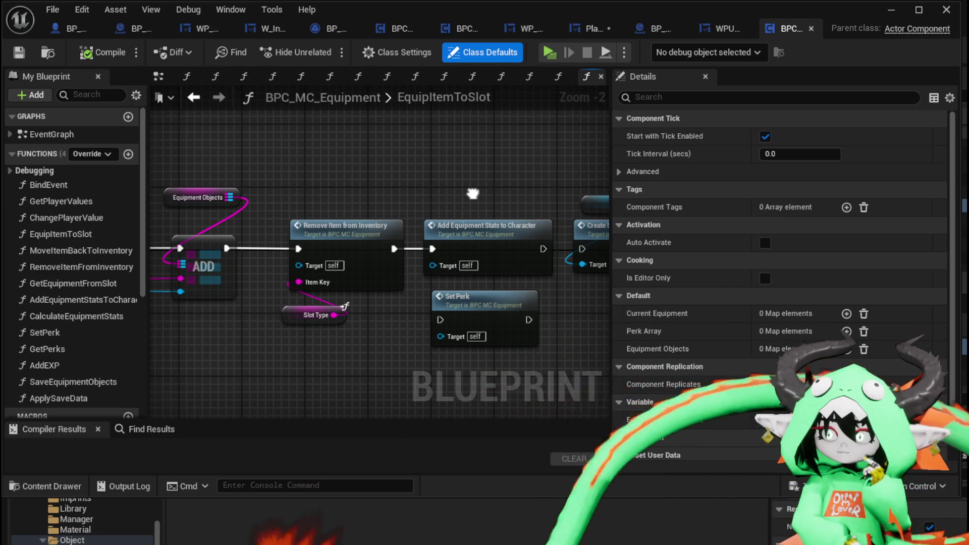
left_click_drag(367, 191, 457, 187)
left_click_drag(313, 176, 377, 175)
mouse_move(238, 168)
left_mouse_down()
mouse_move(353, 171)
mouse_move(329, 173)
left_mouse_up()
scroll(329, 173, "down", 4)
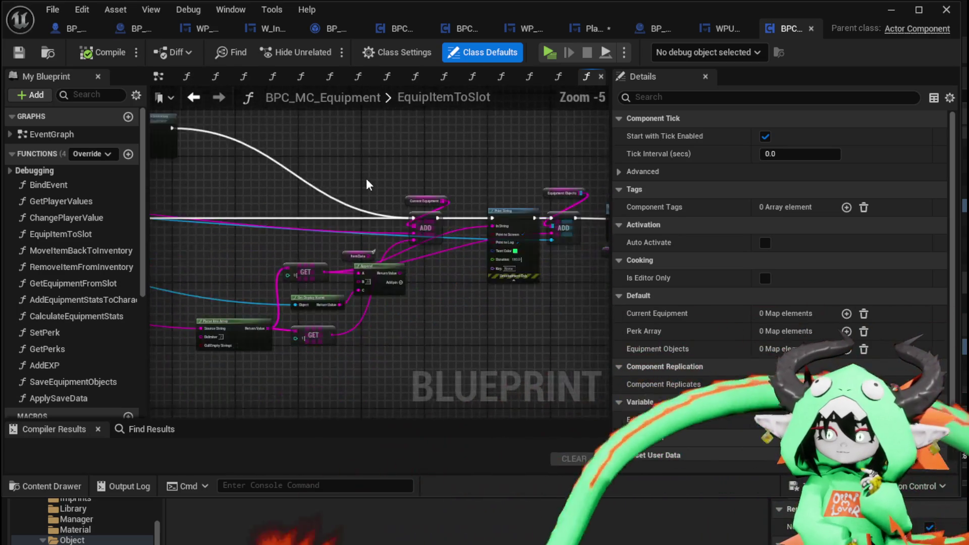
scroll(352, 232, "up", 3)
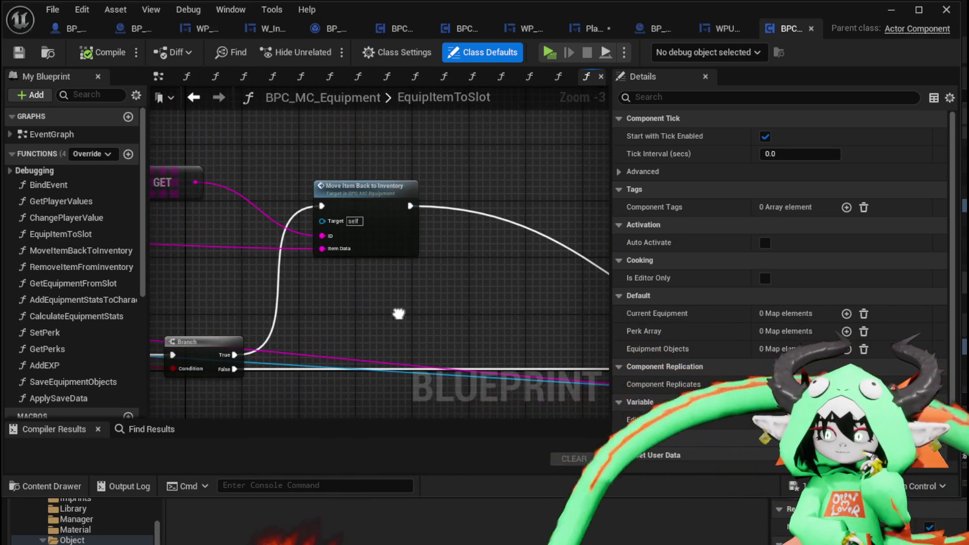
left_click(397, 189)
mouse_move(302, 180)
left_mouse_down()
mouse_move(773, 142)
mouse_move(425, 307)
left_mouse_up()
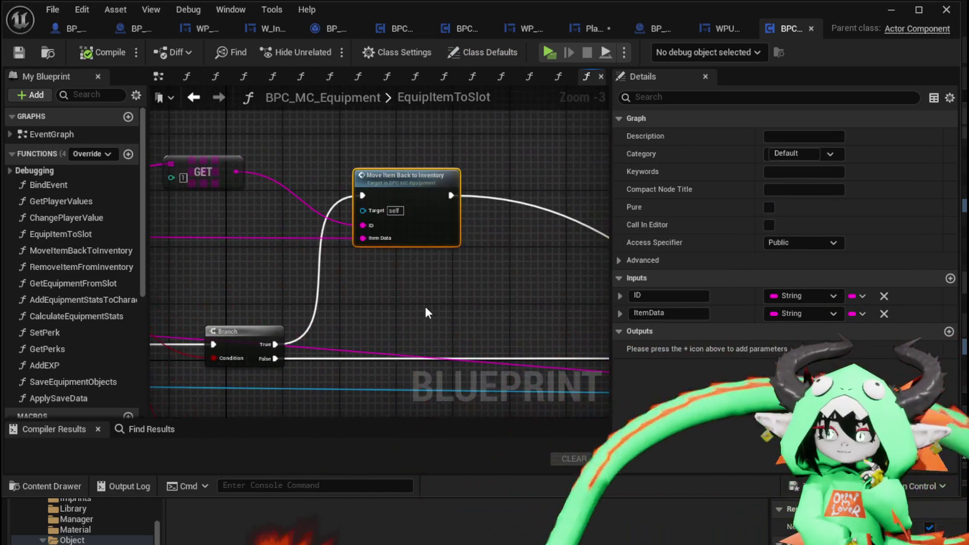
left_click(425, 307)
double_click(417, 195)
Step: Follow MoveItemBackToInventory from the Cast and Parse Into Array nodes to the two Print Strings
scroll(379, 261, "up", 2)
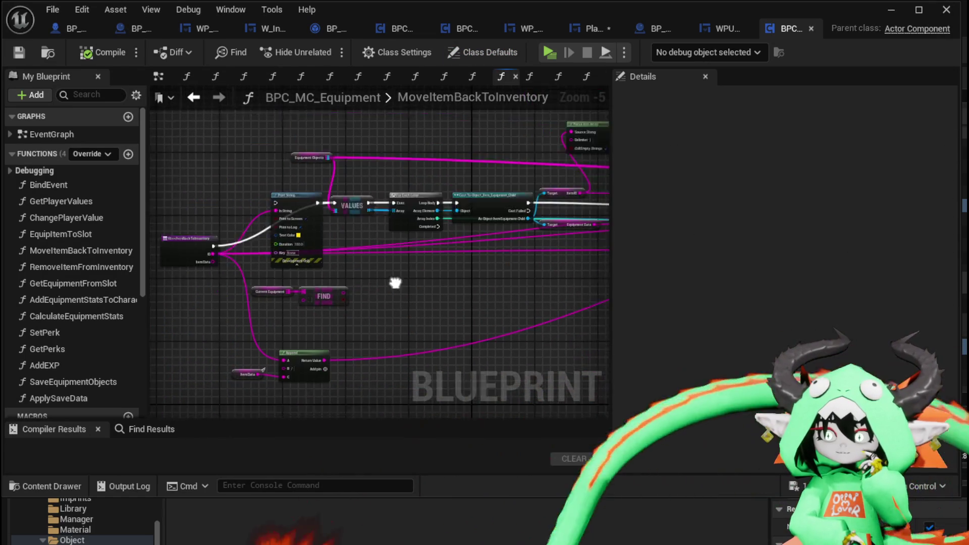
scroll(284, 284, "up", 2)
mouse_move(278, 189)
left_mouse_down()
mouse_move(349, 171)
mouse_move(202, 168)
mouse_move(282, 268)
left_mouse_up()
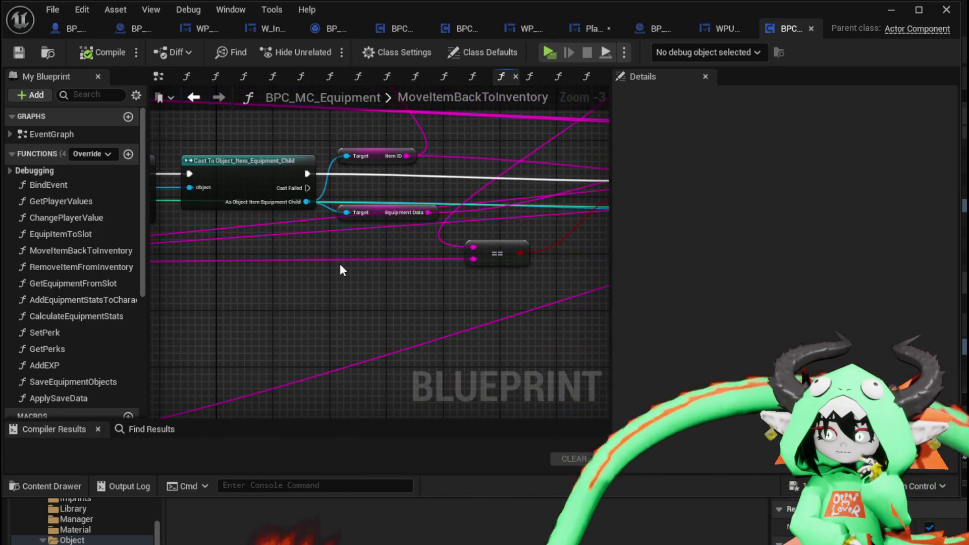
left_click_drag(340, 270, 234, 318)
mouse_move(448, 203)
left_mouse_down()
mouse_move(401, 195)
mouse_move(392, 278)
mouse_move(302, 151)
left_mouse_up()
left_click_drag(546, 156, 336, 156)
left_click_drag(510, 151, 234, 154)
left_click_drag(309, 151, 187, 156)
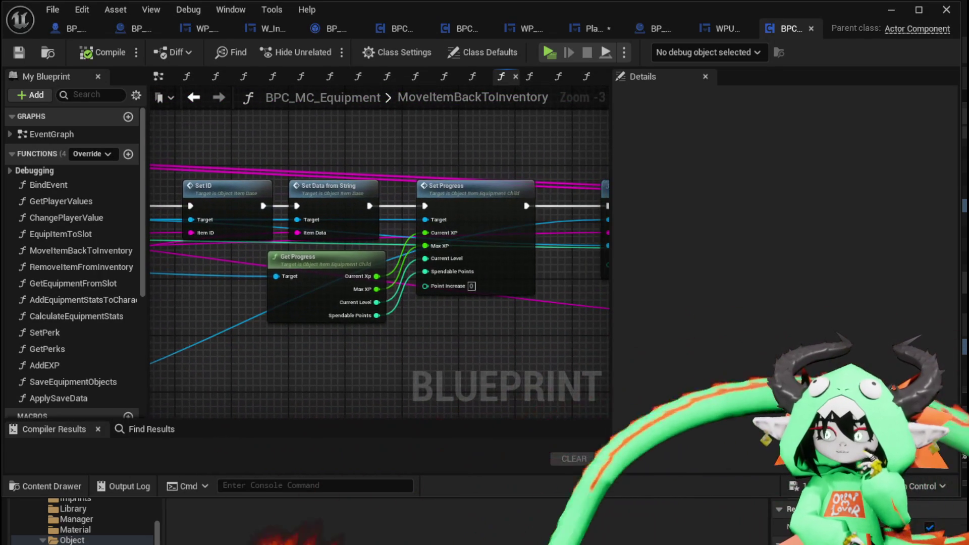
left_click_drag(511, 162, 253, 163)
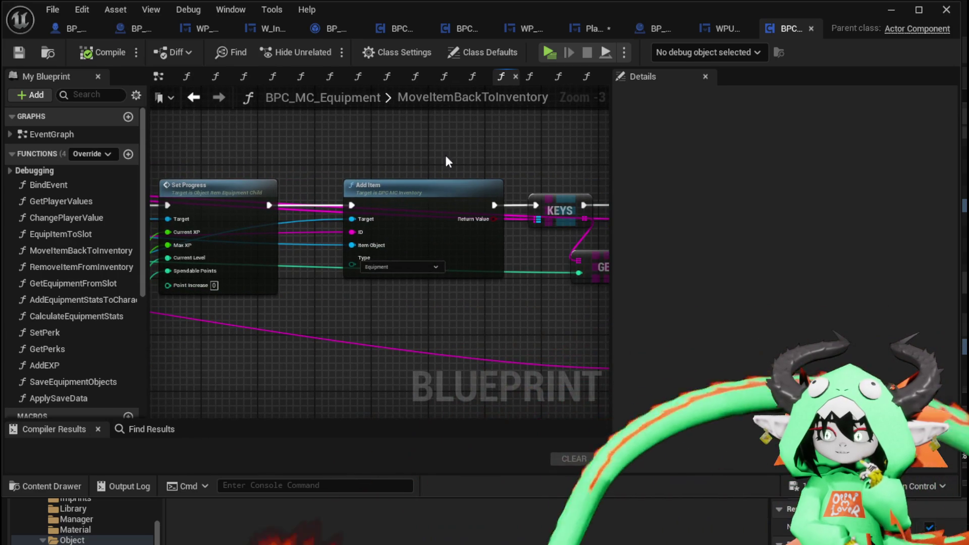
left_click_drag(459, 152, 192, 151)
mouse_move(390, 145)
left_mouse_down()
mouse_move(256, 170)
mouse_move(279, 130)
left_mouse_up()
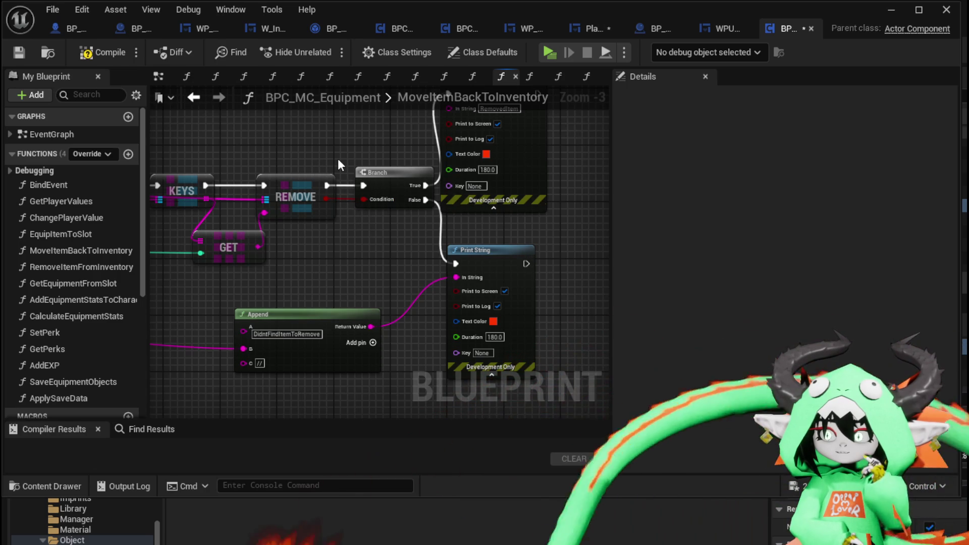
left_click_drag(339, 160, 352, 199)
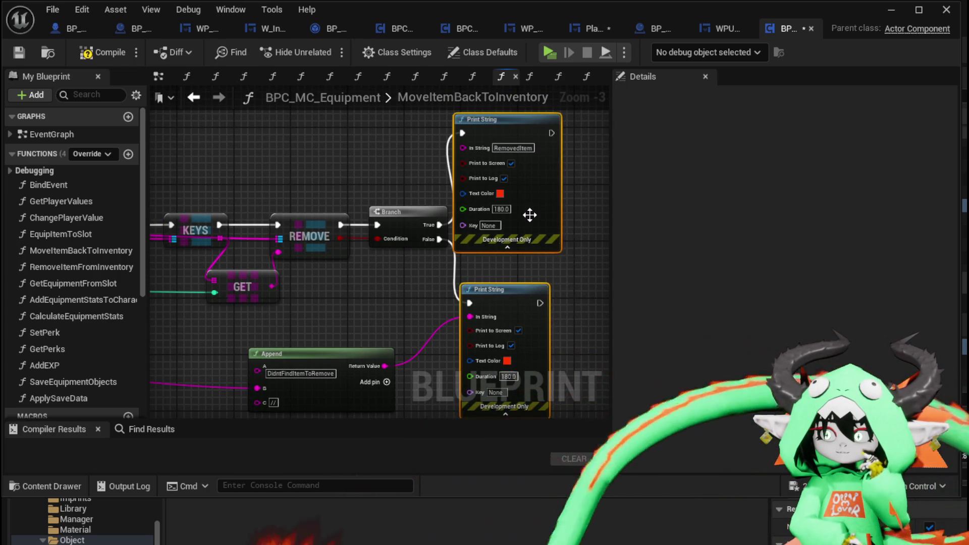
Step: Review the upstream Set ID, Set Progress and Add Item nodes
scroll(367, 177, "down", 2)
left_click_drag(374, 180, 486, 192)
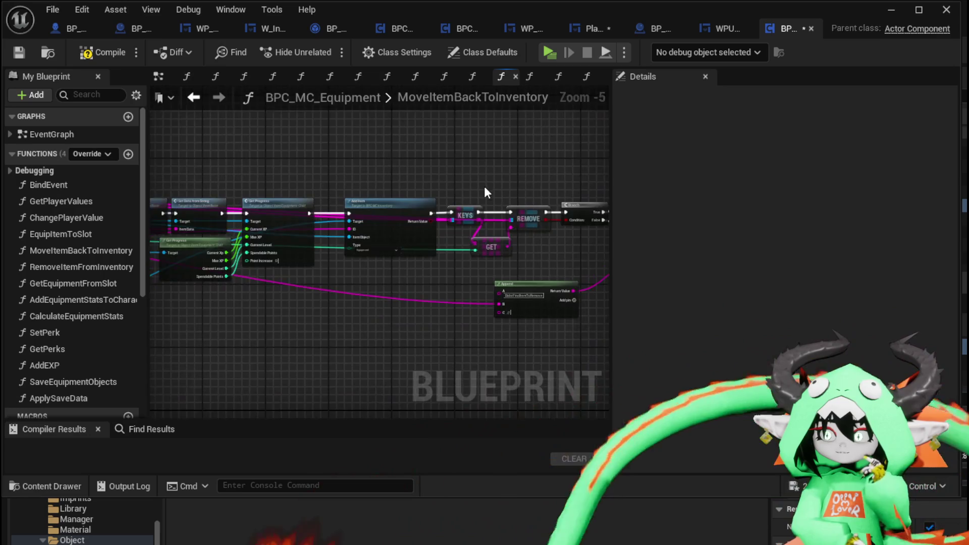
scroll(485, 191, "up", 2)
left_click_drag(414, 188, 299, 174)
mouse_move(477, 300)
left_mouse_down()
mouse_move(491, 290)
mouse_move(553, 293)
left_mouse_up()
scroll(399, 293, "down", 1)
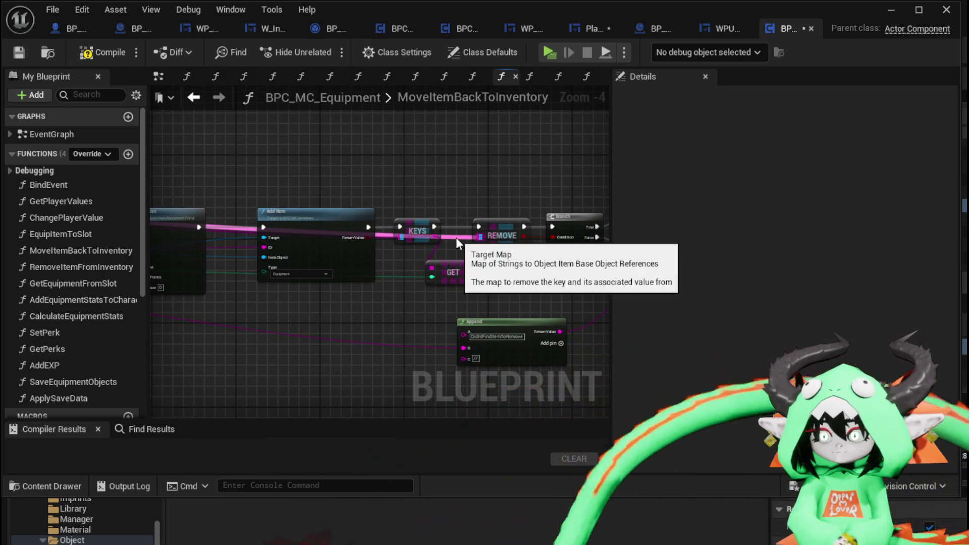
left_click_drag(335, 180, 591, 194)
scroll(532, 212, "up", 4)
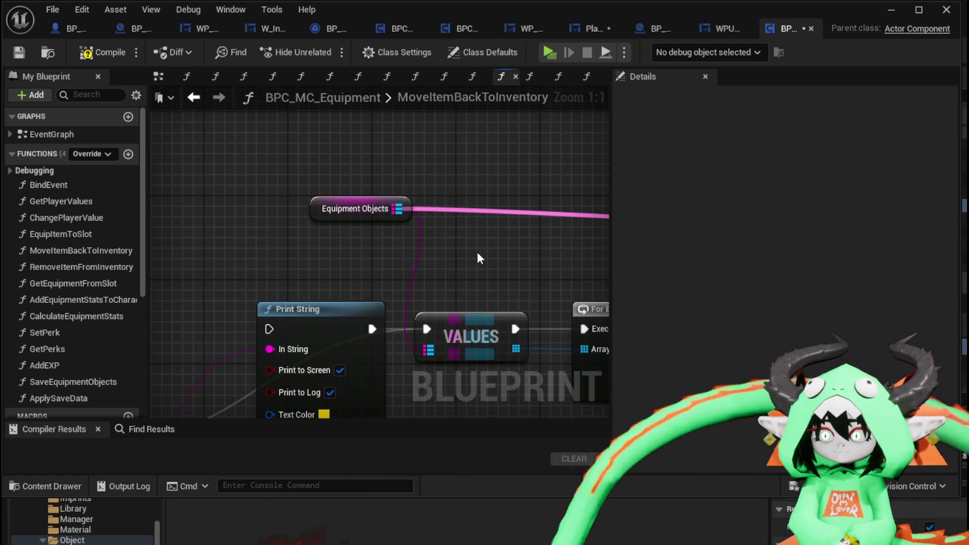
scroll(477, 253, "down", 3)
Step: Reposition the MoveItemBackToInventory entry node and the Print String node
left_click_drag(226, 232, 359, 210)
left_click_drag(295, 287, 309, 222)
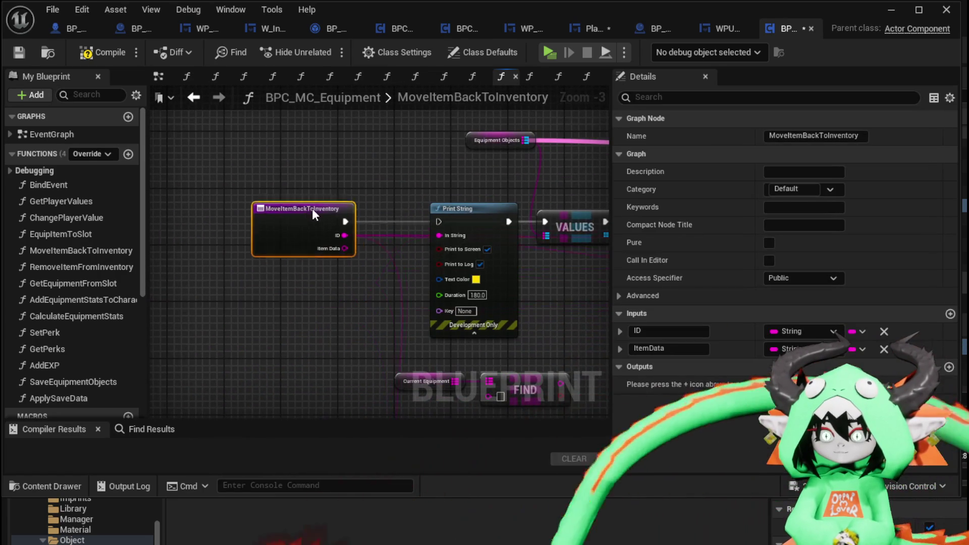
left_click(416, 178)
left_click_drag(417, 178, 198, 163)
left_click_drag(256, 211, 220, 230)
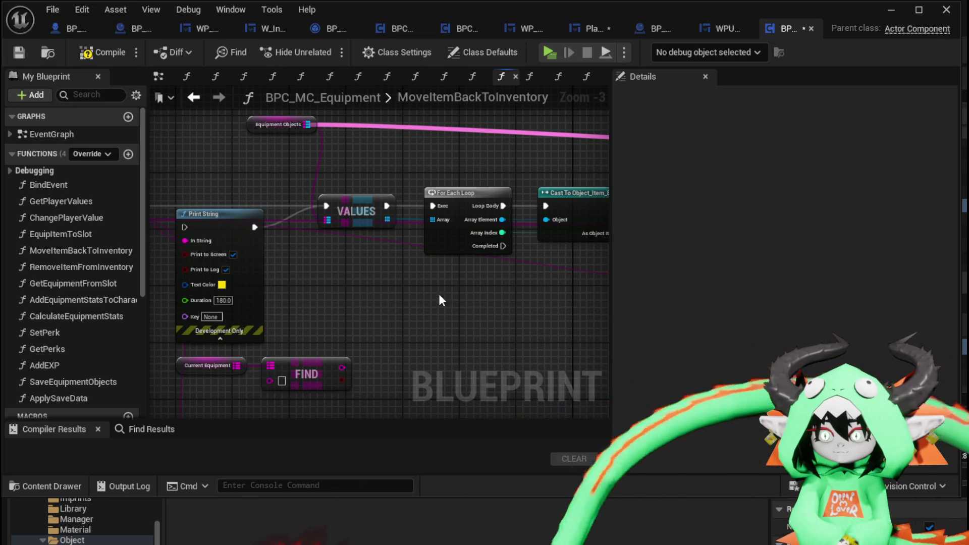
Step: Look over the Set Progress, Add Item, REMOVE, Branch and Print String nodes
scroll(392, 296, "down", 2)
scroll(392, 316, "up", 3)
scroll(392, 316, "down", 3)
mouse_move(392, 316)
left_mouse_down()
mouse_move(303, 245)
mouse_move(430, 198)
mouse_move(377, 210)
left_mouse_up()
scroll(342, 288, "up", 2)
mouse_move(342, 288)
left_mouse_down()
mouse_move(372, 298)
mouse_move(287, 291)
left_mouse_up()
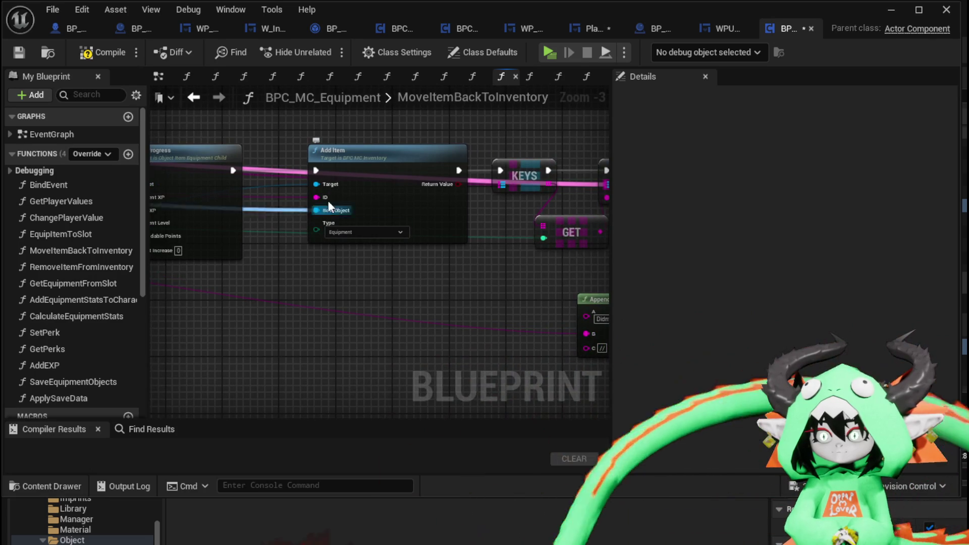
left_click_drag(357, 327, 195, 335)
scroll(271, 333, "down", 2)
left_click_drag(270, 324, 362, 314)
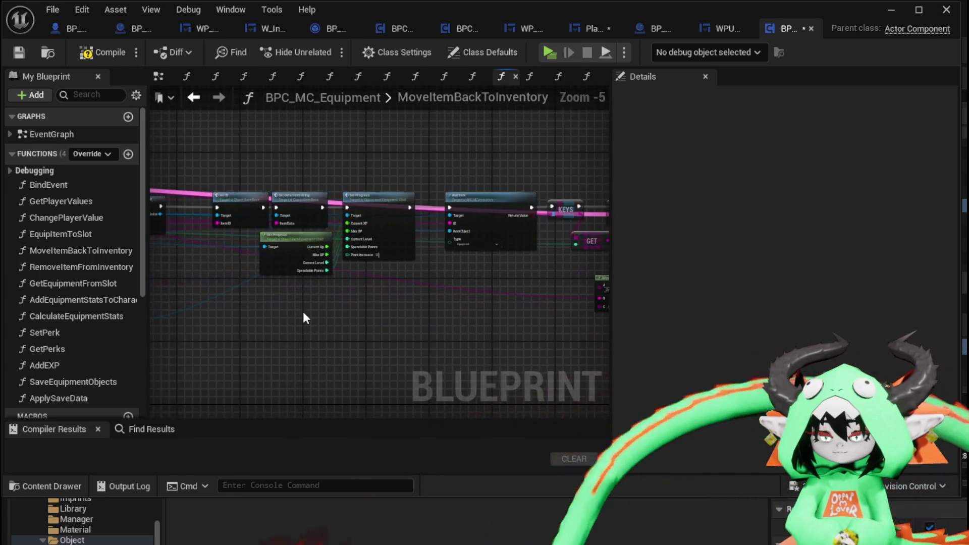
scroll(268, 278, "up", 1)
left_click_drag(266, 276, 372, 307)
Step: Select the Target getter nodes together and save the Blueprint
scroll(373, 308, "up", 3)
scroll(368, 308, "down", 3)
mouse_move(322, 228)
left_mouse_down()
mouse_move(359, 362)
mouse_move(404, 357)
mouse_move(286, 336)
mouse_move(349, 307)
left_mouse_up()
scroll(349, 307, "up", 2)
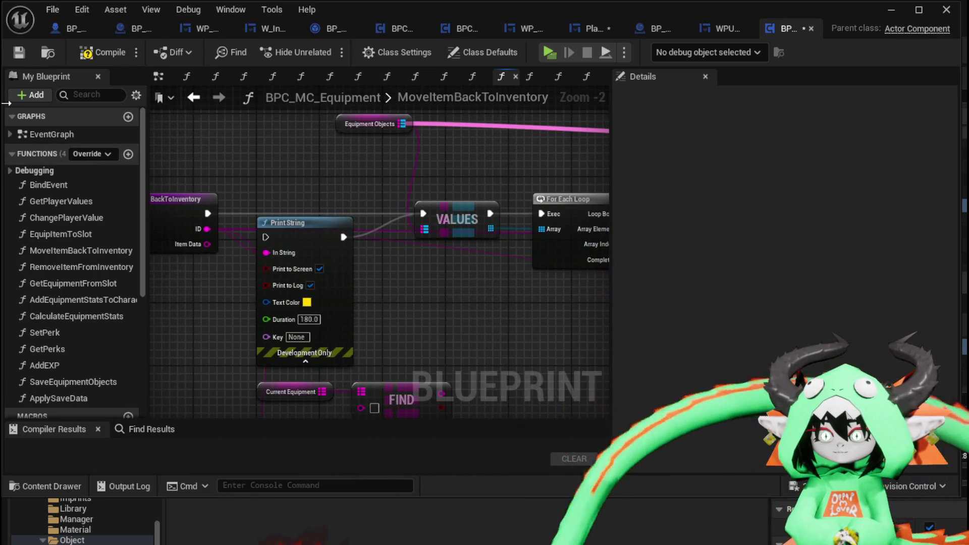
left_click(19, 54)
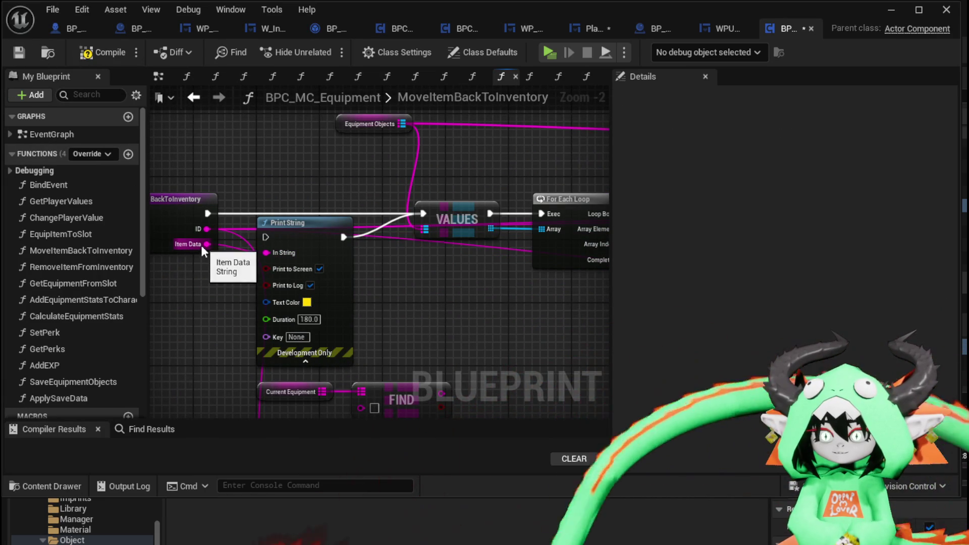
Step: Move the Print String node up and right, then compile BPC_MC_Equipment
left_click_drag(293, 241, 324, 217)
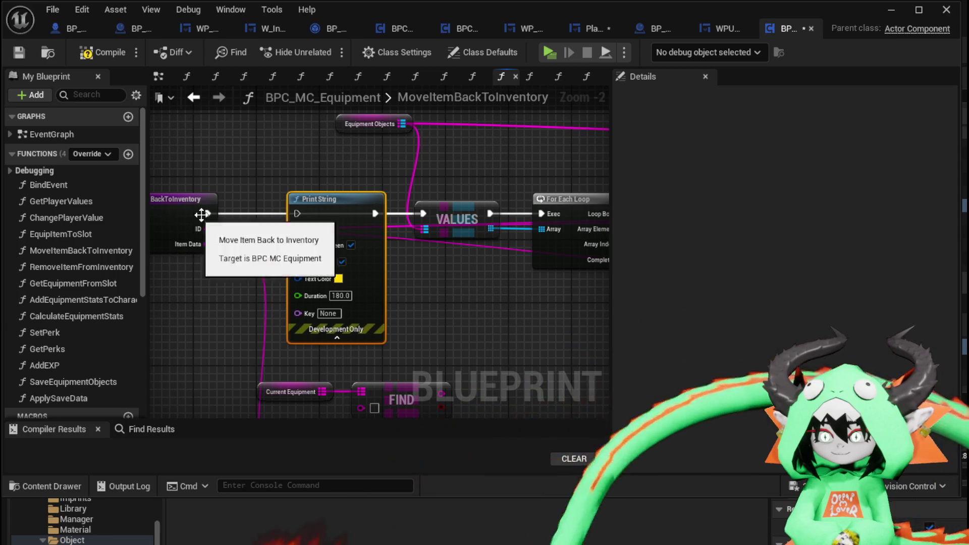
left_click(234, 169)
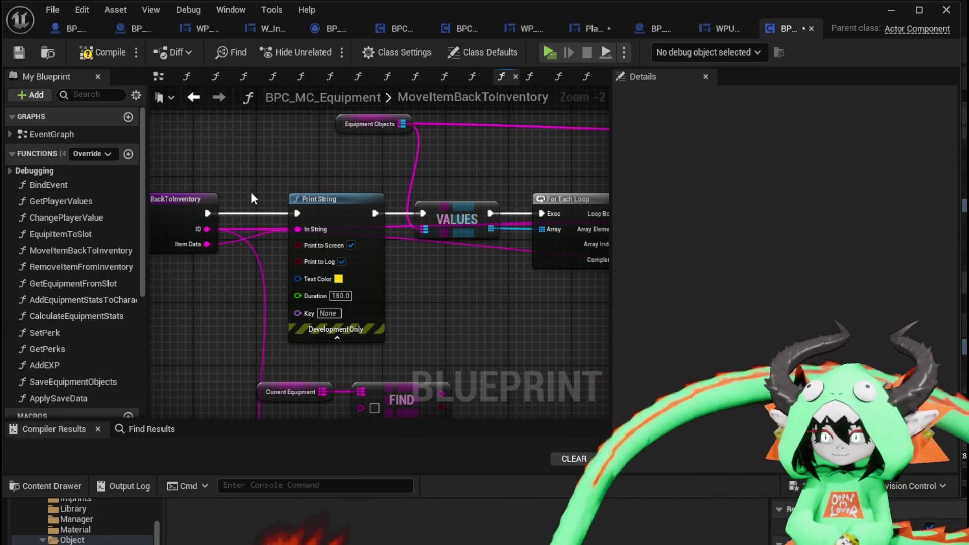
left_click_drag(252, 198, 243, 102)
scroll(476, 292, "down", 3)
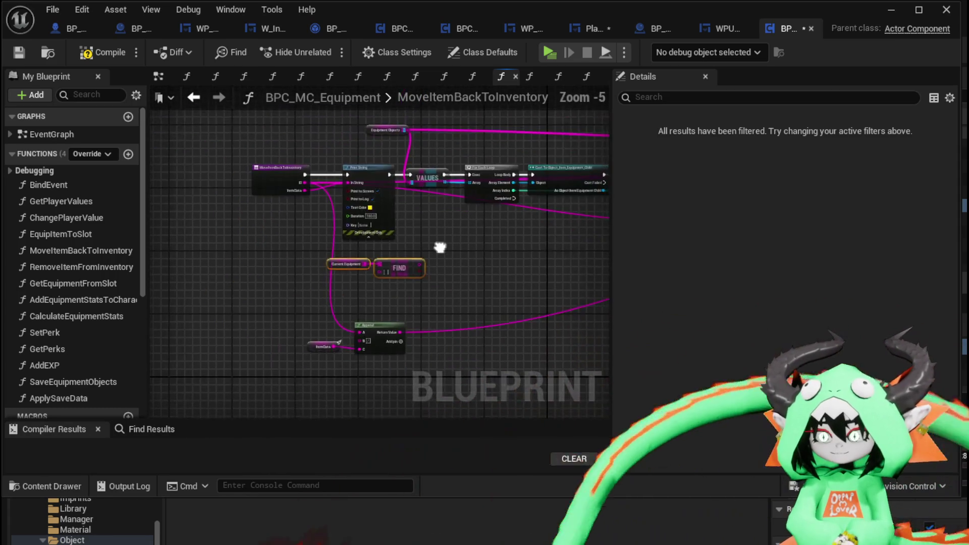
scroll(420, 258, "up", 3)
mouse_move(421, 256)
left_mouse_down()
mouse_move(445, 148)
mouse_move(525, 270)
left_mouse_up()
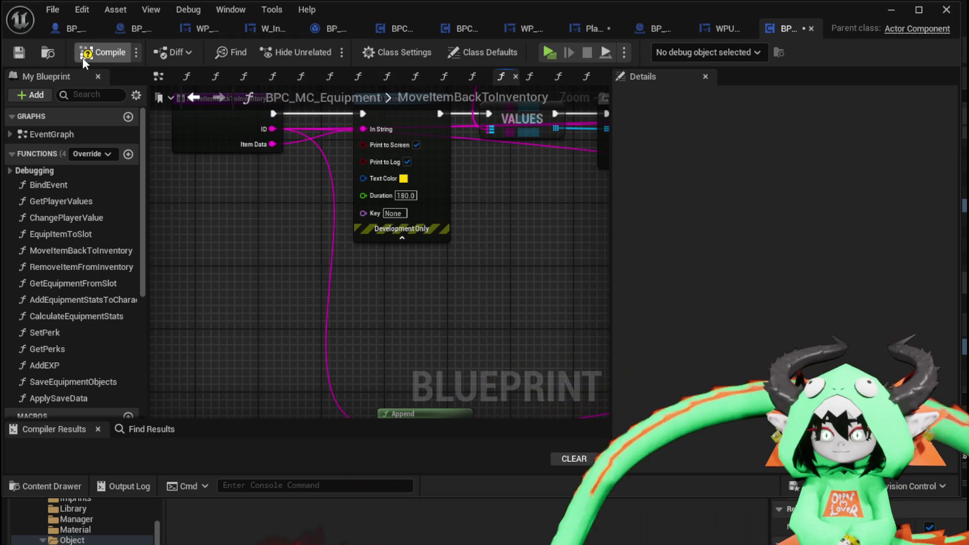
left_click(83, 58)
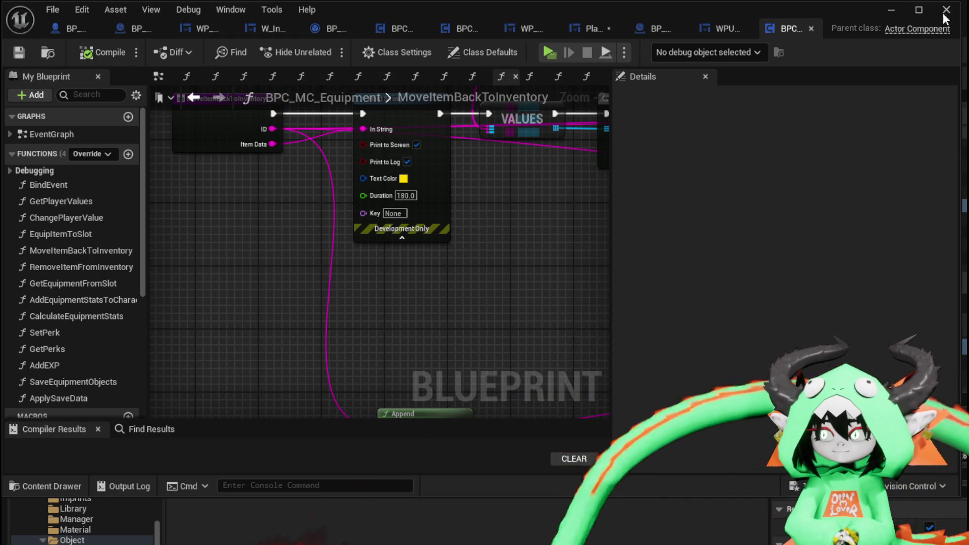
Step: Launch the game preview and equip two Iron_Head helmets from the Equipment menu
left_click(884, 18)
key("alt+p")
key("Tab")
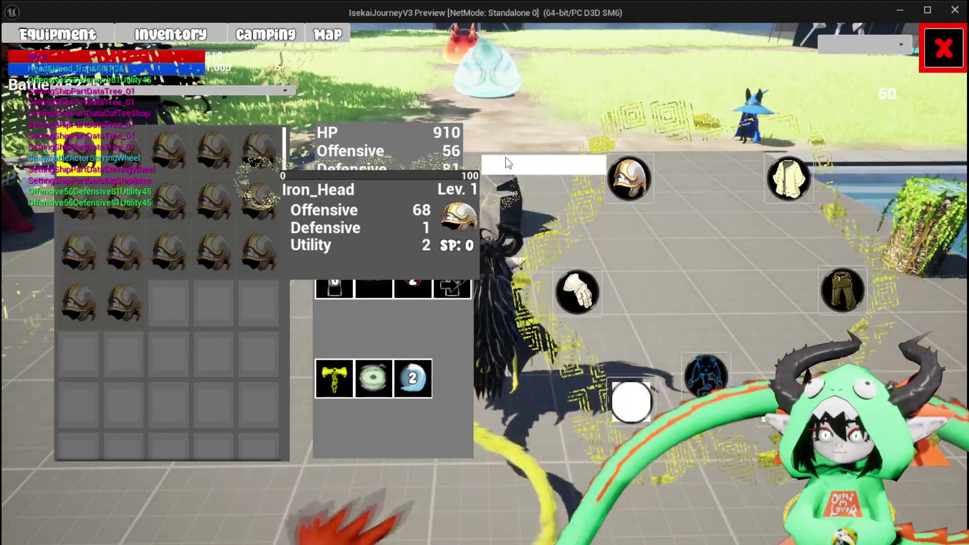
left_click(504, 162)
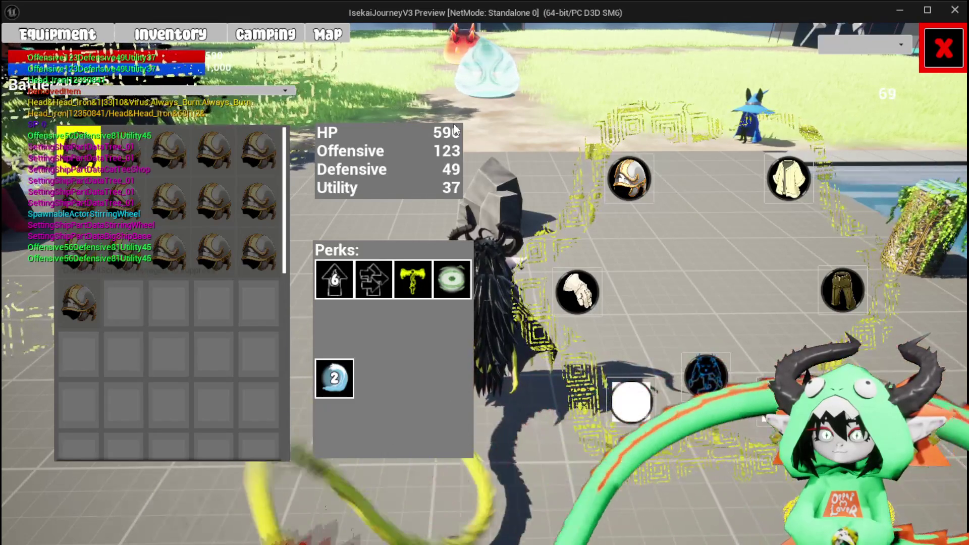
key("Return")
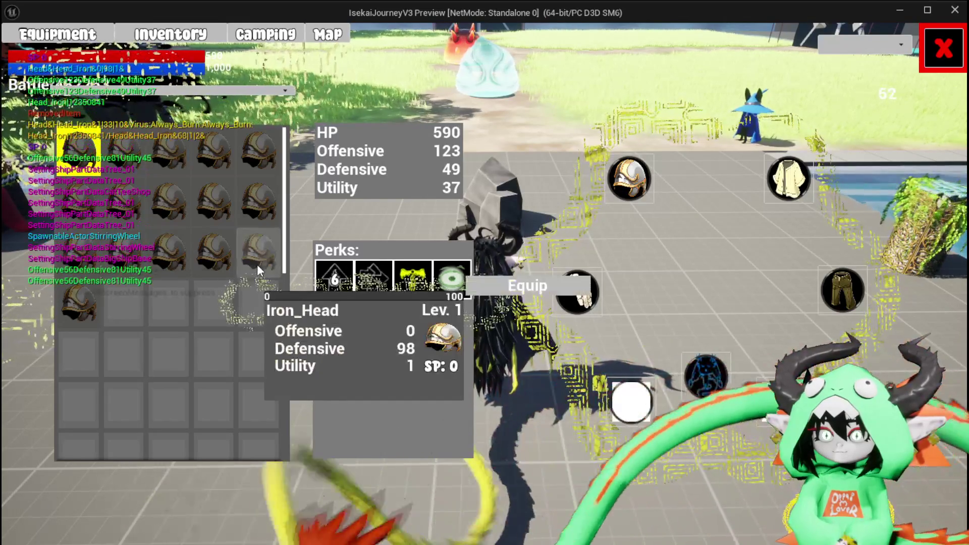
left_click(500, 283)
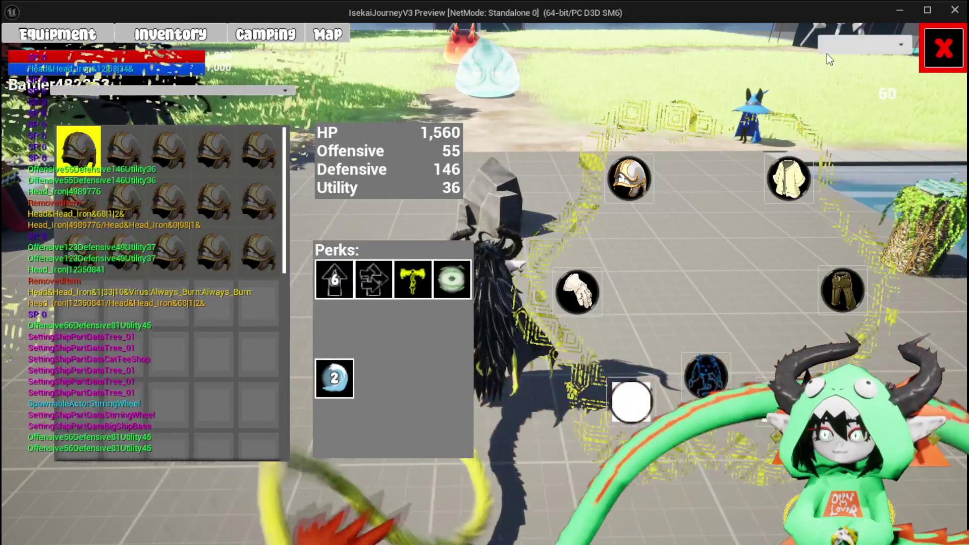
Step: Close the equipment menu, stop the preview and save
left_click(922, 48)
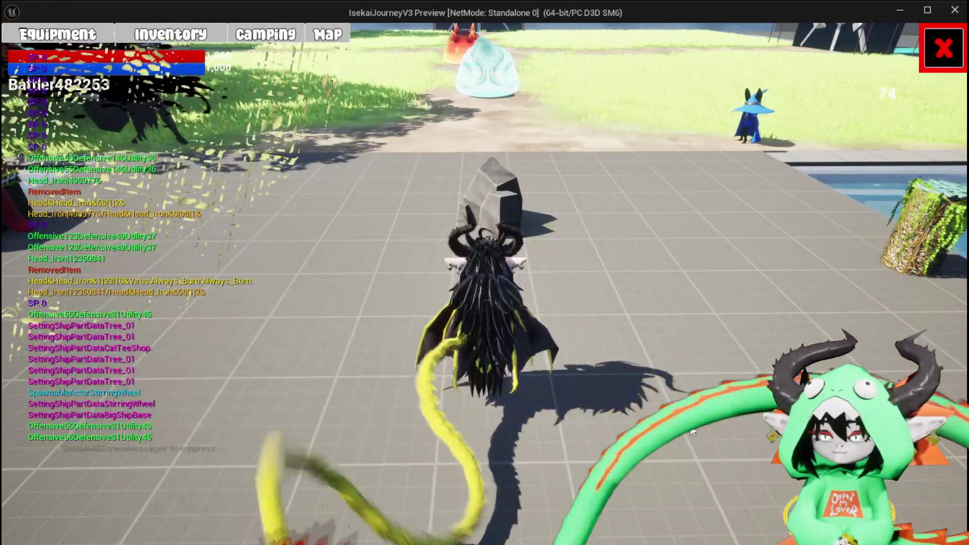
key("Escape")
key("ctrl+s")
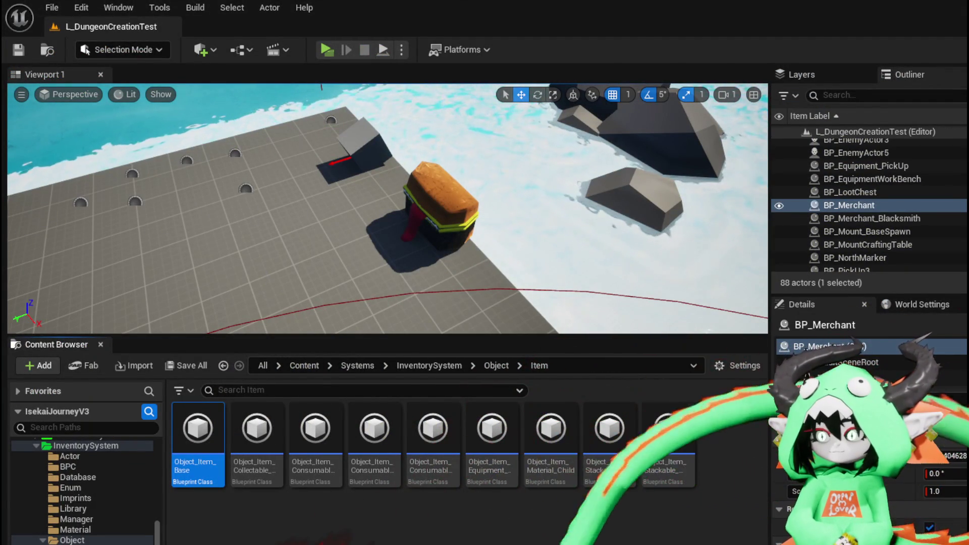
Step: Wire ID and Item Data into a new three-input Append node
key("alt+Tab")
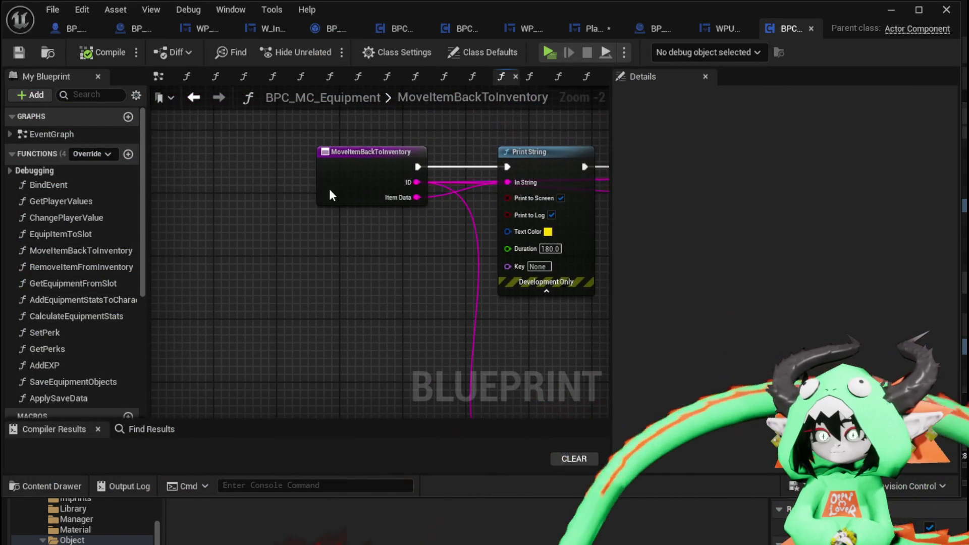
left_click_drag(342, 190, 229, 190)
left_click_drag(293, 186, 281, 258)
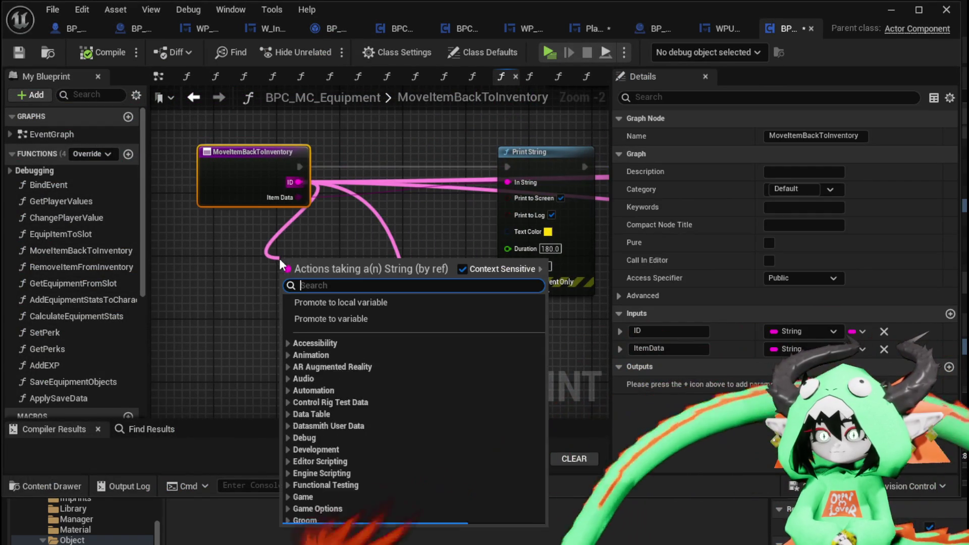
type("Append")
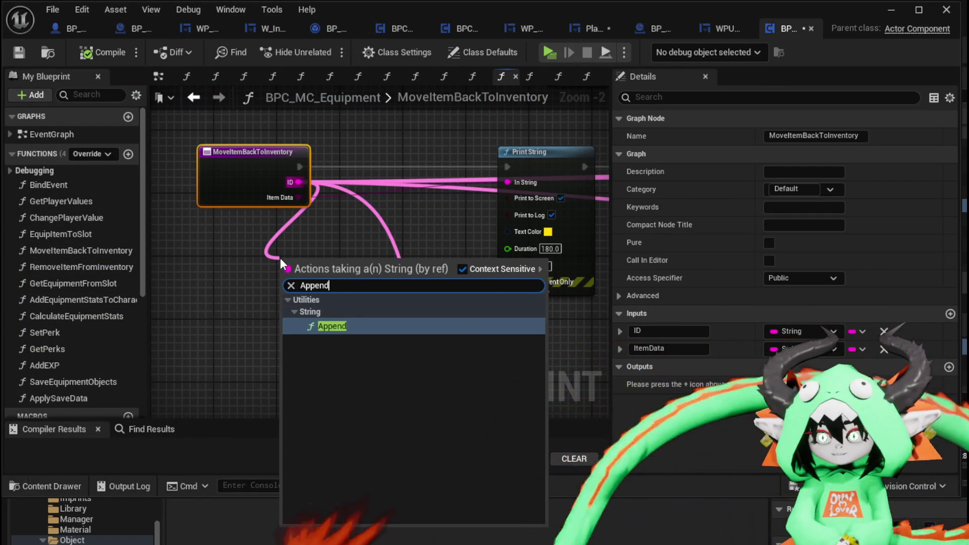
key("Return")
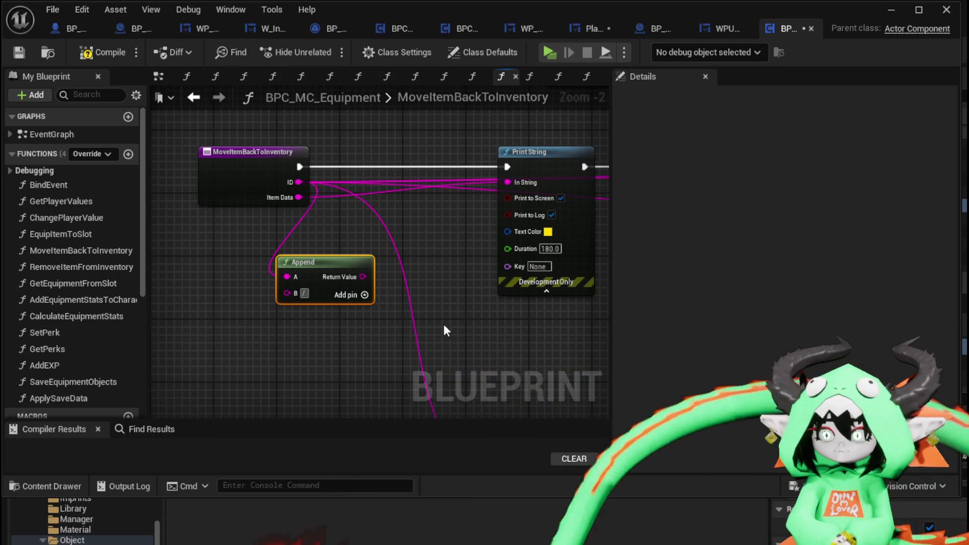
left_click(365, 295)
left_click_drag(299, 197, 287, 309)
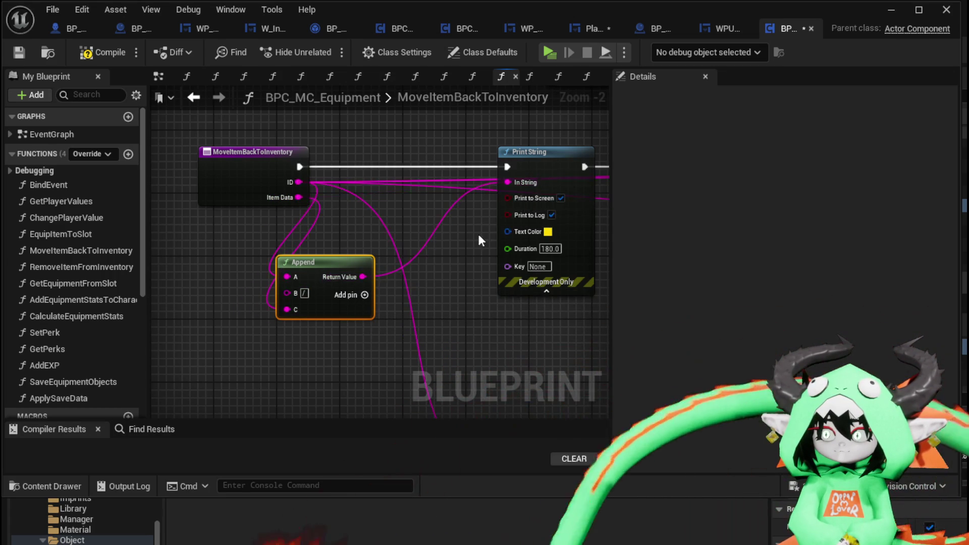
Step: Compile and save the equipment component Blueprint, then minimize its editor
scroll(491, 209, "down", 5)
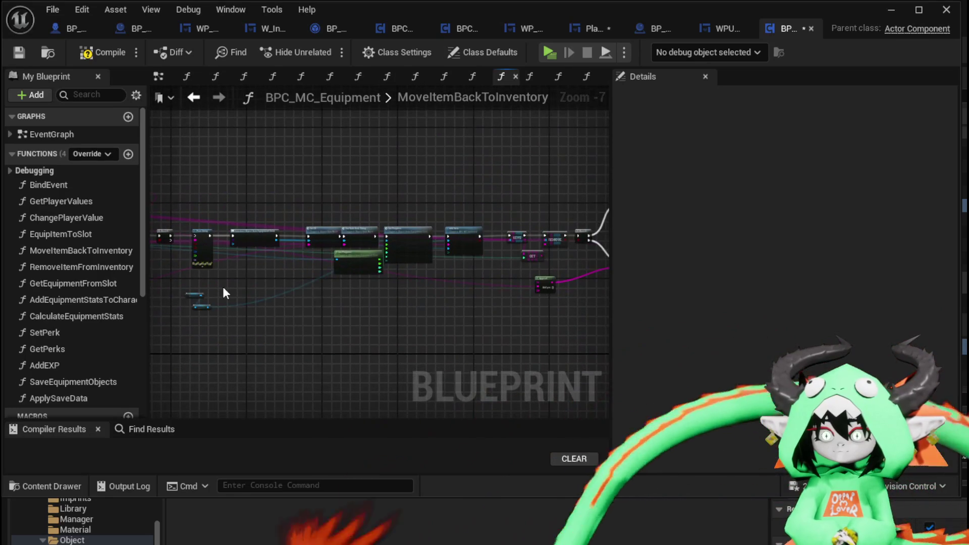
scroll(224, 295, "up", 4)
mouse_move(298, 276)
left_mouse_down()
mouse_move(328, 333)
mouse_move(423, 348)
left_mouse_up()
scroll(354, 348, "down", 3)
scroll(417, 353, "up", 3)
mouse_move(403, 245)
left_mouse_down()
mouse_move(370, 277)
mouse_move(364, 357)
mouse_move(368, 328)
mouse_move(473, 338)
left_mouse_up()
scroll(336, 241, "down", 2)
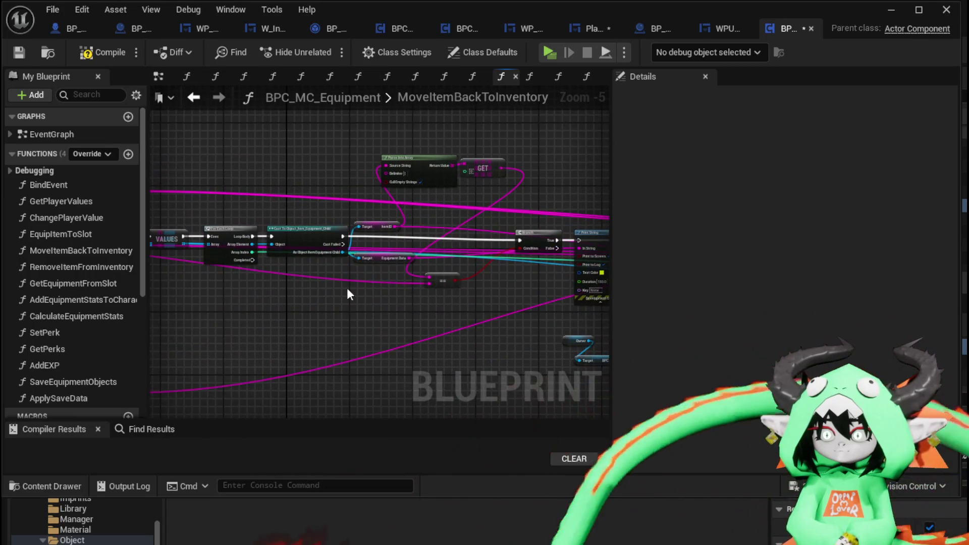
left_click(15, 55)
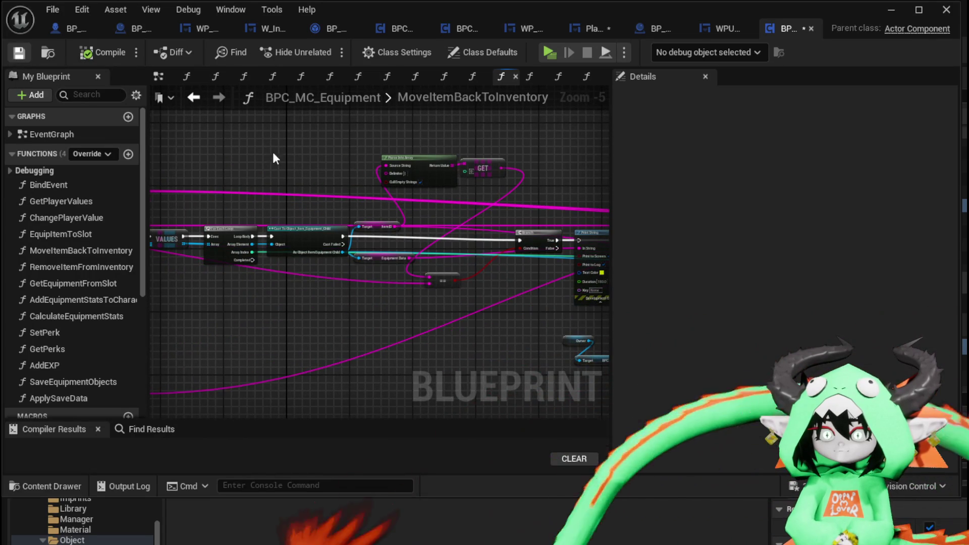
left_click_drag(210, 172, 439, 179)
left_click(889, 10)
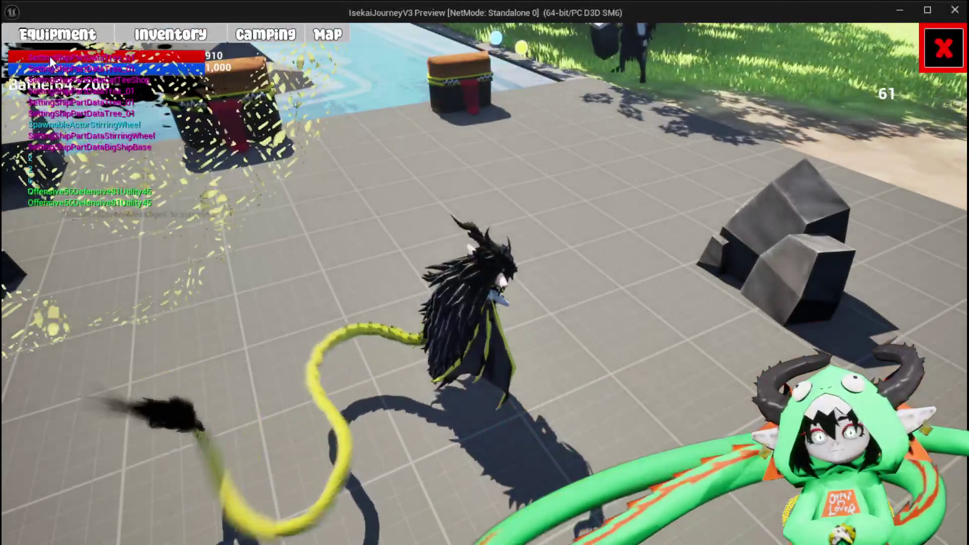
Step: Equip an Iron_Head helmet in the head slot from the in-game Equipment screen, then exit
left_click(55, 34)
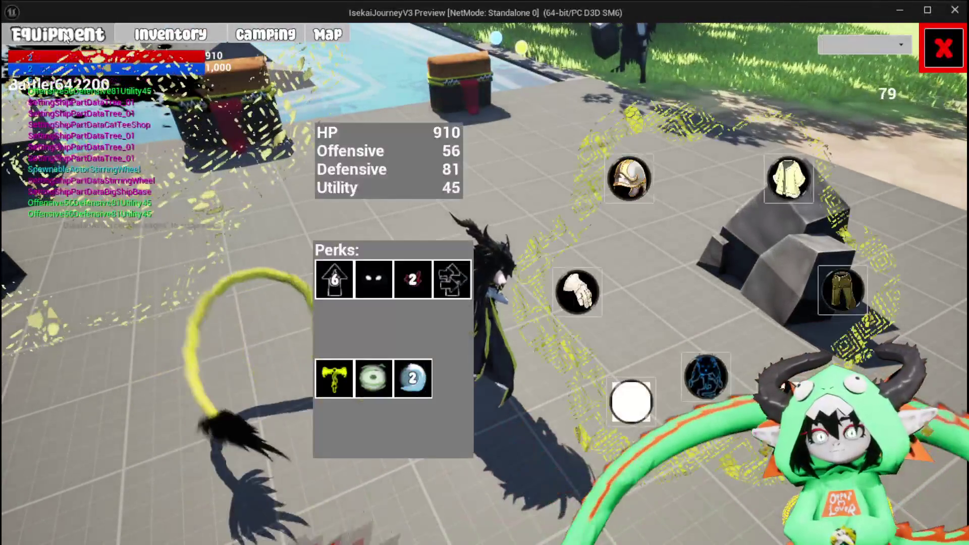
left_click(648, 182)
left_click(245, 163)
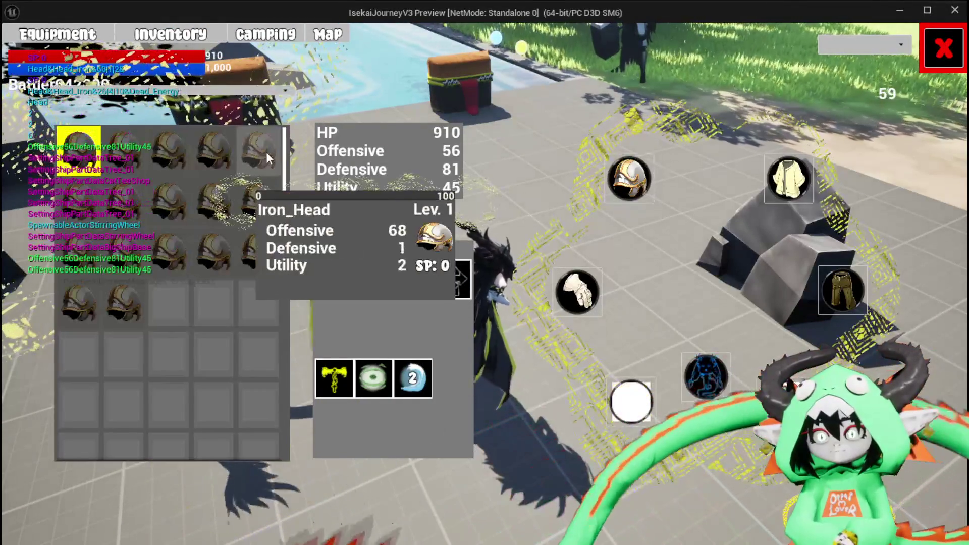
left_click(531, 189)
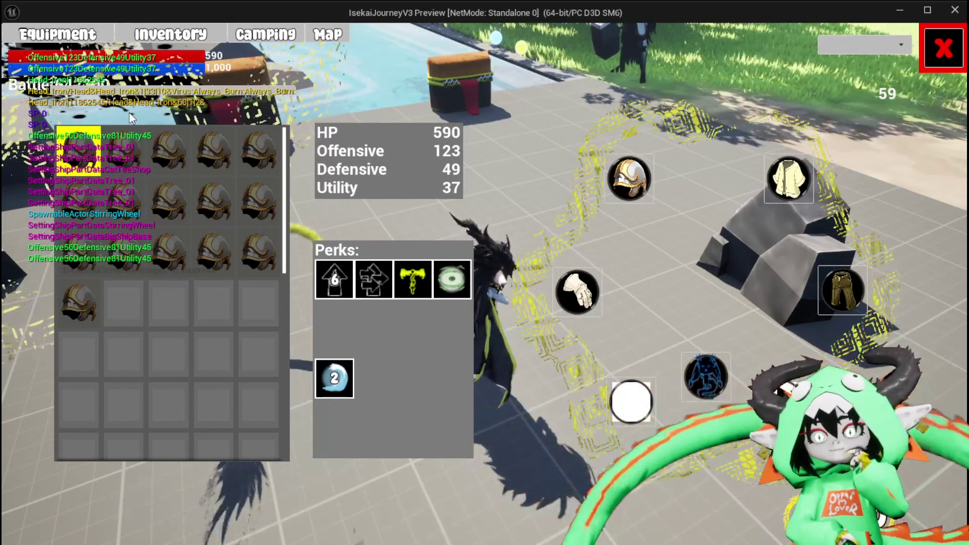
key("Escape")
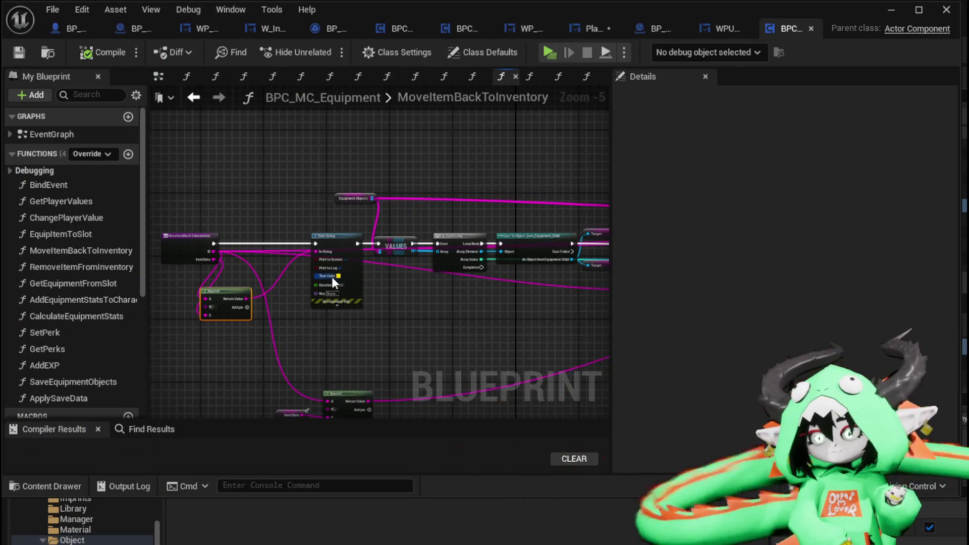
Step: Set the Print String text colour to pink-red, then compile and save
scroll(332, 277, "up", 4)
left_click(349, 272)
left_click(489, 379)
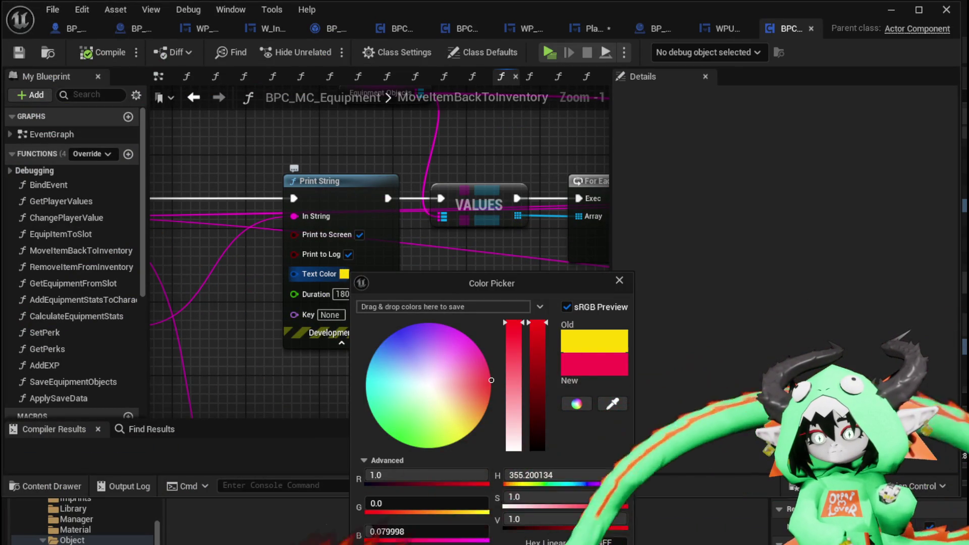
left_click(174, 97)
left_click(77, 54)
left_click(22, 53)
Step: Play-test equipping an Iron_Head helmet onto the character, then exit the preview
left_click(889, 12)
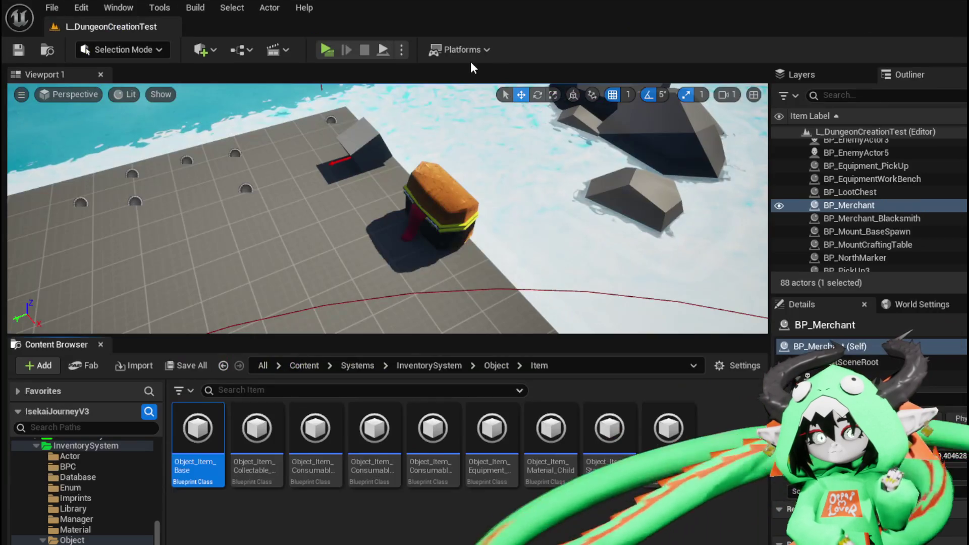
left_click(331, 50)
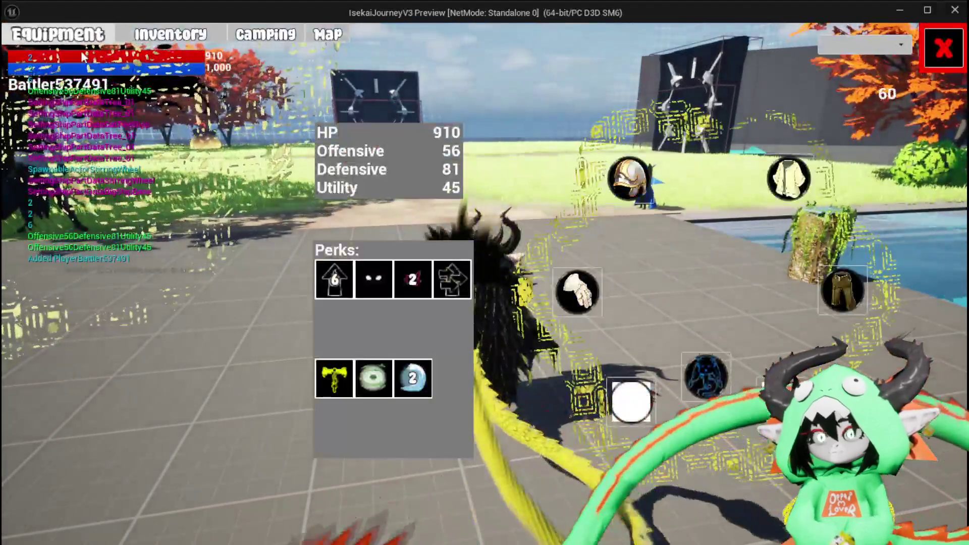
left_click(65, 38)
left_click_drag(255, 203, 555, 205)
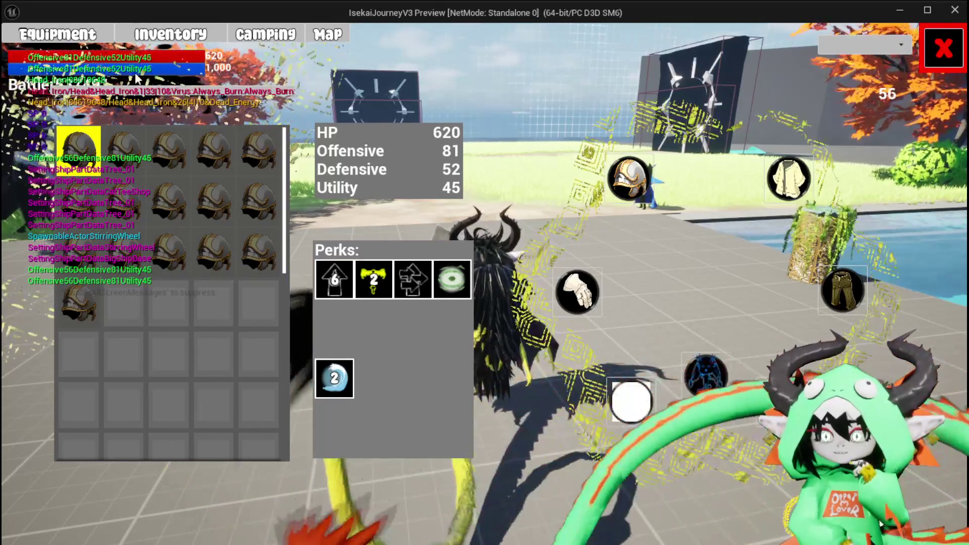
key("Escape")
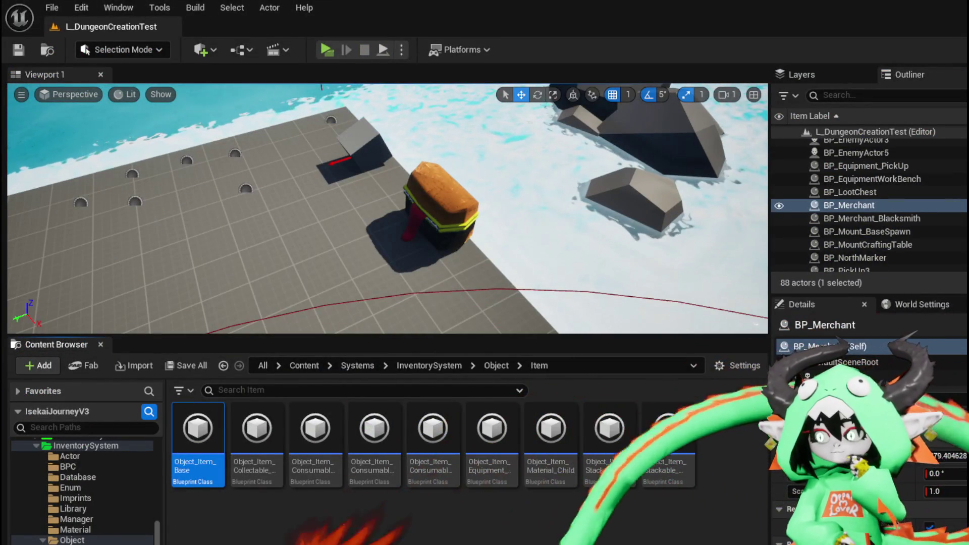
Step: Save all assets, inspect the Set Data from String function, and save the equipment Blueprint
key("ctrl+shift+s")
left_click(738, 494)
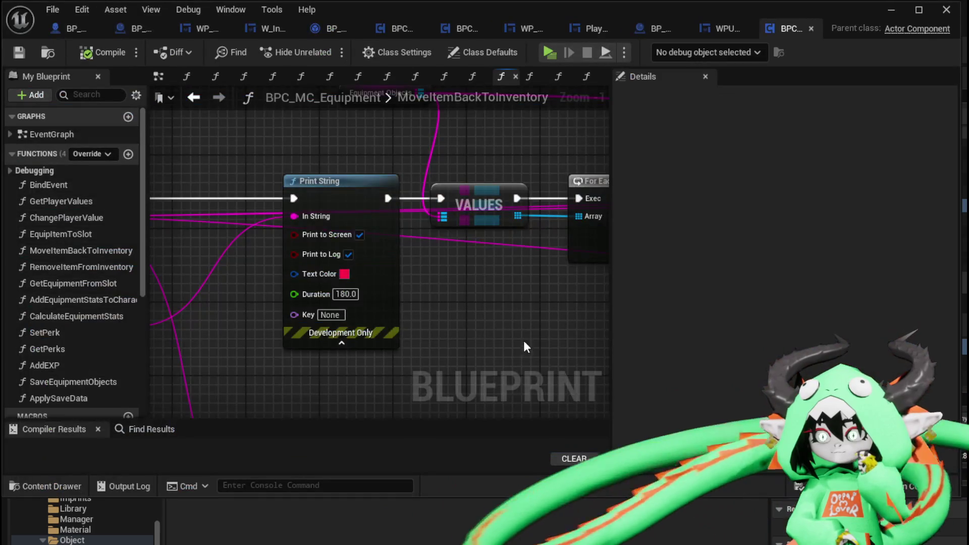
scroll(523, 341, "down", 3)
mouse_move(307, 340)
left_mouse_down()
mouse_move(249, 346)
mouse_move(437, 365)
mouse_move(301, 337)
left_mouse_up()
scroll(439, 318, "up", 3)
left_click_drag(439, 318, 281, 330)
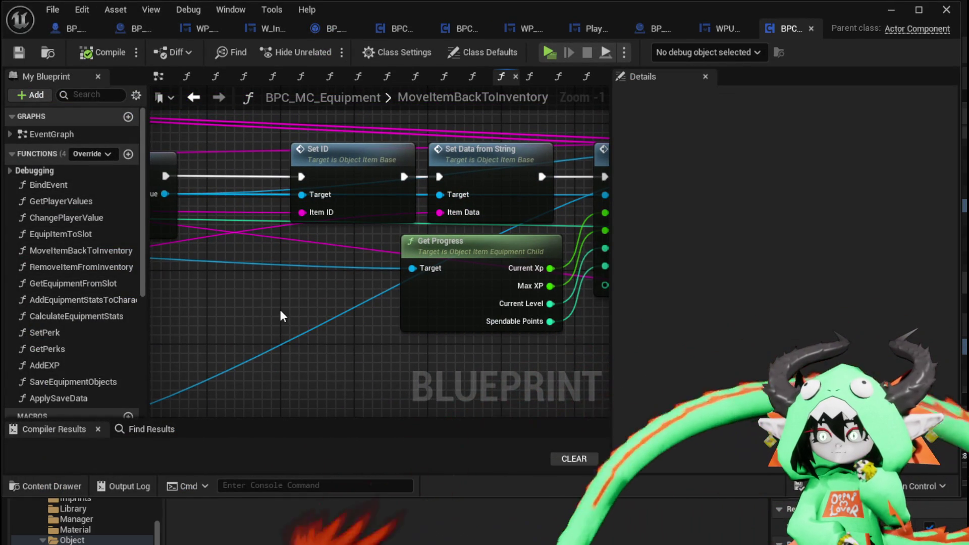
left_click_drag(280, 310, 285, 347)
left_click_drag(359, 187, 320, 148)
double_click(479, 189)
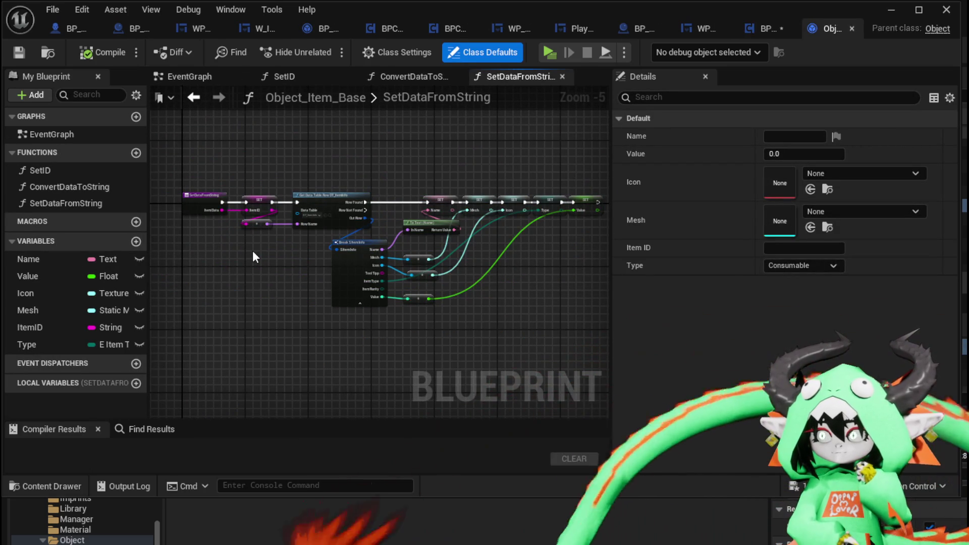
left_click(774, 30)
left_click(19, 52)
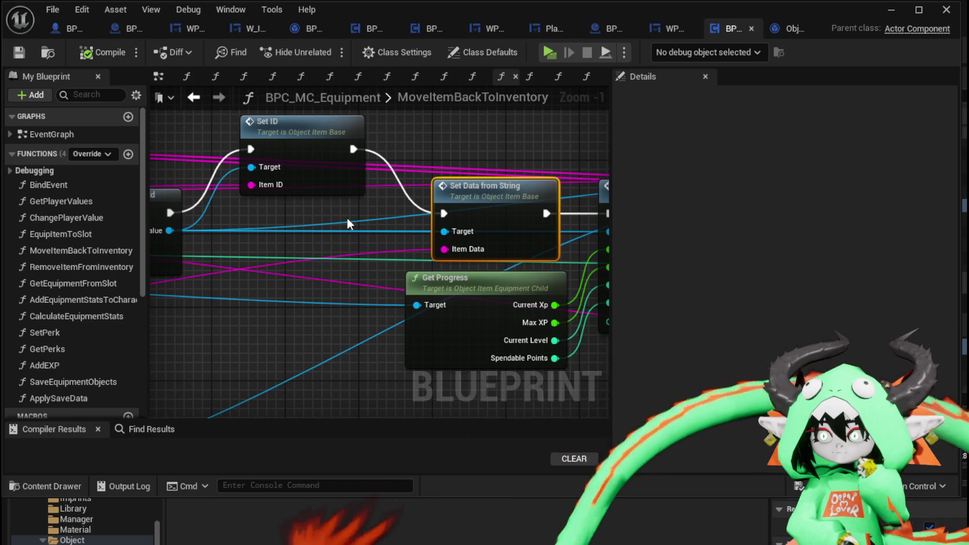
Step: Route Construct's exec into Set Data from String, delete Set ID, tidy nodes, and compile
mouse_move(170, 213)
left_mouse_down()
mouse_move(474, 218)
mouse_move(453, 213)
left_mouse_up()
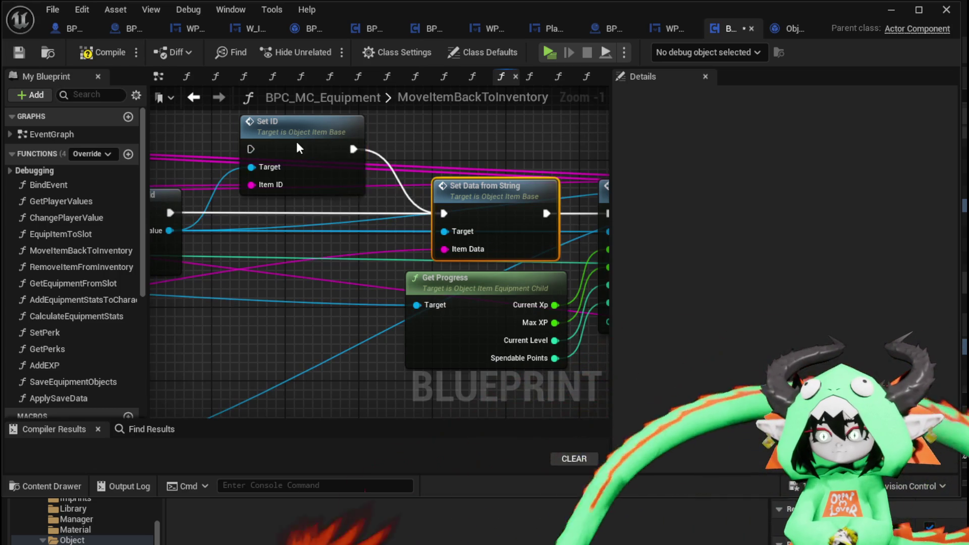
left_click(296, 141)
key("Delete")
left_click_drag(470, 165, 450, 325)
scroll(449, 331, "down", 2)
mouse_move(411, 232)
left_mouse_down()
mouse_move(267, 232)
mouse_move(599, 236)
mouse_move(454, 253)
mouse_move(226, 307)
mouse_move(411, 237)
left_mouse_up()
mouse_move(456, 180)
left_mouse_down()
mouse_move(335, 180)
mouse_move(418, 260)
mouse_move(282, 286)
mouse_move(493, 288)
mouse_move(152, 283)
mouse_move(372, 281)
mouse_move(155, 177)
left_mouse_up()
left_click_drag(258, 159, 431, 160)
left_click(98, 54)
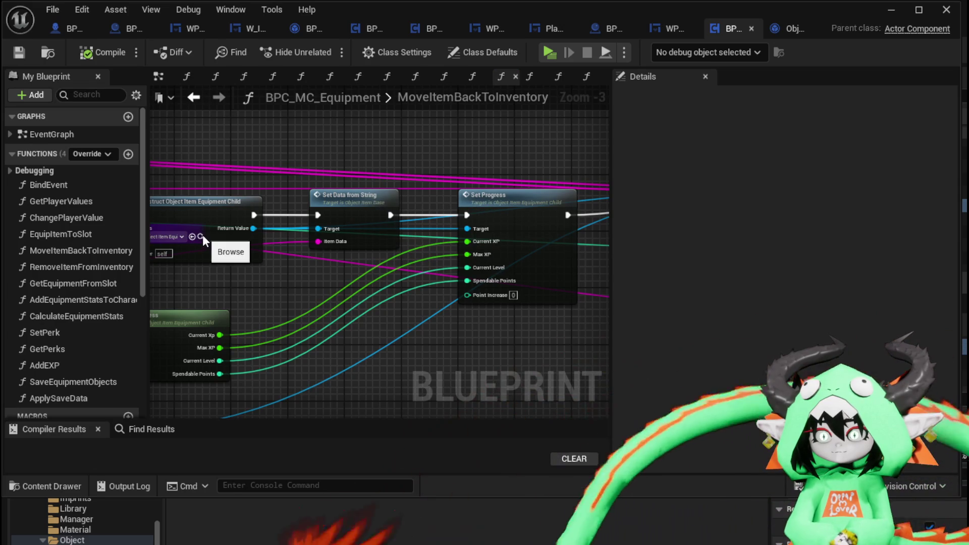
left_click(885, 12)
Step: Open Object_Item_Equipment_Child and survey its SetDataFromString function graph
double_click(489, 462)
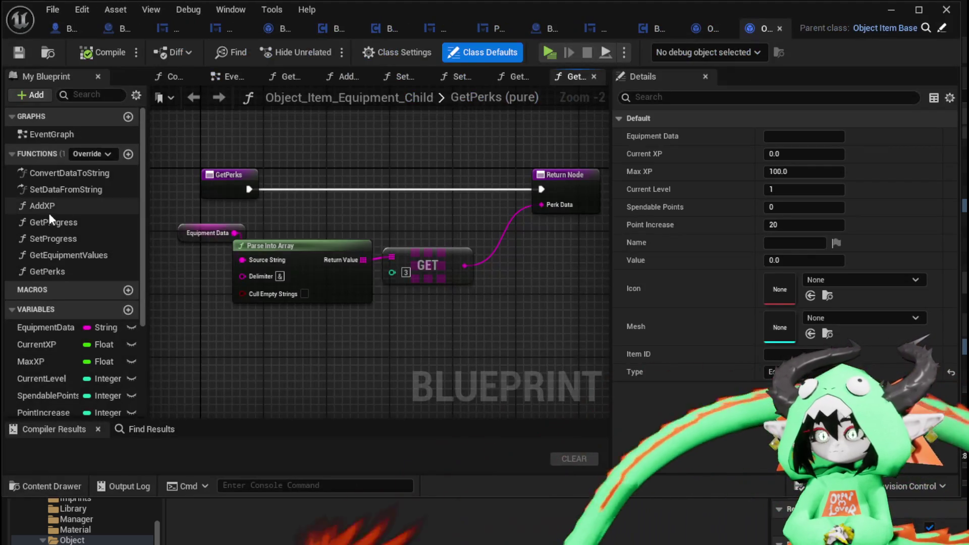
double_click(75, 191)
scroll(301, 217, "down", 2)
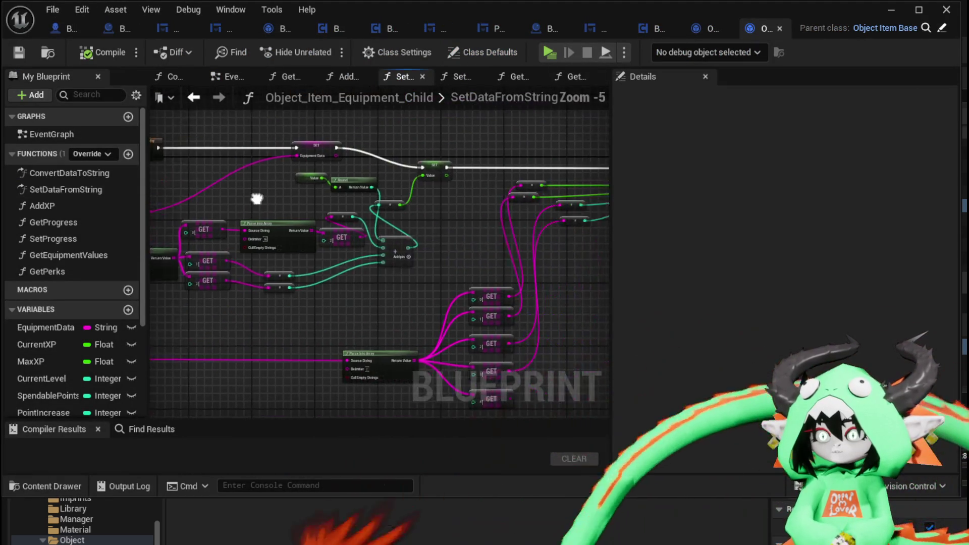
scroll(298, 243, "up", 2)
mouse_move(319, 272)
left_mouse_down()
mouse_move(292, 325)
mouse_move(329, 347)
mouse_move(366, 351)
left_mouse_up()
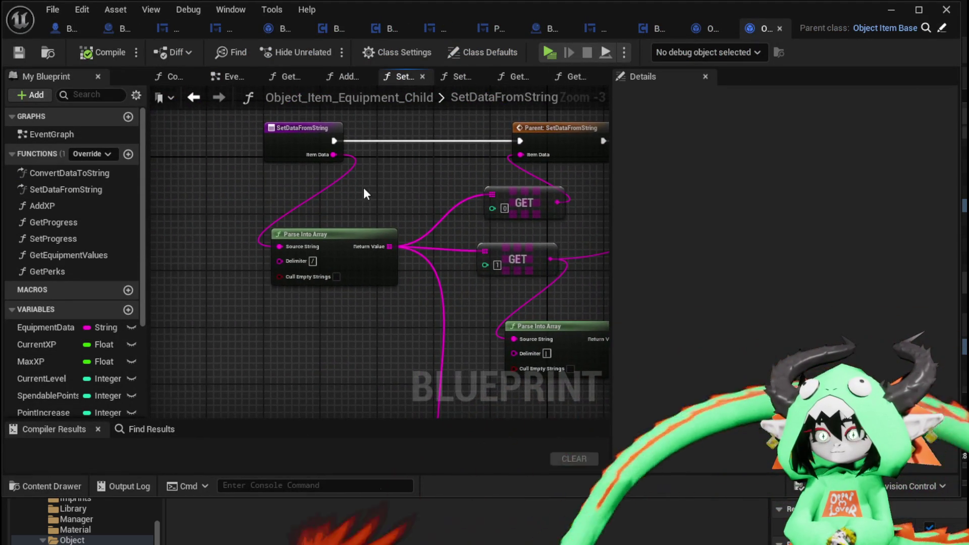
left_click_drag(363, 187, 269, 201)
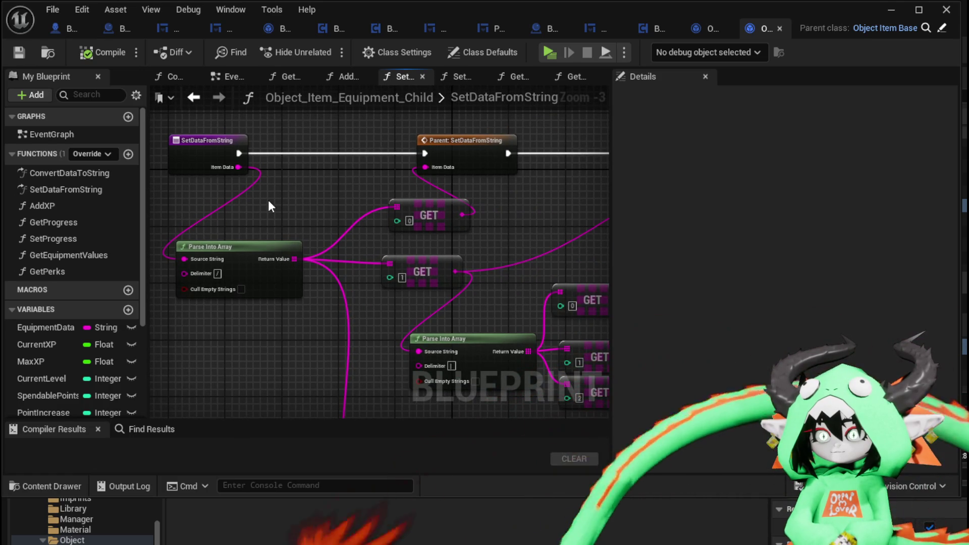
left_click_drag(268, 200, 152, 223)
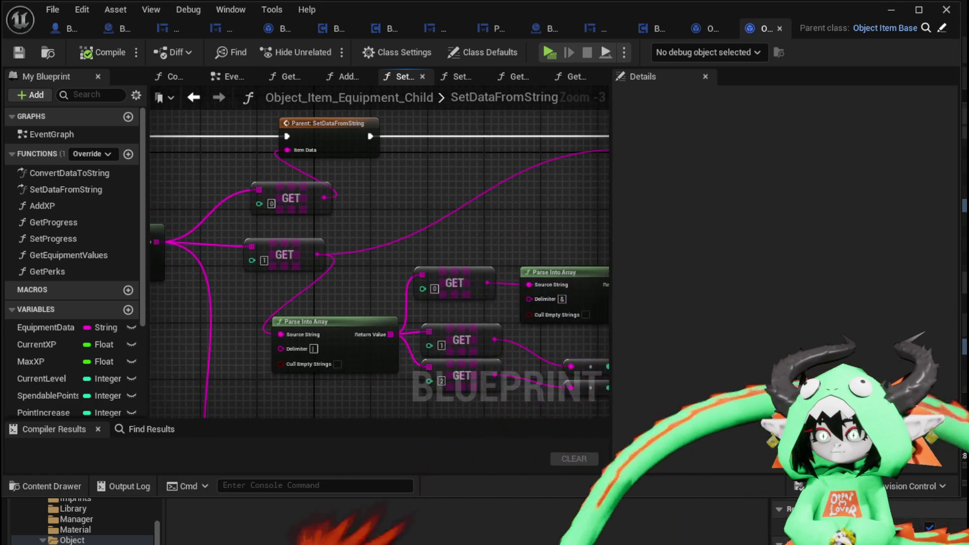
Step: Box-select the Parse Into Array node with its three GET nodes and compare with GetPerks
scroll(405, 205, "down", 2)
left_click_drag(342, 183, 385, 191)
scroll(385, 192, "up", 3)
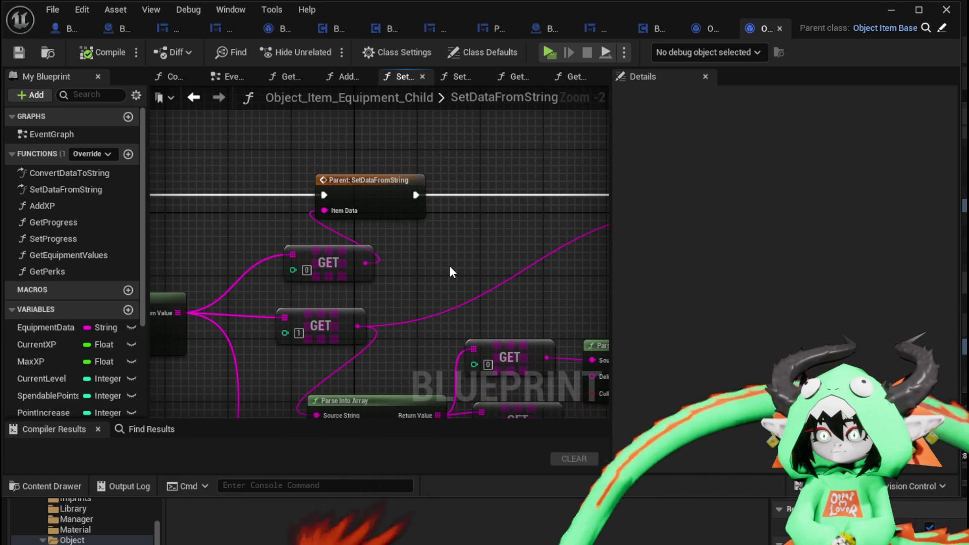
scroll(450, 268, "down", 2)
mouse_move(450, 269)
left_mouse_down()
mouse_move(435, 162)
mouse_move(483, 171)
left_mouse_up()
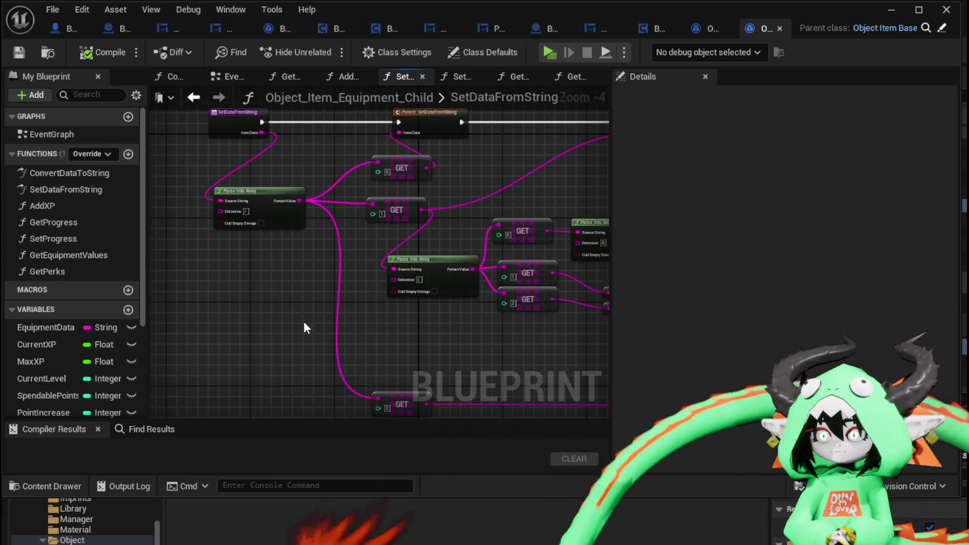
left_click_drag(247, 355, 266, 328)
mouse_move(230, 376)
left_mouse_down()
mouse_move(390, 179)
mouse_move(406, 137)
left_mouse_up()
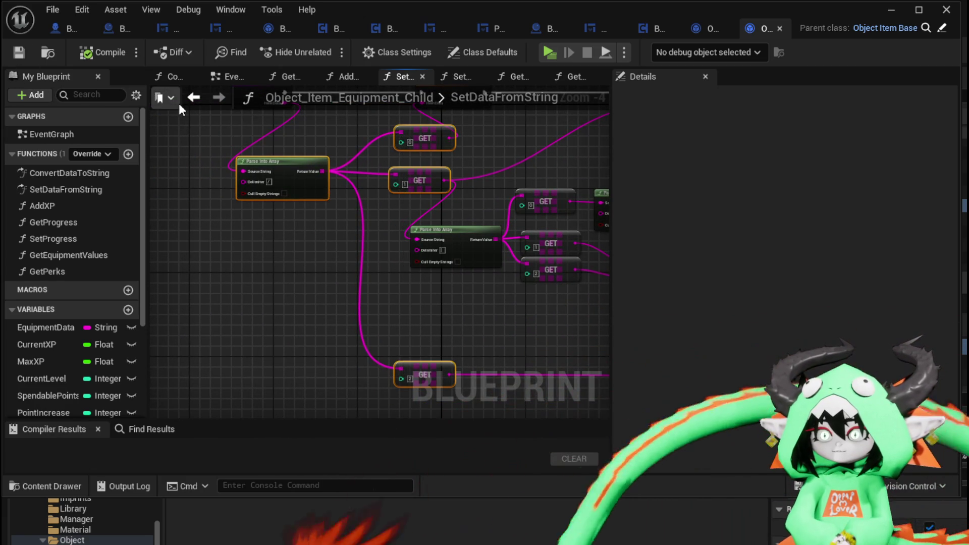
left_click(193, 97)
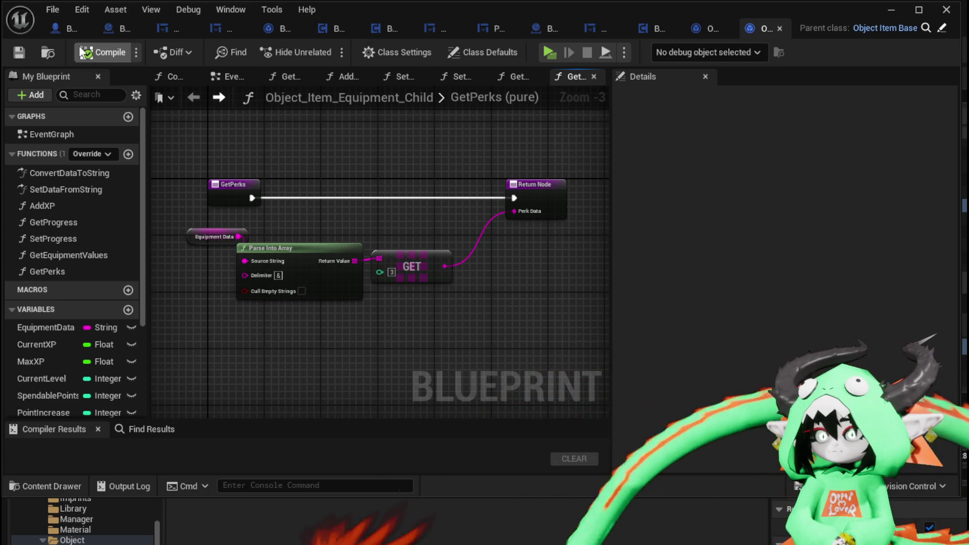
left_click(220, 98)
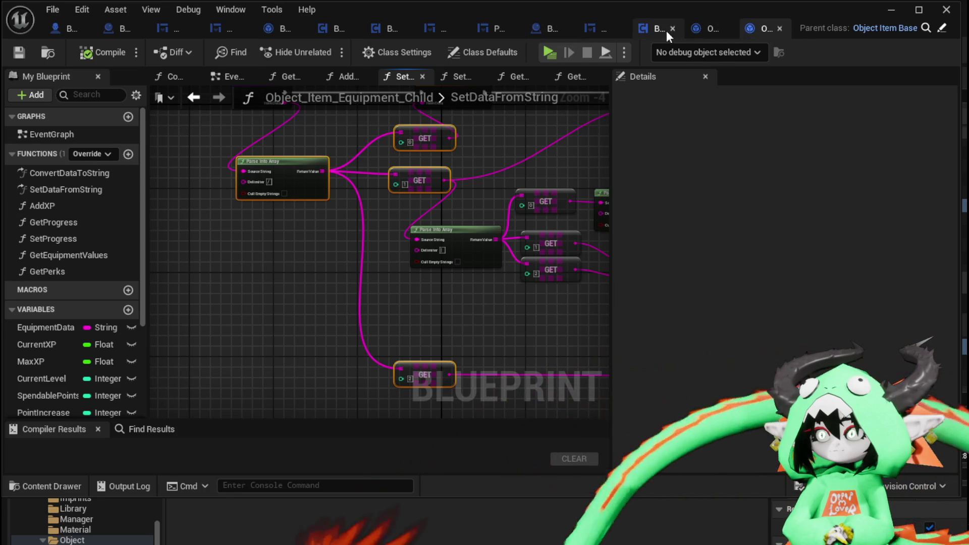
left_click(653, 29)
Step: Paste the copied Parse Into Array and three GET nodes into MoveItemBackToInventory and reposition Get Progress
scroll(262, 278, "down", 3)
scroll(361, 248, "up", 2)
scroll(368, 249, "down", 1)
key("ctrl+v")
mouse_move(319, 200)
left_mouse_down()
mouse_move(334, 264)
mouse_move(554, 340)
mouse_move(580, 361)
left_mouse_up()
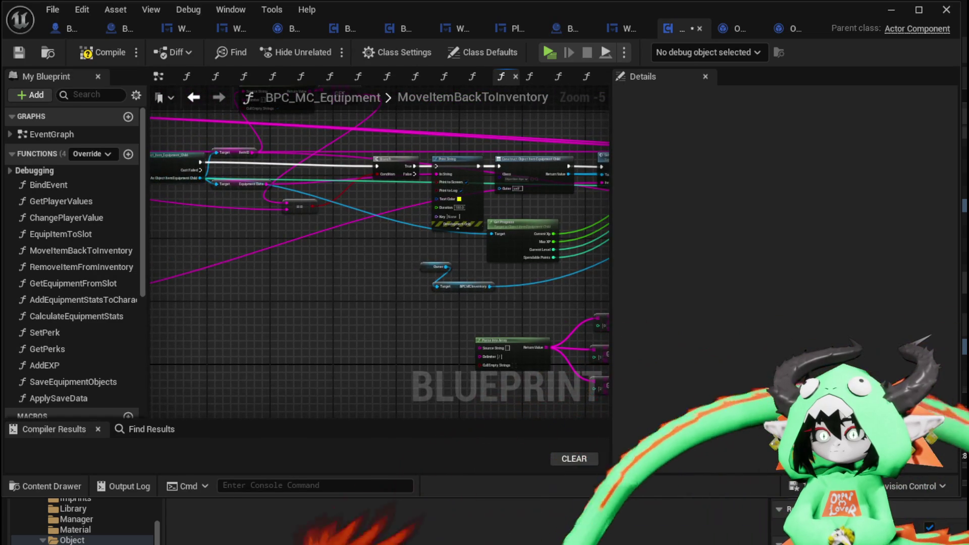
left_click_drag(329, 254, 143, 235)
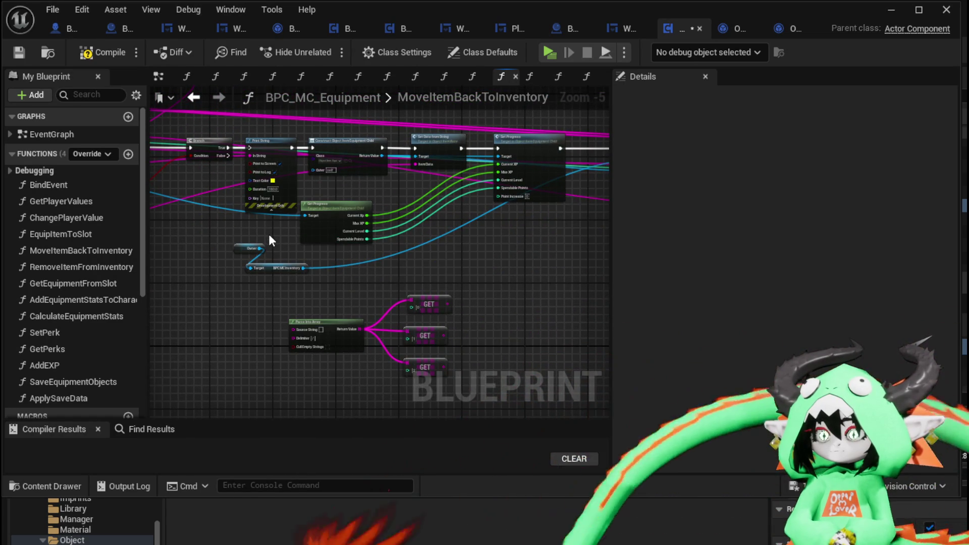
left_click_drag(268, 233, 493, 271)
left_click_drag(432, 259, 337, 220)
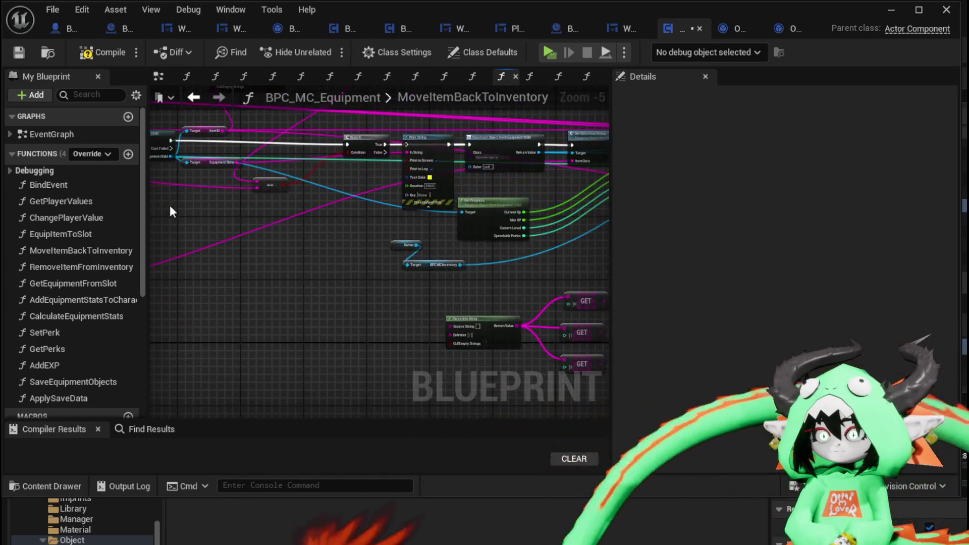
left_click(484, 212)
mouse_move(484, 212)
left_mouse_down()
mouse_move(253, 262)
mouse_move(255, 280)
left_mouse_up()
scroll(336, 279, "up", 2)
mouse_move(305, 235)
left_mouse_down()
mouse_move(256, 311)
mouse_move(224, 328)
left_mouse_up()
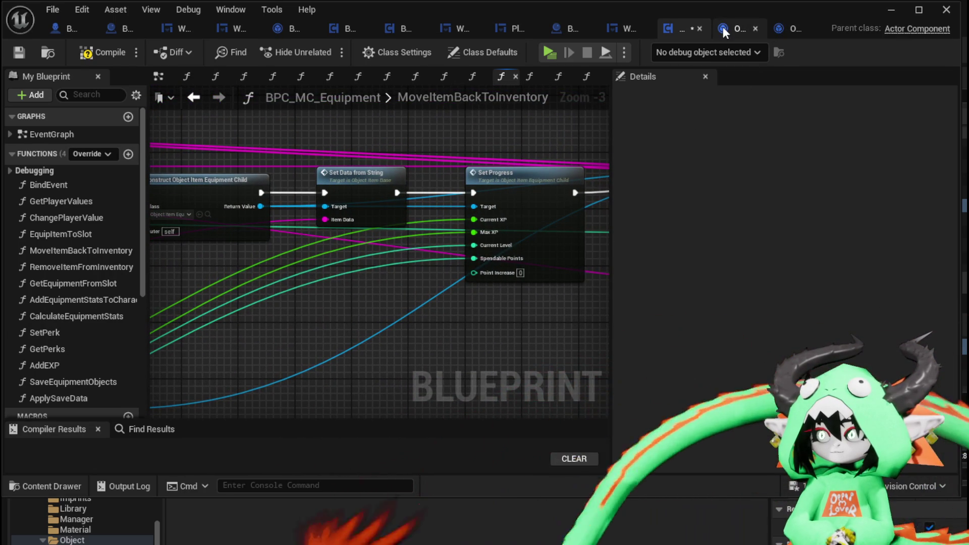
Step: Look over the Object_Item_Equipment_Child blueprint, then return to BPC_MC_Equipment
left_click(778, 32)
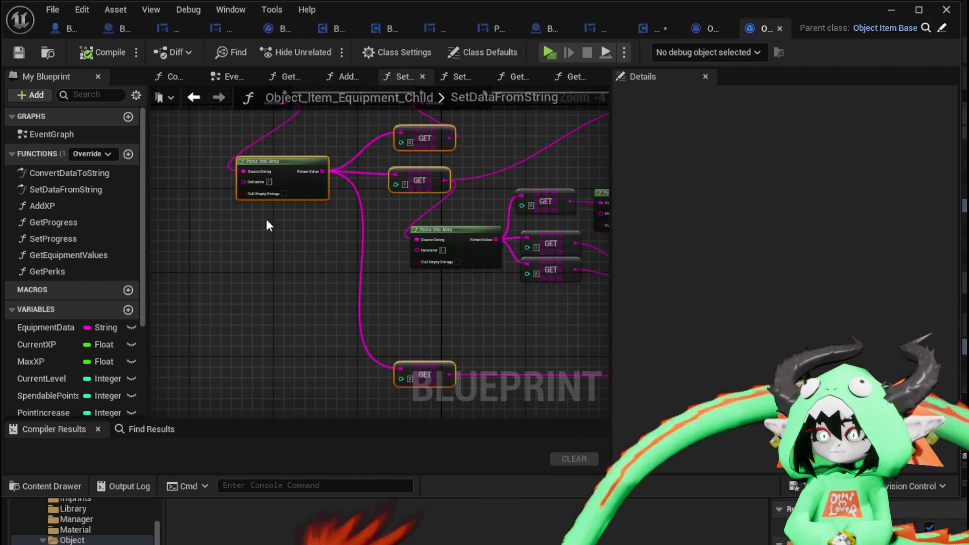
scroll(307, 277, "up", 3)
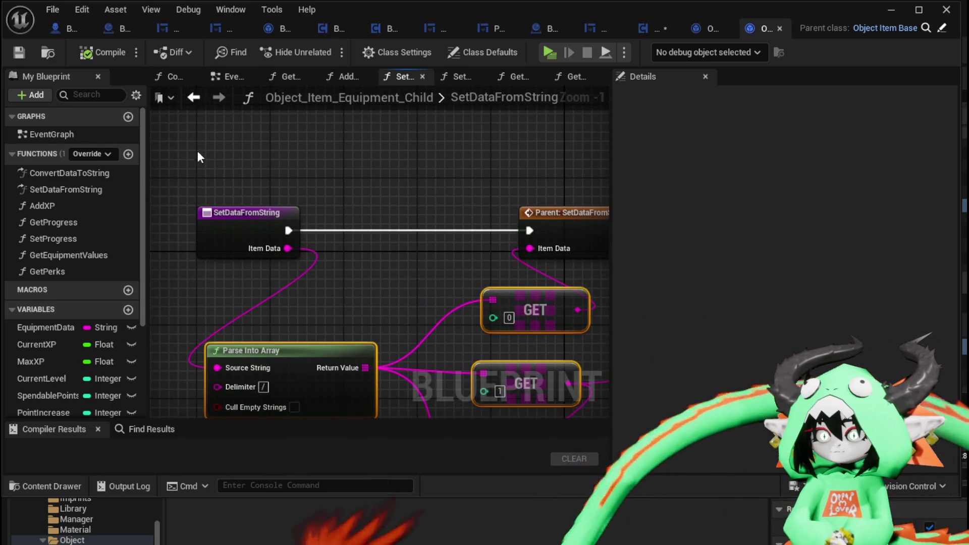
scroll(369, 171, "down", 2)
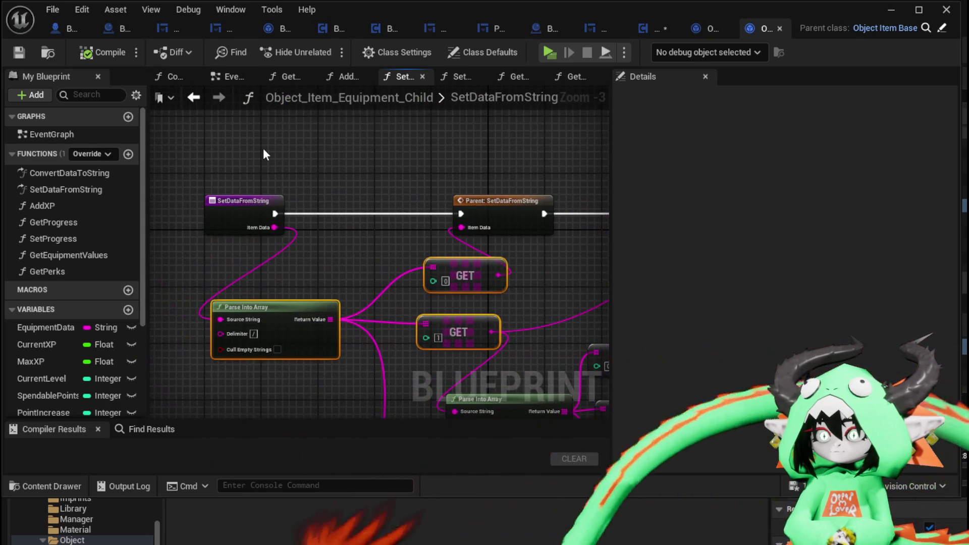
scroll(317, 151, "down", 3)
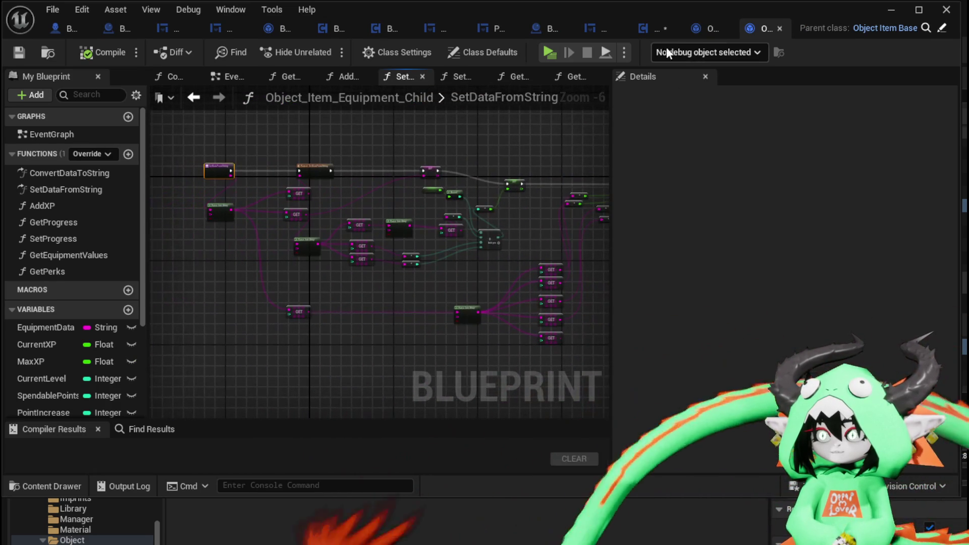
left_click(652, 34)
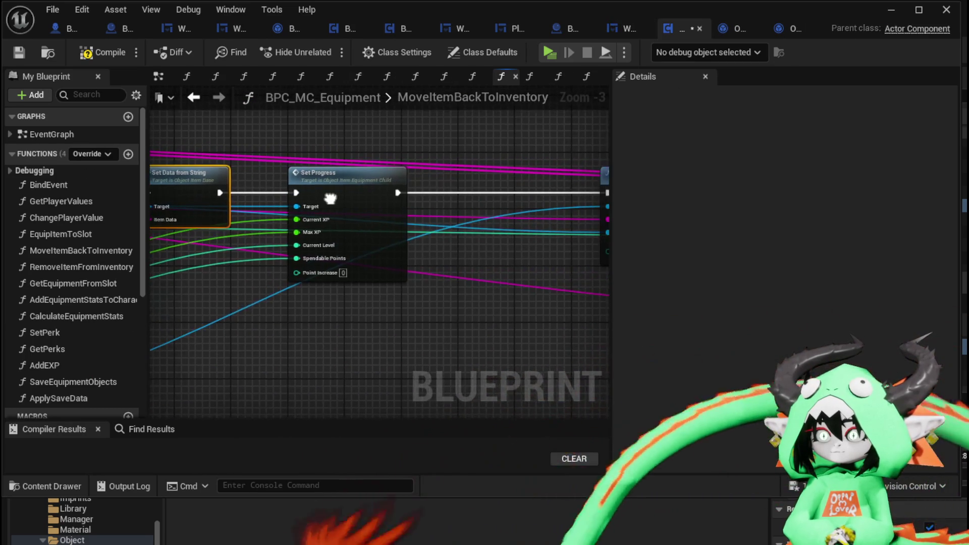
Step: Place Set Progress below Set Data from String, wire execution into Add Item, and raise KEYS, REMOVE and GET
left_click_drag(338, 208, 338, 263)
mouse_move(218, 191)
left_mouse_down()
mouse_move(402, 201)
mouse_move(314, 202)
left_mouse_up()
left_click_drag(244, 189, 237, 192)
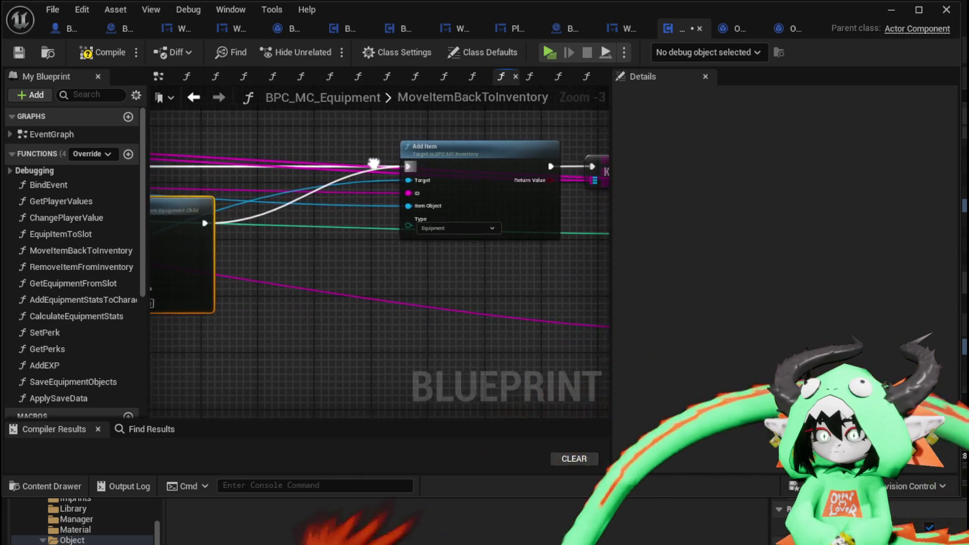
mouse_move(423, 293)
left_mouse_down()
mouse_move(109, 268)
mouse_move(134, 315)
left_mouse_up()
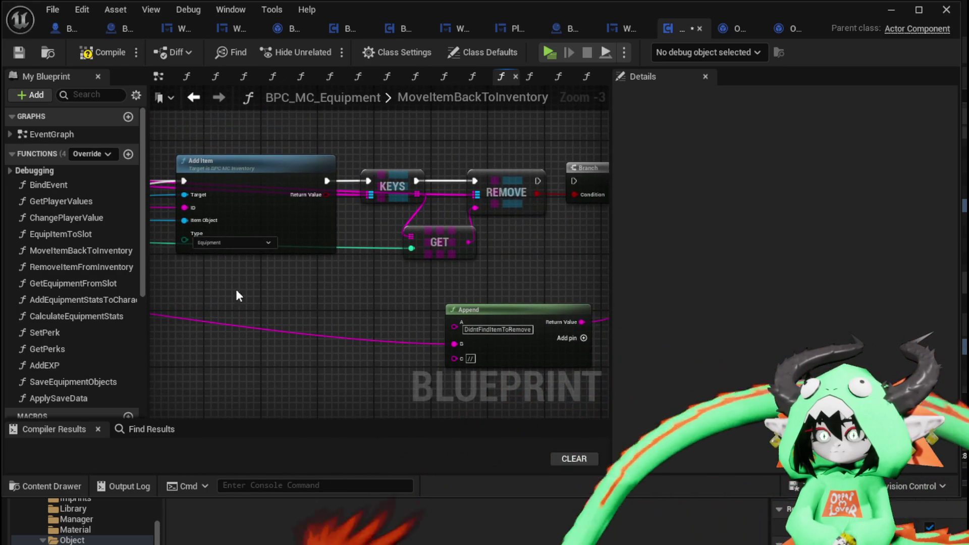
left_click_drag(200, 292, 166, 344)
mouse_move(324, 319)
left_mouse_down()
mouse_move(499, 195)
mouse_move(476, 198)
mouse_move(472, 109)
left_mouse_up()
mouse_move(402, 258)
left_mouse_down()
mouse_move(422, 247)
mouse_move(267, 237)
mouse_move(284, 284)
mouse_move(483, 268)
left_mouse_up()
Step: Move the Parse Into Array node and its GET nodes to the left
scroll(534, 304, "down", 3)
scroll(402, 235, "up", 3)
mouse_move(345, 260)
left_mouse_down()
mouse_move(316, 237)
mouse_move(221, 251)
left_mouse_up()
mouse_move(498, 239)
left_mouse_down()
mouse_move(580, 260)
mouse_move(385, 213)
left_mouse_up()
scroll(316, 223, "down", 2)
scroll(382, 325, "up", 3)
mouse_move(381, 319)
left_mouse_down()
mouse_move(150, 269)
mouse_move(358, 288)
mouse_move(369, 338)
left_mouse_up()
mouse_move(296, 360)
left_mouse_down()
mouse_move(493, 201)
mouse_move(336, 207)
mouse_move(486, 247)
left_mouse_up()
scroll(486, 247, "down", 3)
Step: Open BPC_MC_Inventory's AddItem function from the Add Item node
left_click(239, 234)
left_click_drag(300, 198, 203, 290)
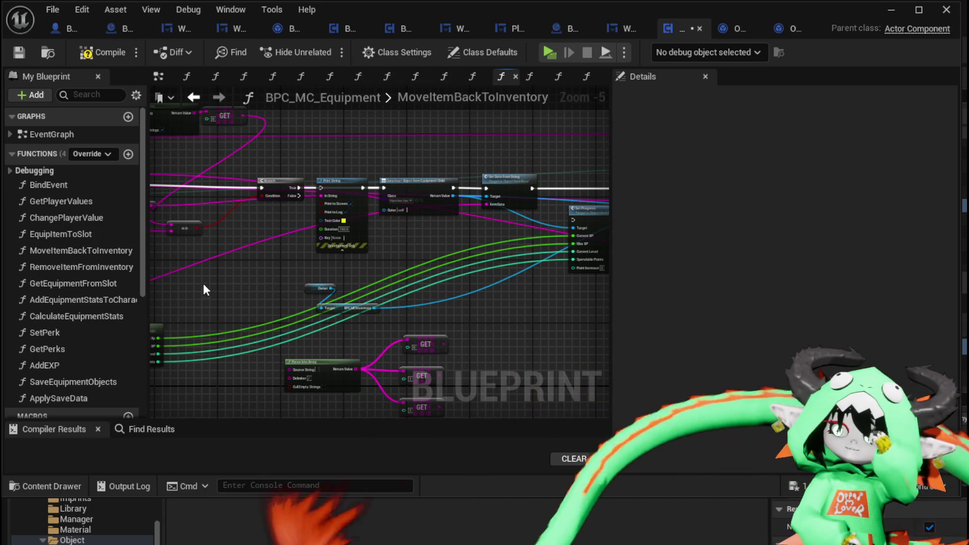
left_click_drag(436, 242, 233, 243)
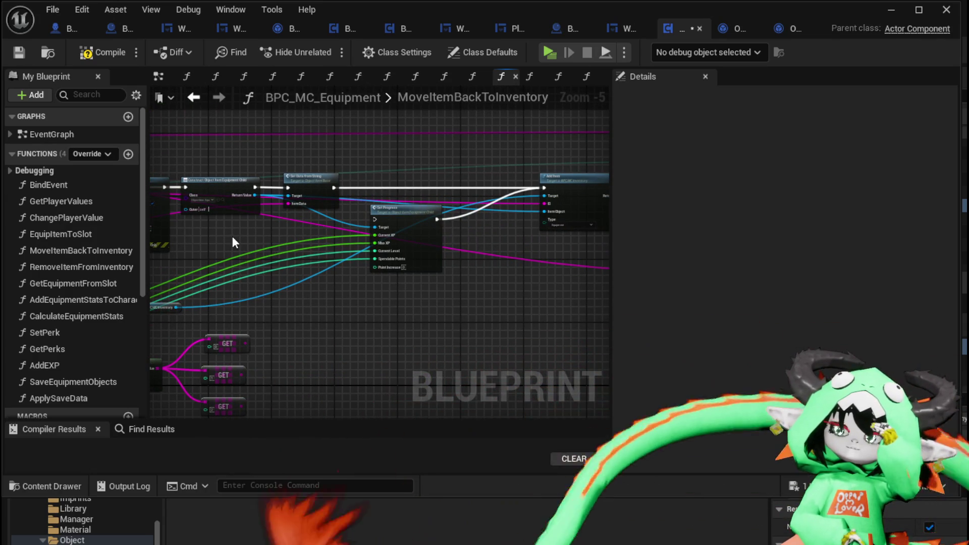
mouse_move(487, 279)
left_mouse_down()
mouse_move(406, 275)
mouse_move(381, 245)
mouse_move(519, 249)
mouse_move(278, 289)
left_mouse_up()
scroll(402, 210, "up", 4)
left_click_drag(380, 273, 364, 349)
left_click_drag(369, 154, 410, 325)
left_click(415, 327)
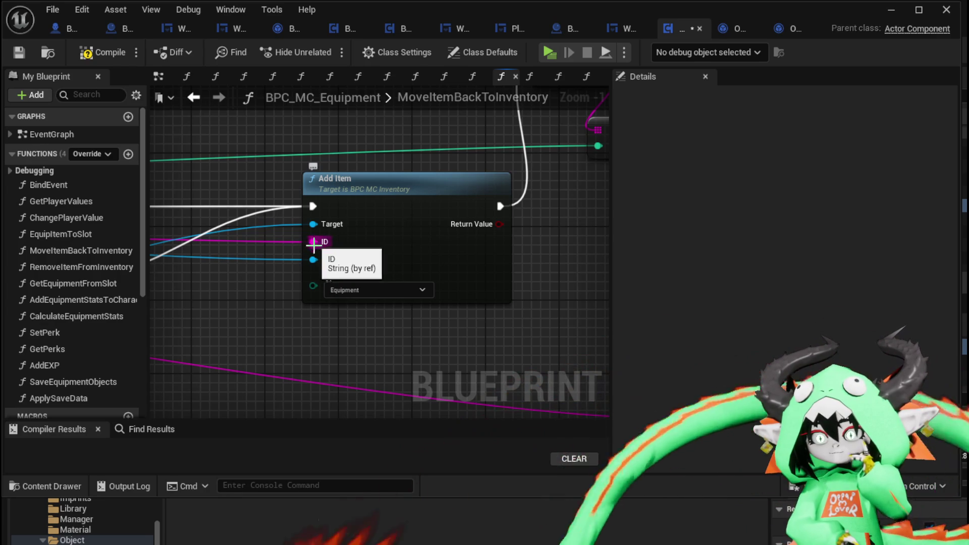
double_click(392, 214)
scroll(329, 225, "down", 2)
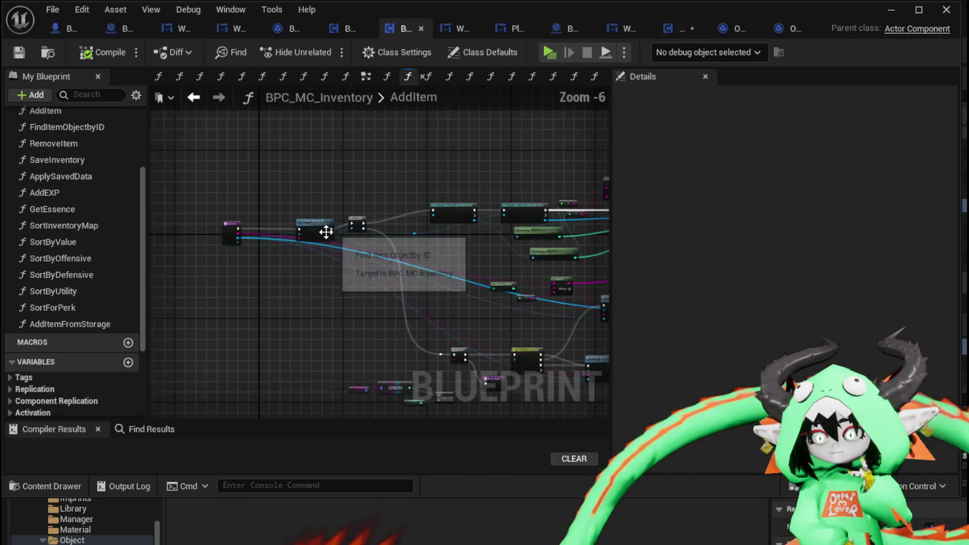
Step: Move AddItem's Append node above Print String and inspect the EquipmentData variable
scroll(334, 249, "up", 3)
mouse_move(335, 255)
left_mouse_down()
mouse_move(325, 320)
mouse_move(453, 197)
mouse_move(256, 208)
mouse_move(582, 206)
mouse_move(446, 178)
mouse_move(196, 177)
mouse_move(460, 201)
mouse_move(286, 195)
mouse_move(301, 232)
left_mouse_up()
scroll(459, 200, "down", 3)
scroll(424, 204, "up", 4)
mouse_move(398, 134)
left_mouse_down()
mouse_move(351, 172)
mouse_move(485, 161)
left_mouse_up()
scroll(374, 194, "down", 1)
left_click_drag(496, 207, 453, 276)
left_click(451, 277)
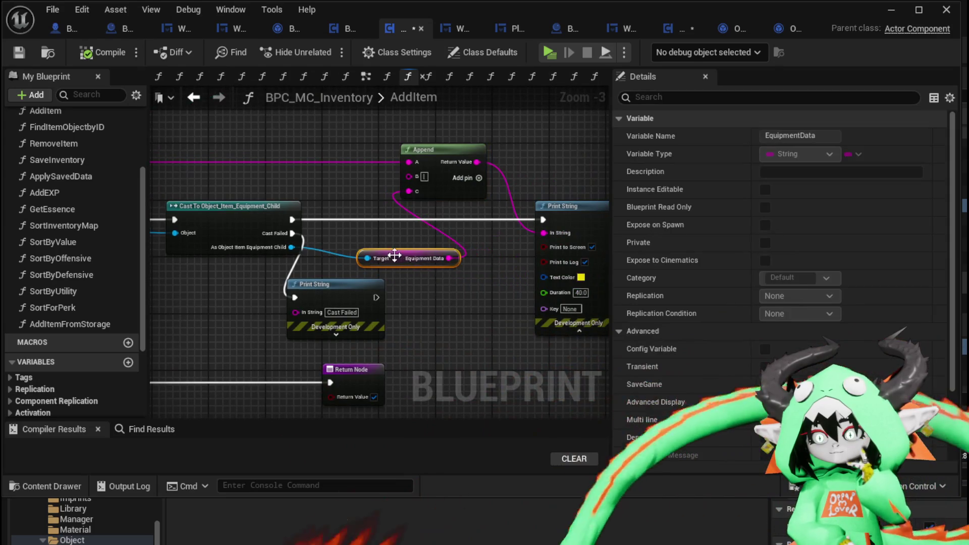
Step: Pan through AddItem's Cast, Append, Print String, Random Integer and Add Item Object nodes
left_click_drag(401, 255, 553, 217)
scroll(554, 217, "down", 3)
scroll(313, 215, "up", 3)
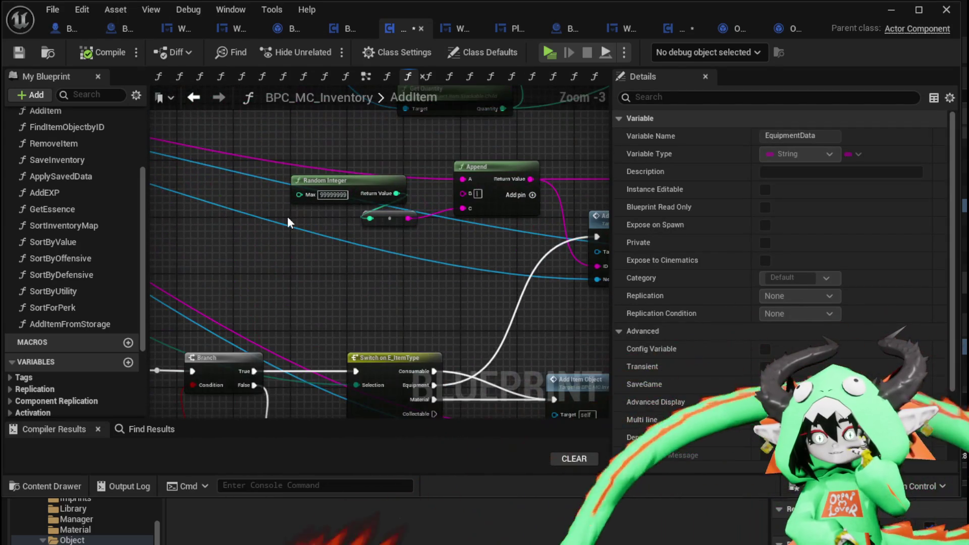
mouse_move(287, 217)
left_mouse_down()
mouse_move(243, 141)
mouse_move(280, 191)
left_mouse_up()
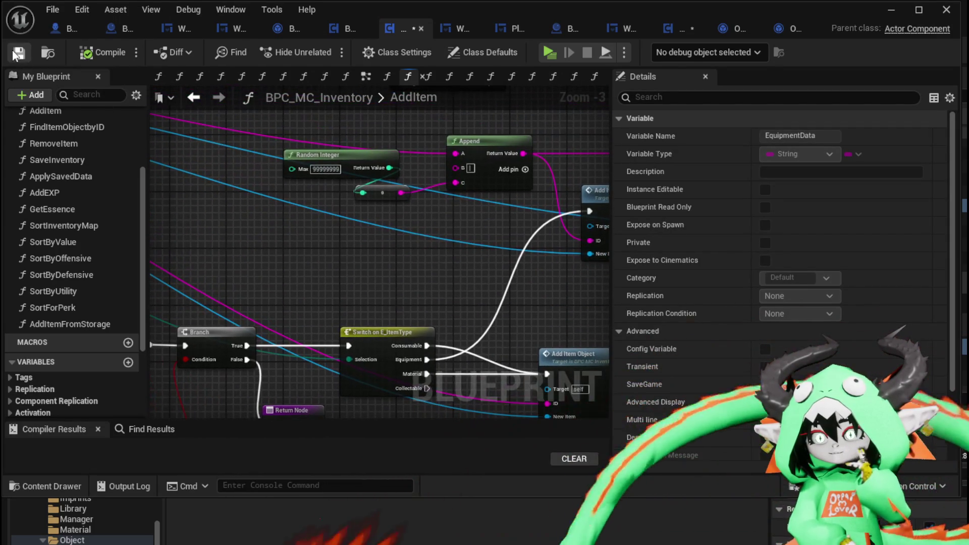
left_click_drag(320, 216, 191, 208)
left_click_drag(596, 222, 362, 241)
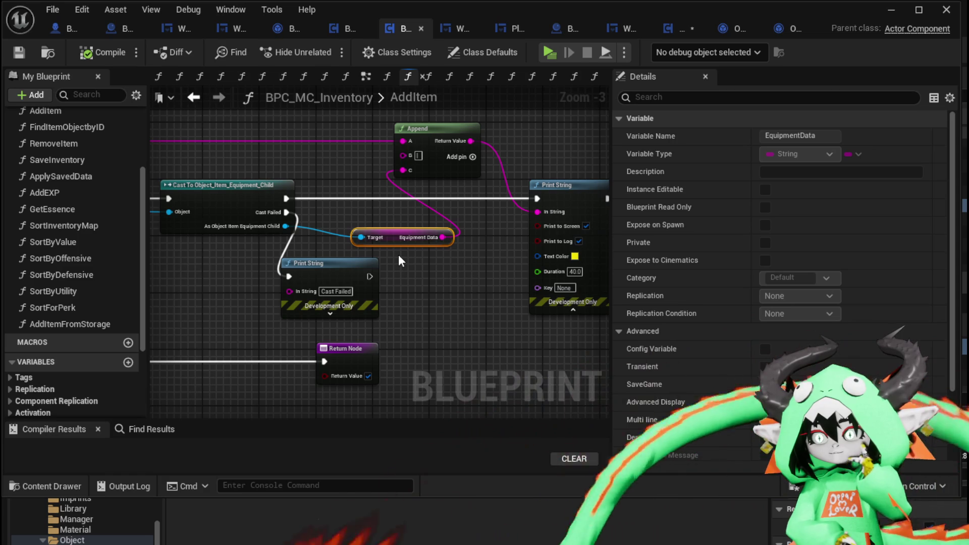
mouse_move(399, 252)
left_mouse_down()
mouse_move(237, 231)
mouse_move(611, 320)
left_mouse_up()
mouse_move(152, 303)
left_mouse_down()
mouse_move(190, 292)
mouse_move(386, 292)
left_mouse_up()
mouse_move(257, 181)
left_mouse_down()
mouse_move(255, 196)
mouse_move(175, 192)
left_mouse_up()
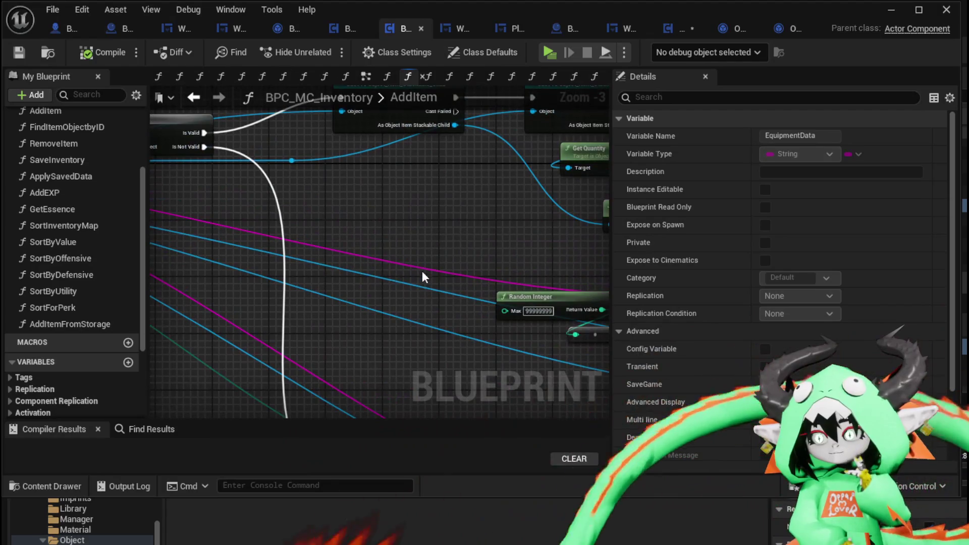
Step: Open the AddItemObject function graph to review its FIND, ADD and Append nodes
left_click_drag(434, 263, 179, 162)
scroll(179, 162, "down", 5)
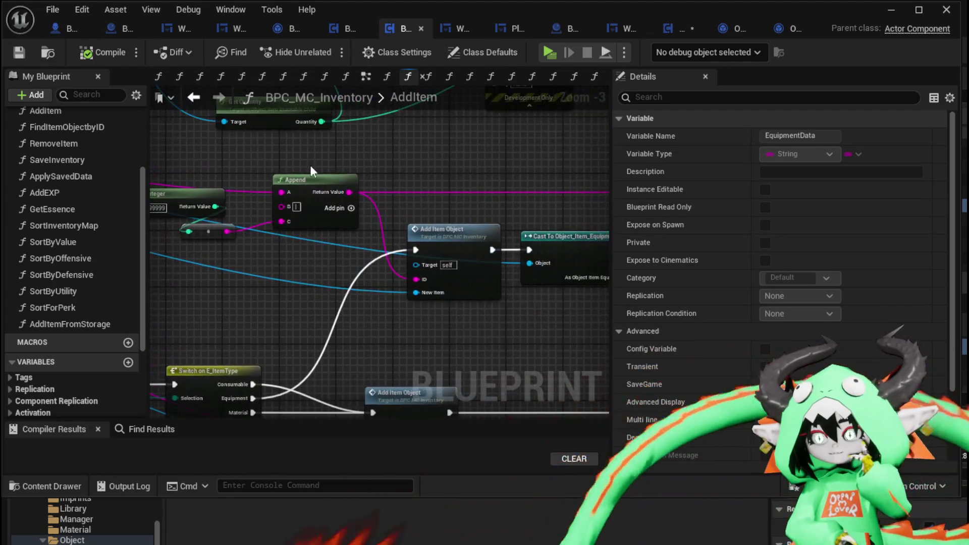
left_click_drag(601, 239, 222, 179)
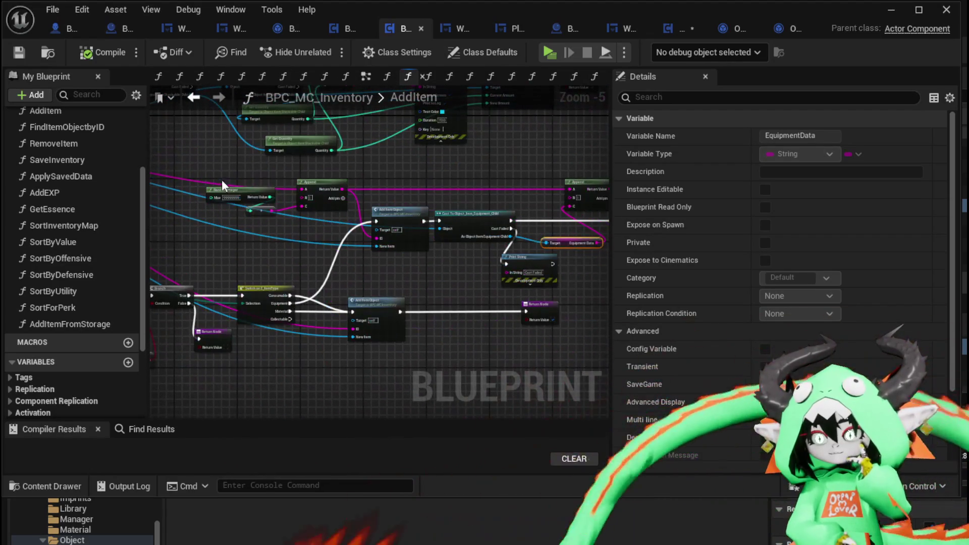
left_click(193, 97)
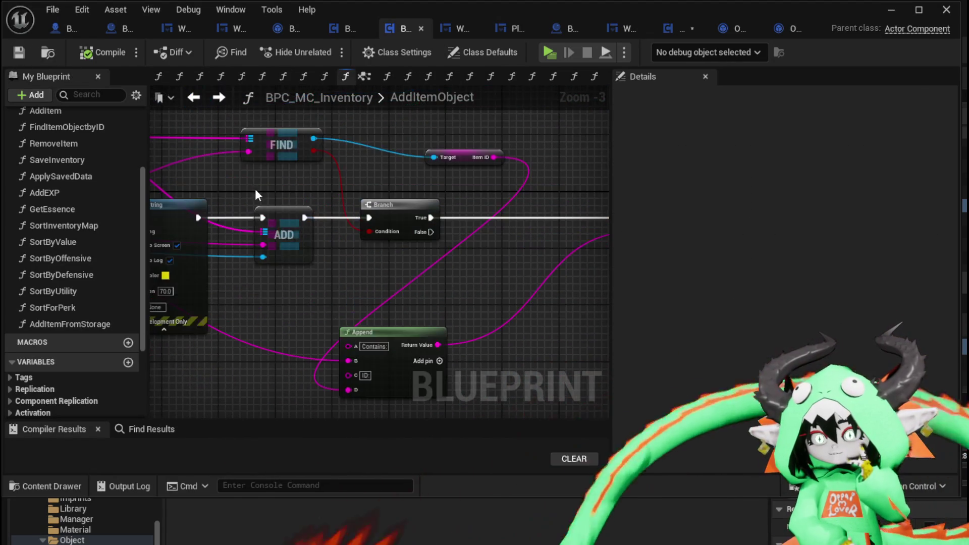
scroll(409, 211, "down", 3)
scroll(405, 219, "up", 3)
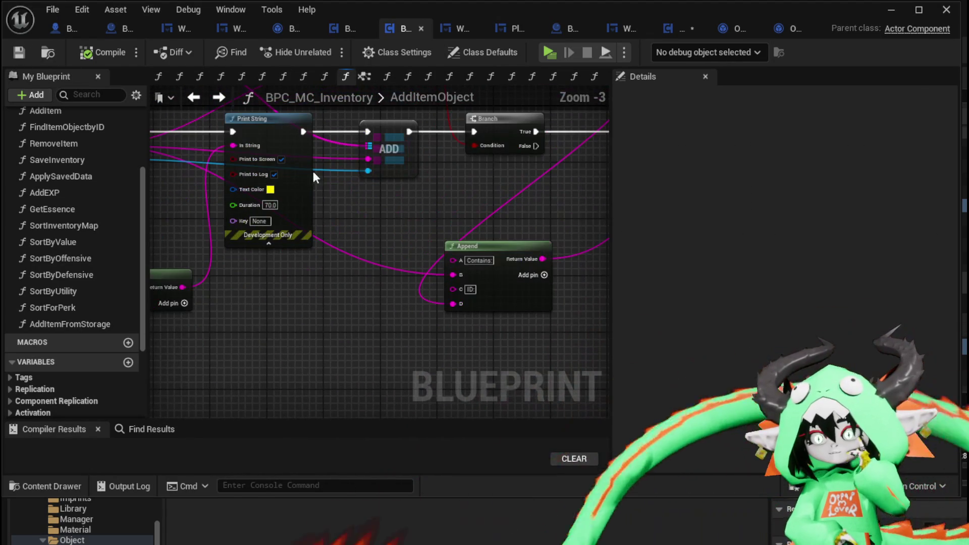
Step: Compile the equipment blueprint and delete a misplaced Append node
left_click(19, 53)
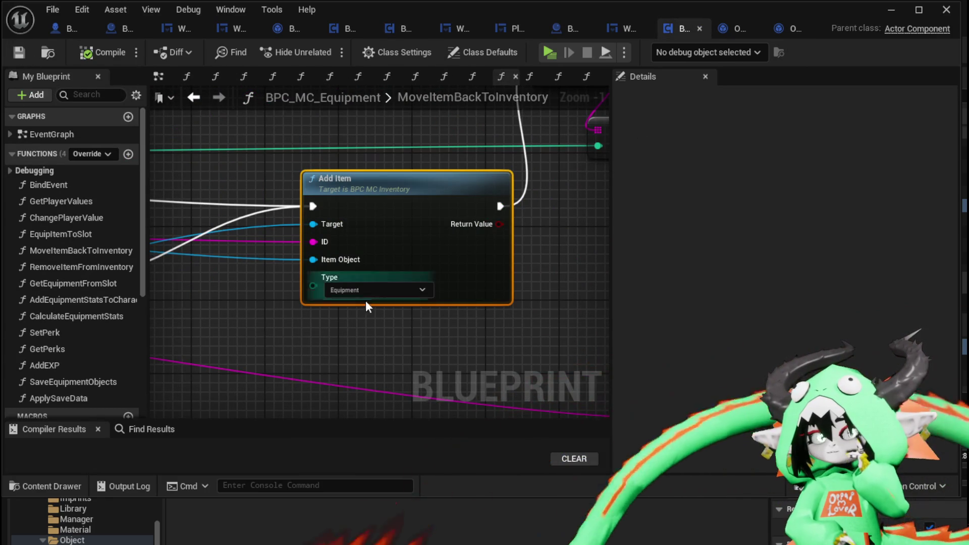
scroll(334, 256, "down", 5)
scroll(373, 265, "up", 3)
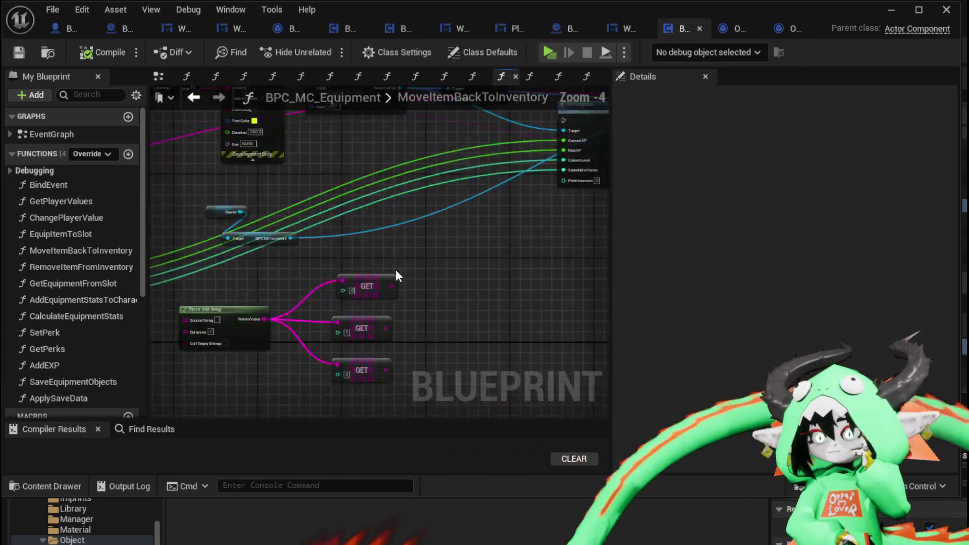
right_click(440, 241)
type("append")
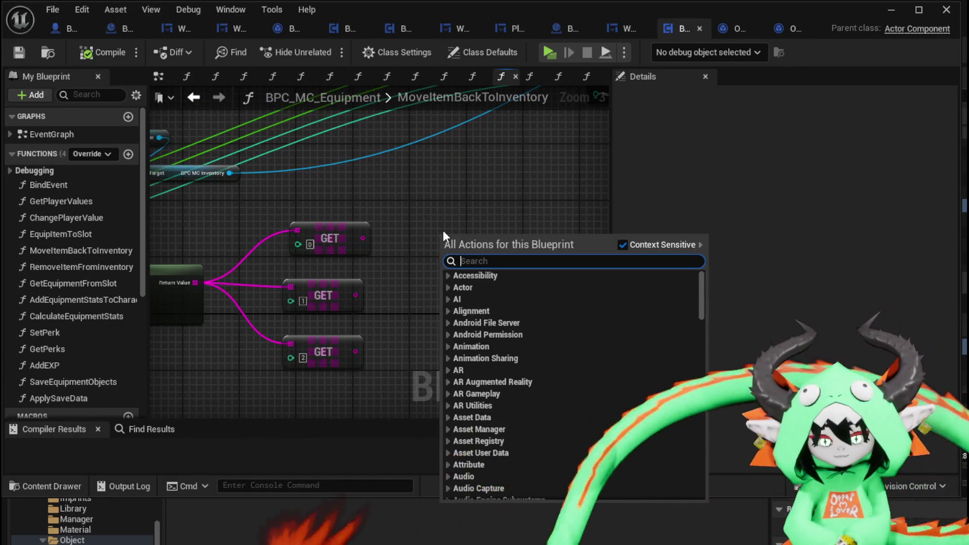
key("Return")
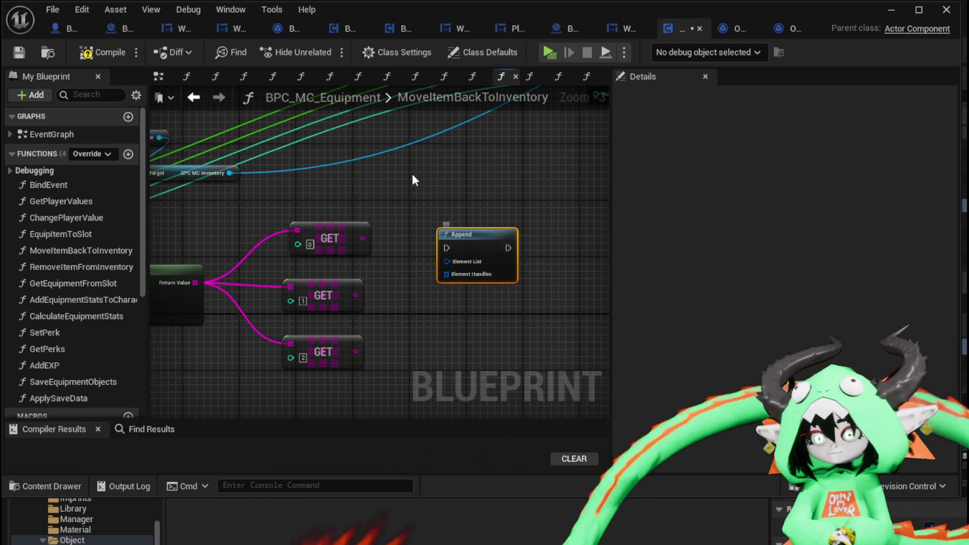
key("Delete")
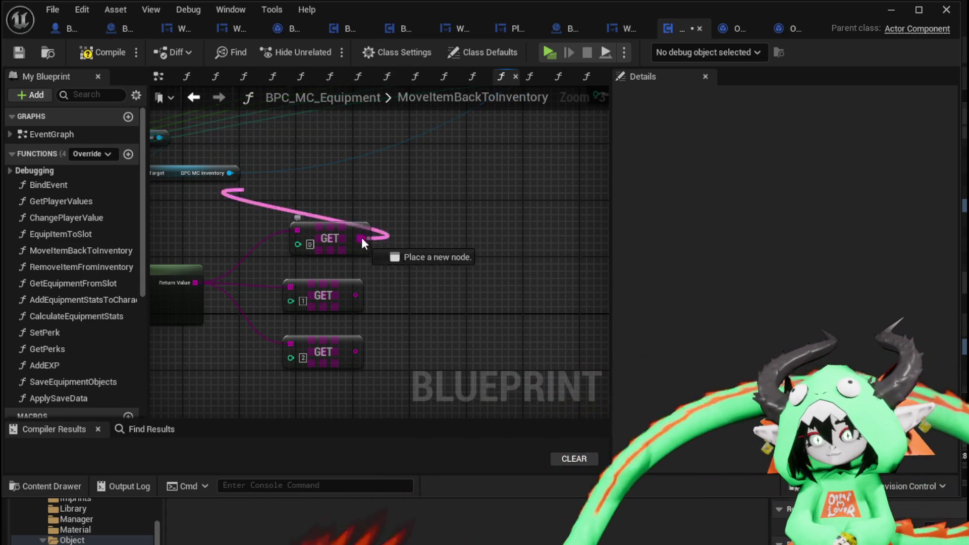
Step: Add an Append node from GET [0] with extra C and D inputs using slash separators
left_click_drag(361, 237, 432, 246)
type("append")
key("Return")
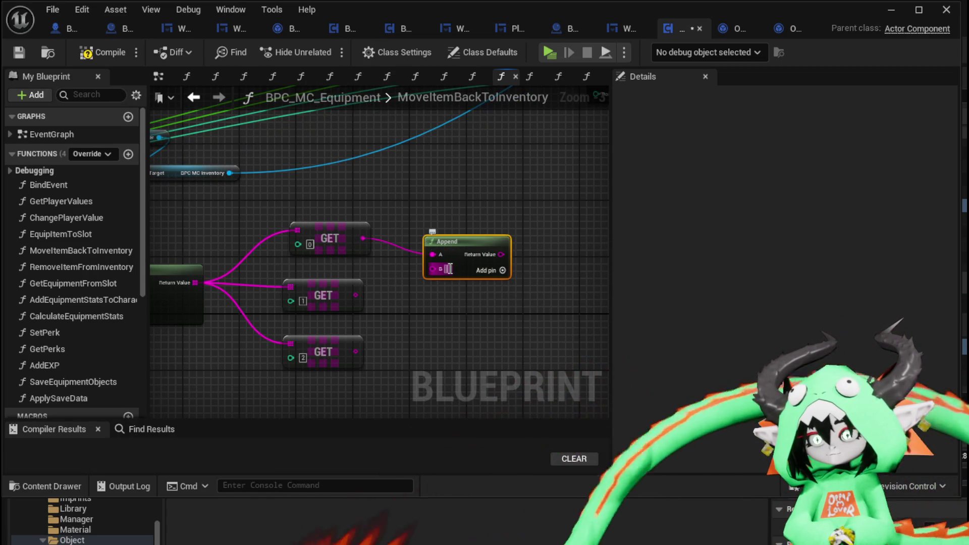
type("/")
left_click_drag(450, 309, 493, 283)
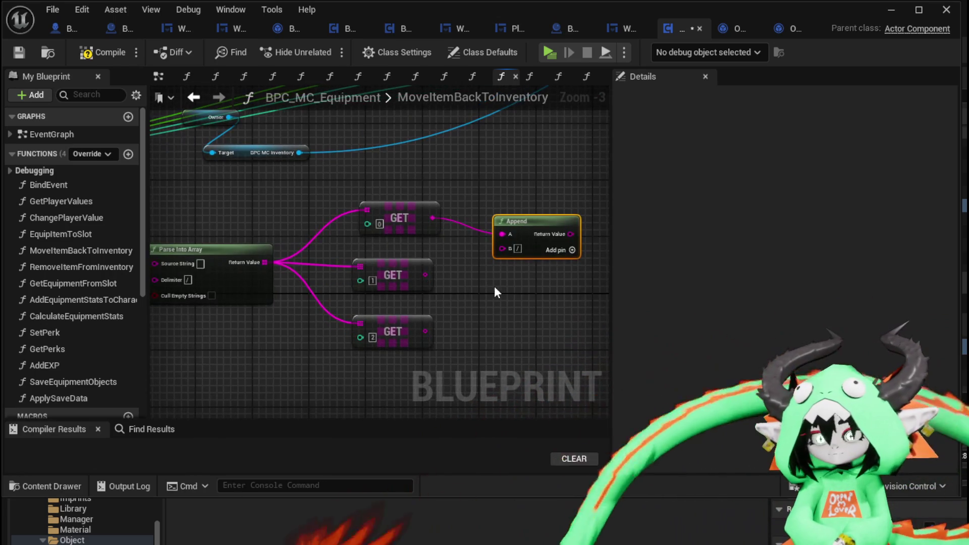
left_click(572, 251)
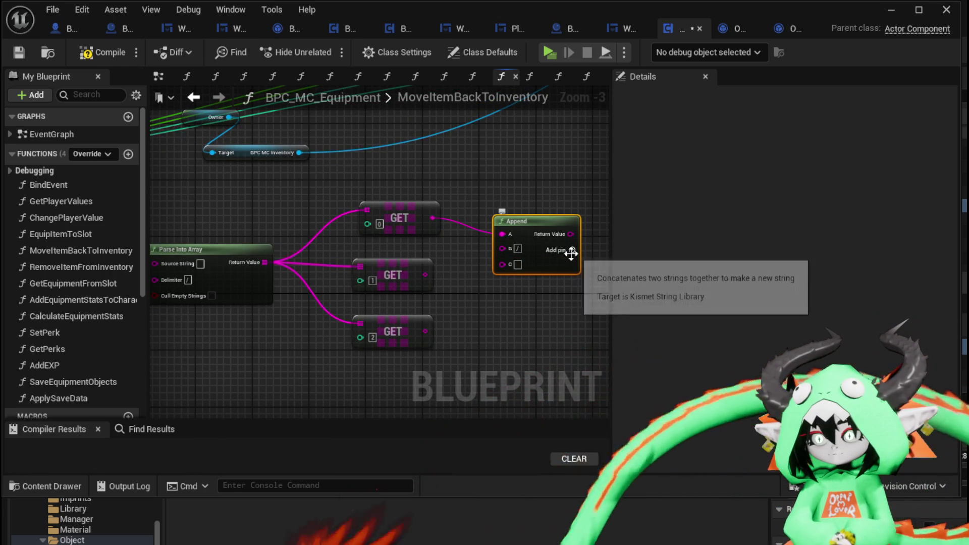
left_click(572, 251)
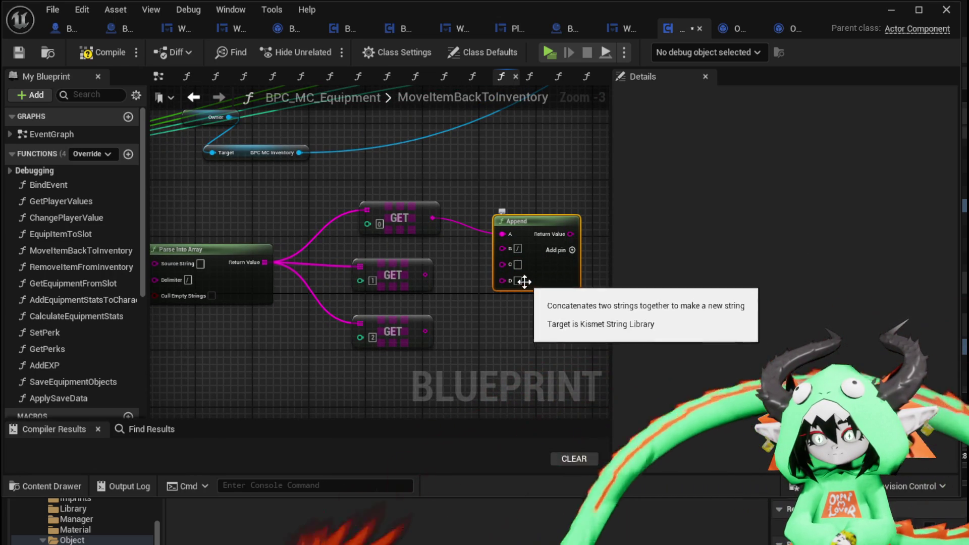
left_click(507, 309)
left_click_drag(472, 219, 354, 218)
left_click(383, 233, "alt")
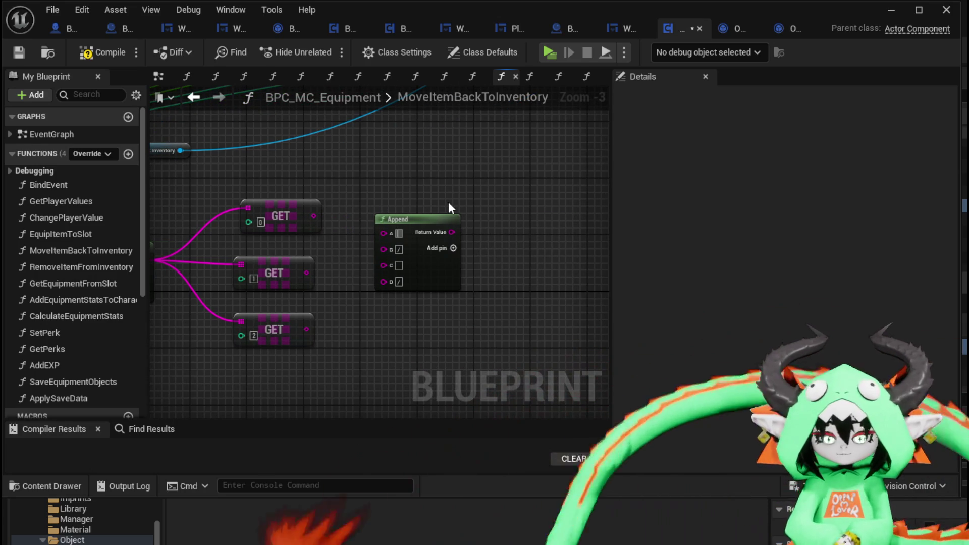
Step: Set the Append inputs to ItemID, EquipmentData and ProgressData, then compile
type("ItemID")
key("Return")
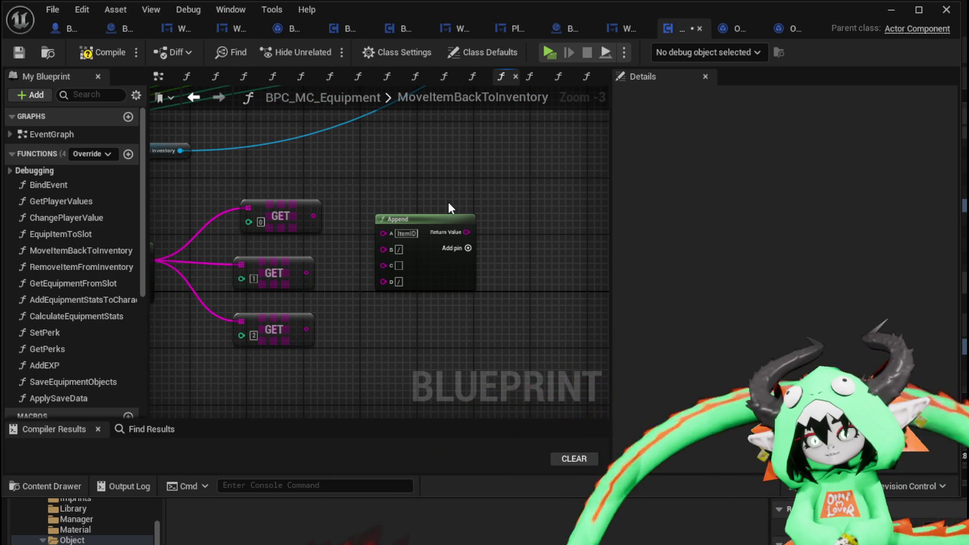
left_click(398, 266)
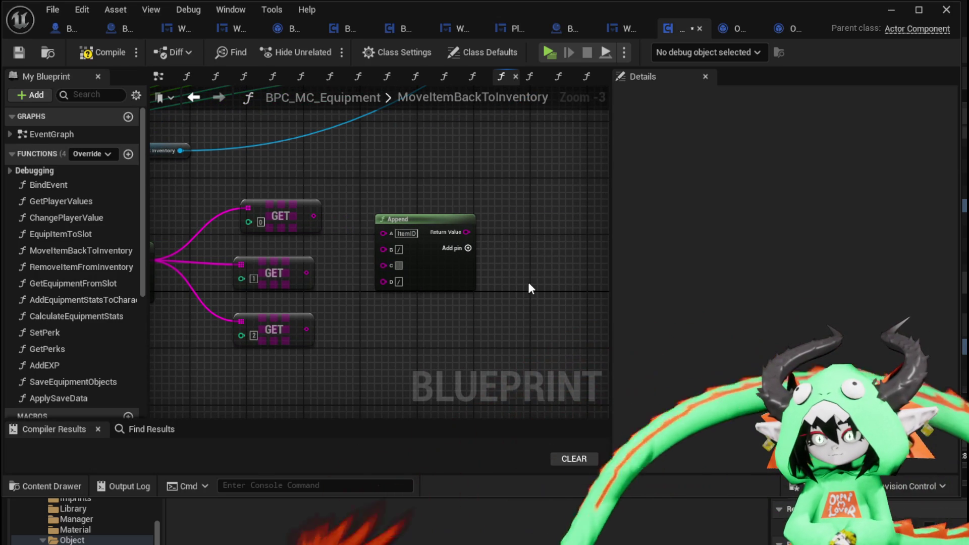
type("EquipmentData")
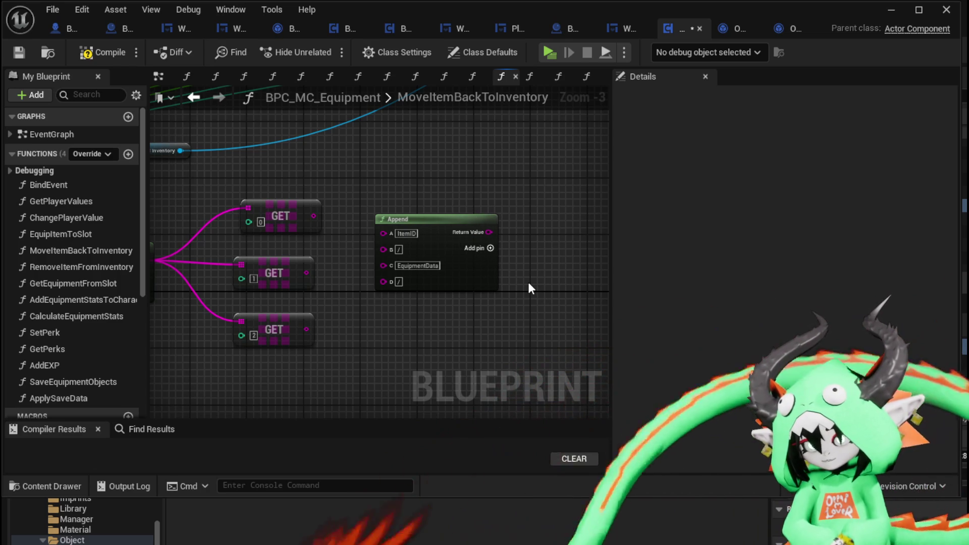
left_click(490, 248)
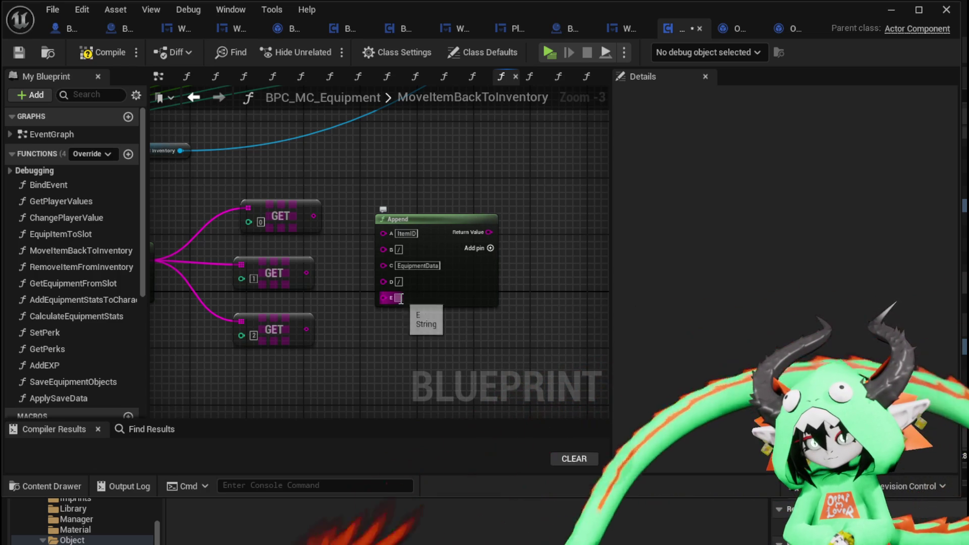
type("Pro")
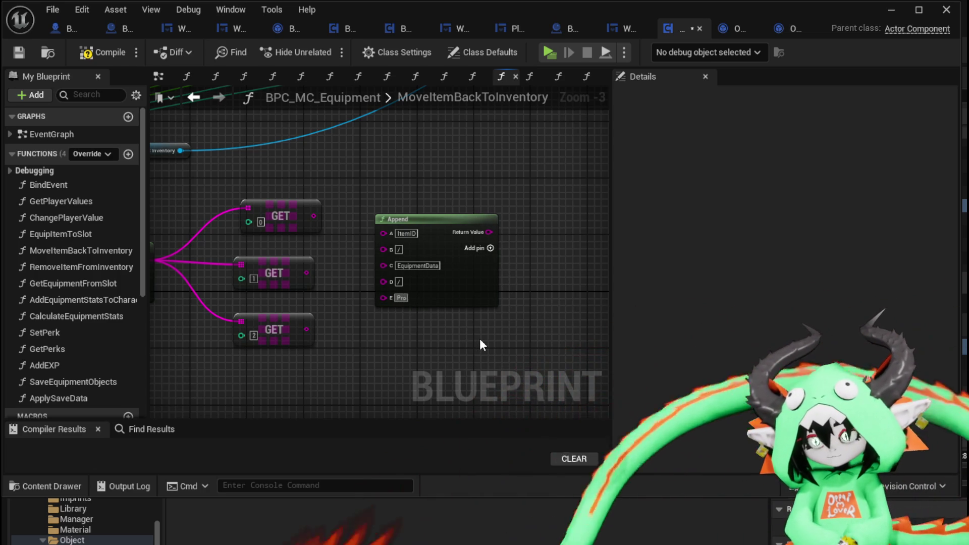
type("gressData")
key("Return")
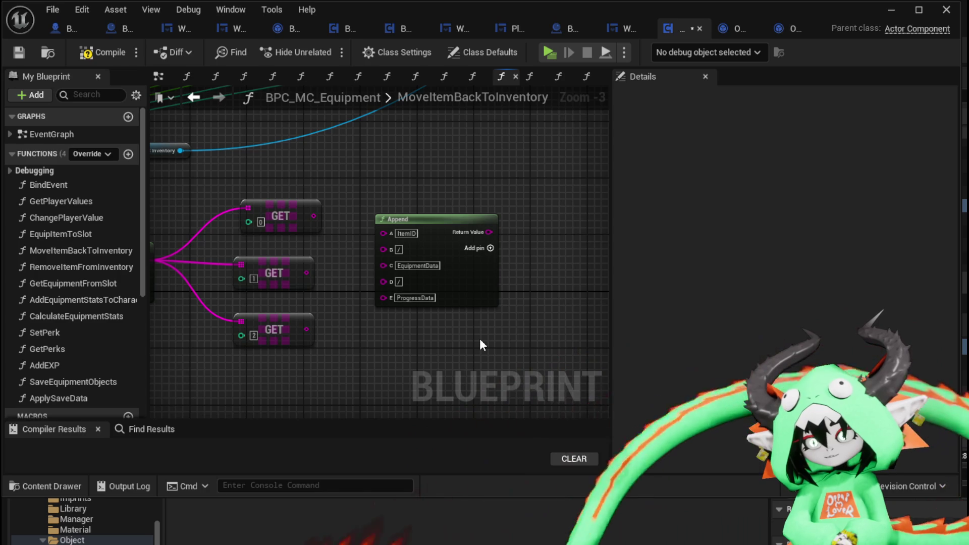
left_click(96, 53)
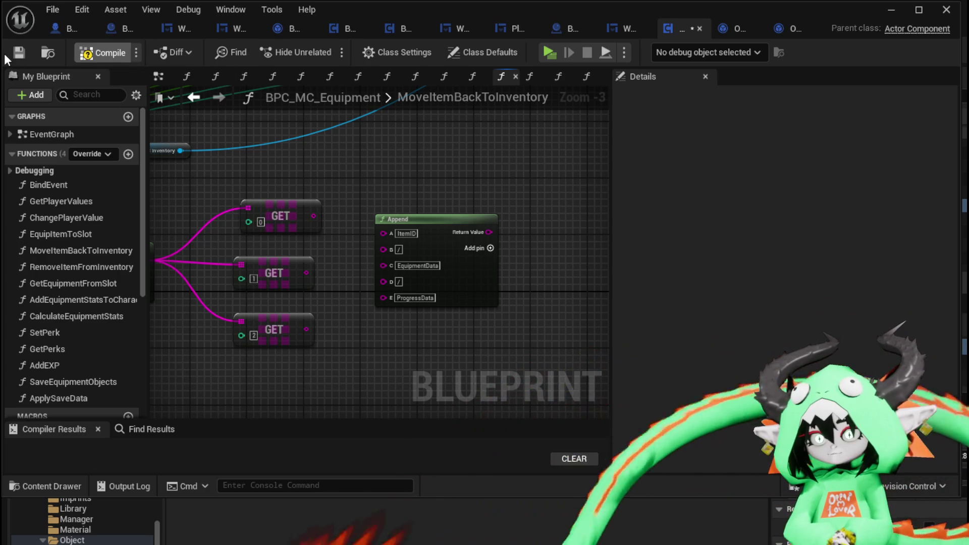
scroll(359, 210, "down", 2)
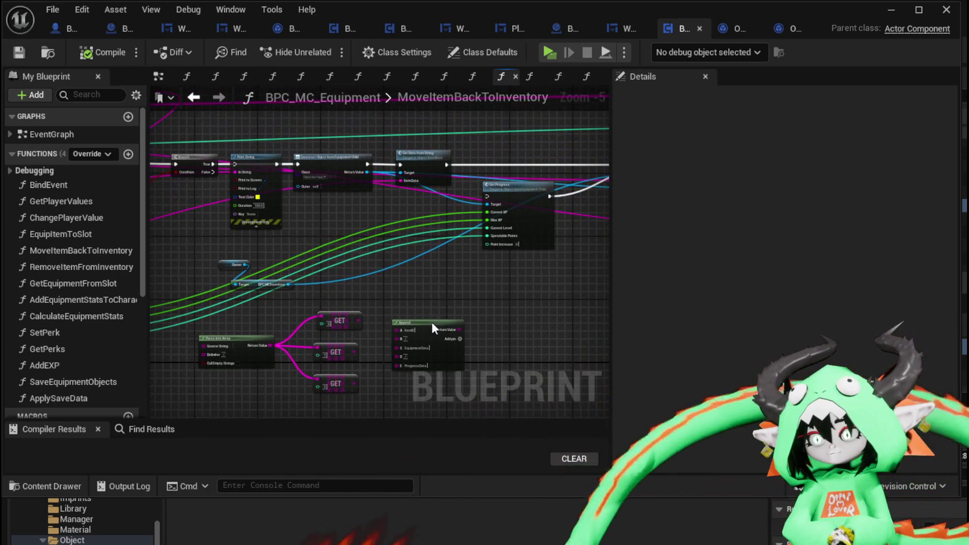
Step: Move the Append node near Set Data from String and wire its result into Item Data
left_click_drag(435, 325, 334, 219)
scroll(393, 215, "up", 3)
left_click(393, 215)
left_click_drag(393, 215, 441, 258)
mouse_move(381, 272)
left_mouse_down()
mouse_move(464, 185)
mouse_move(463, 193)
left_mouse_up()
scroll(425, 258, "down", 2)
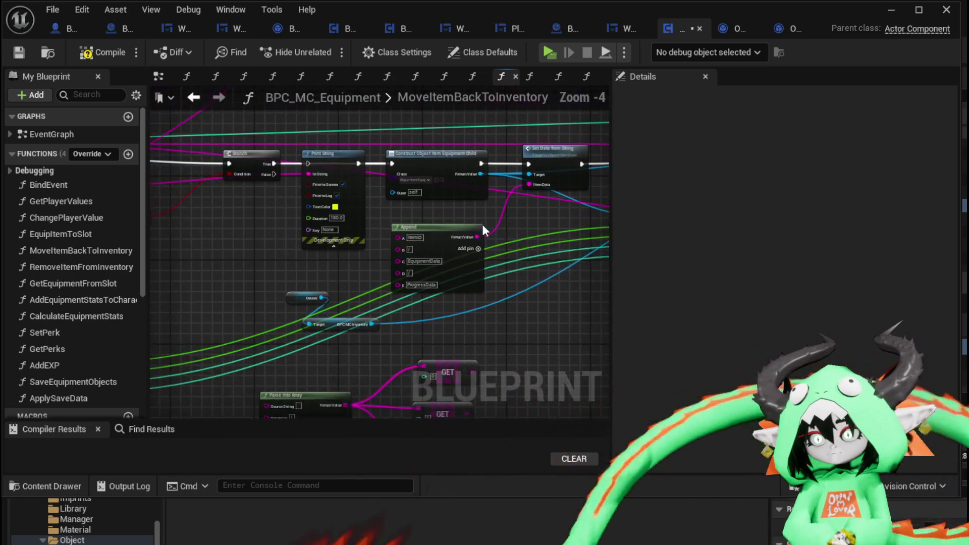
mouse_move(424, 232)
left_mouse_down()
mouse_move(552, 262)
mouse_move(377, 275)
mouse_move(349, 238)
left_mouse_up()
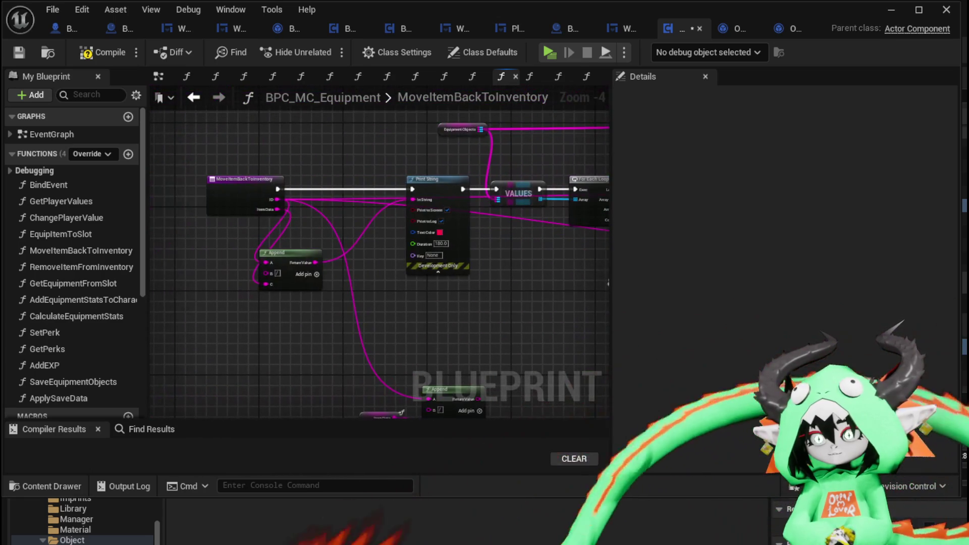
Step: Feed the entry node's ID and Item Data pins into Append, then compile
mouse_move(274, 199)
left_mouse_down()
mouse_move(404, 325)
mouse_move(495, 321)
mouse_move(327, 268)
left_mouse_up()
left_click_drag(209, 302, 288, 244)
mouse_move(197, 217)
left_mouse_down()
mouse_move(417, 352)
mouse_move(511, 317)
mouse_move(523, 301)
mouse_move(314, 288)
mouse_move(281, 264)
mouse_move(360, 217)
mouse_move(455, 243)
mouse_move(463, 274)
left_mouse_up()
left_click_drag(451, 315, 409, 194)
mouse_move(242, 344)
left_mouse_down()
mouse_move(337, 342)
mouse_move(356, 372)
mouse_move(411, 350)
mouse_move(249, 280)
mouse_move(286, 227)
left_mouse_up()
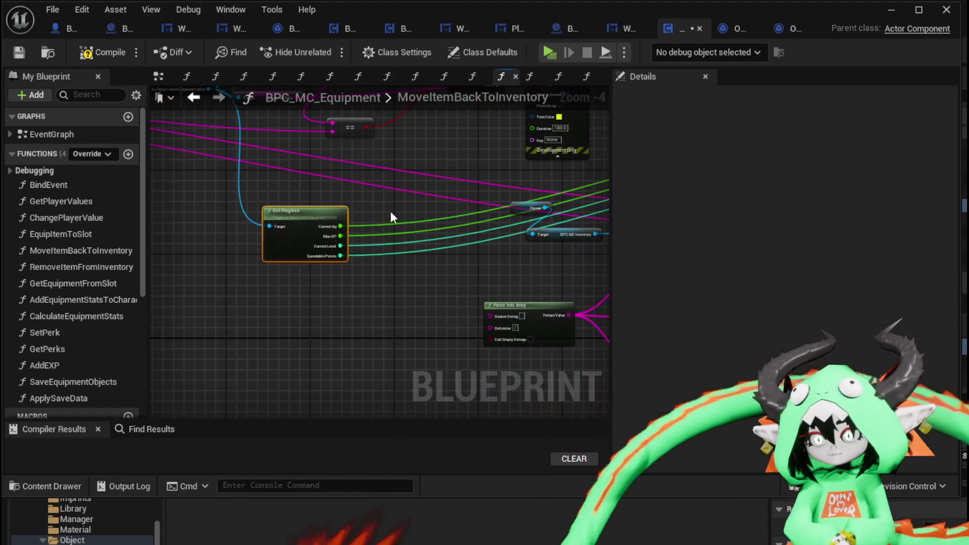
left_click(104, 53)
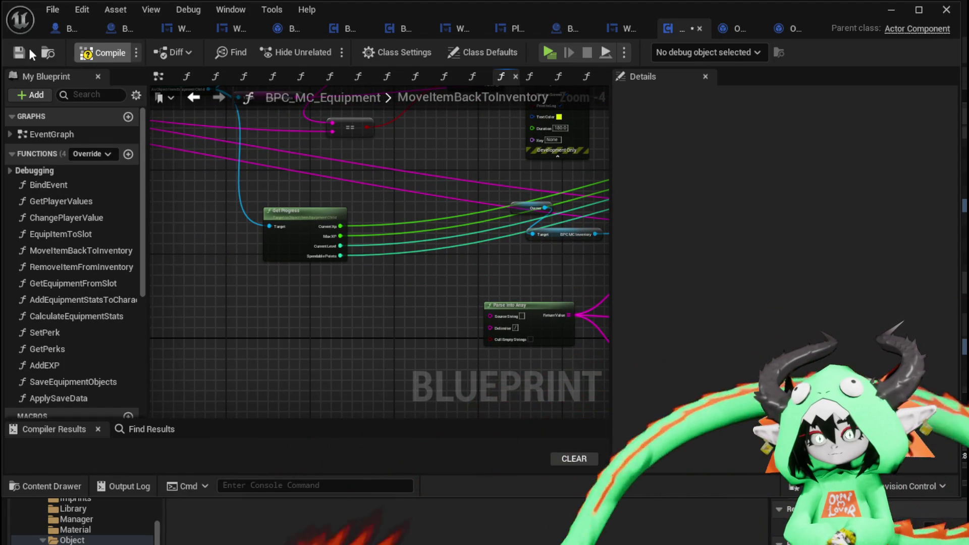
mouse_move(329, 197)
left_mouse_down()
mouse_move(400, 303)
mouse_move(318, 187)
mouse_move(287, 204)
left_mouse_up()
Step: Review GetProgress's Current XP, Max XP, Current Level and Spendable Points, then open SetDataFromString
double_click(287, 204)
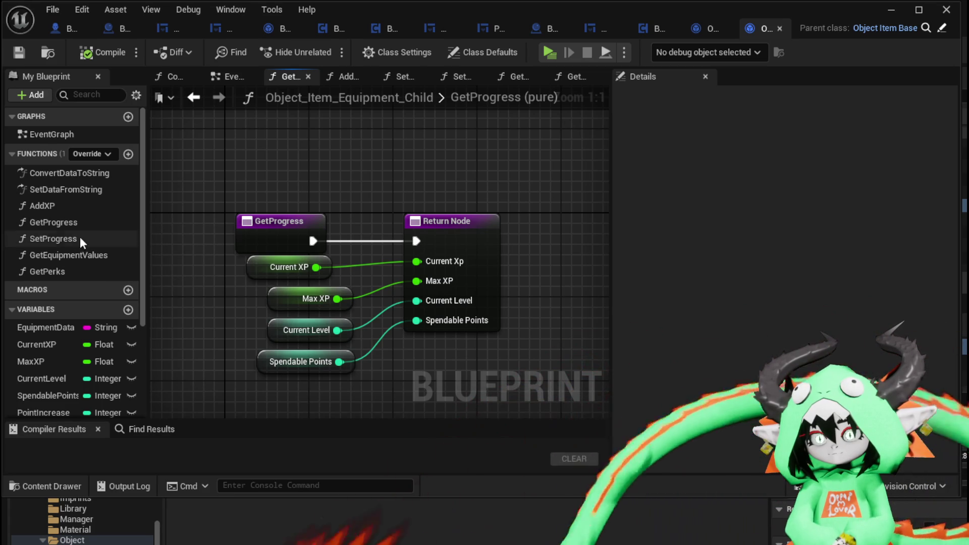
scroll(67, 238, "down", 3)
scroll(100, 307, "down", 2)
scroll(94, 285, "up", 5)
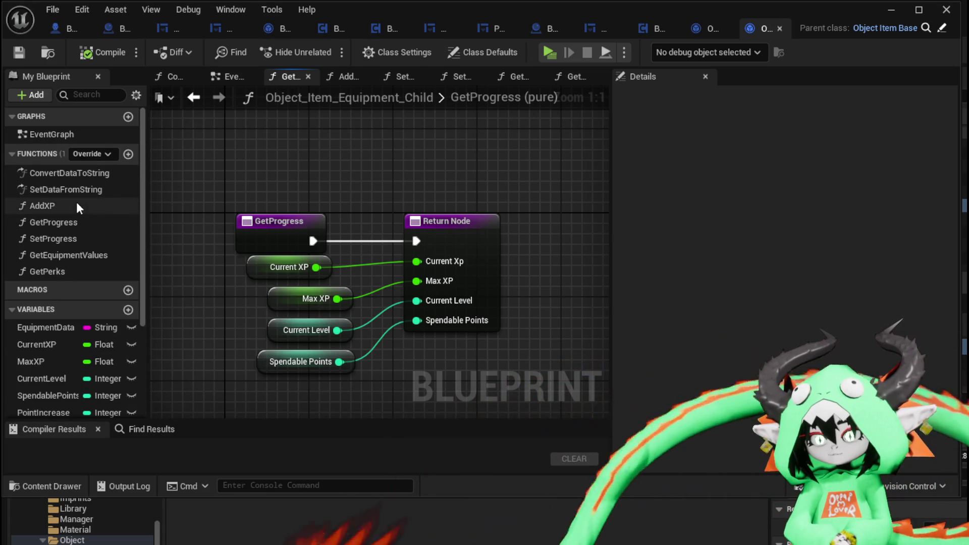
double_click(76, 192)
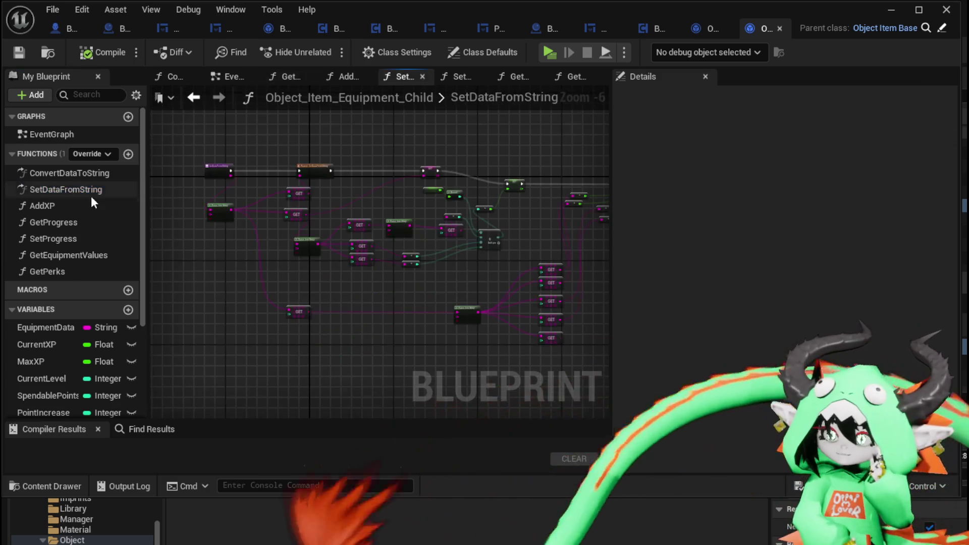
Step: Promote GET [2]'s output to a ProgressString variable and chain its setter after Equipment Data
scroll(316, 202, "up", 5)
left_click_drag(347, 296, 253, 274)
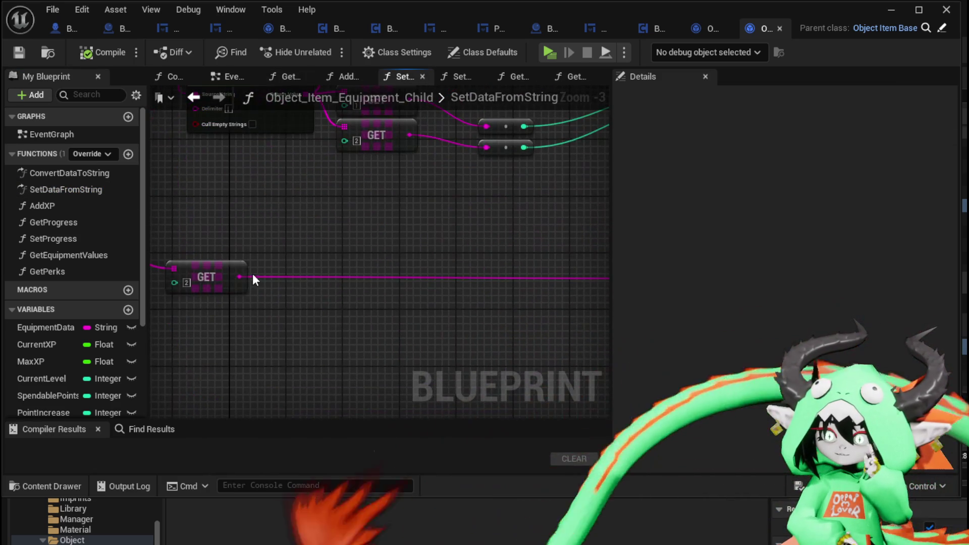
right_click(238, 277)
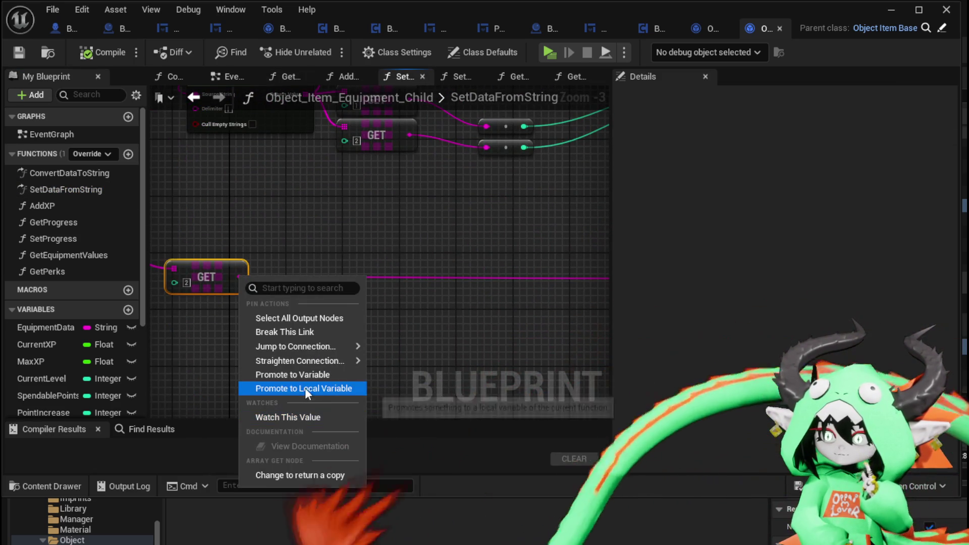
left_click(299, 374)
type("Progres")
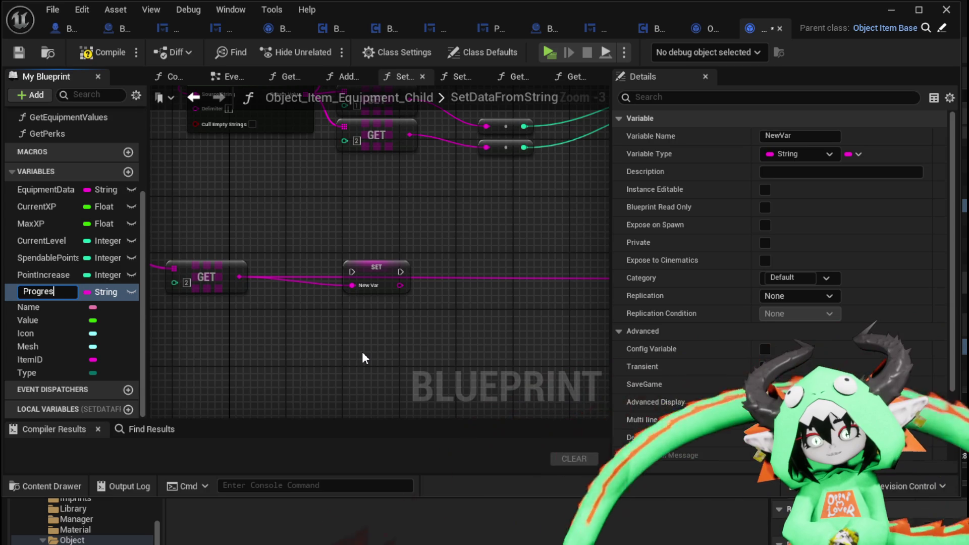
type("sString")
key("Return")
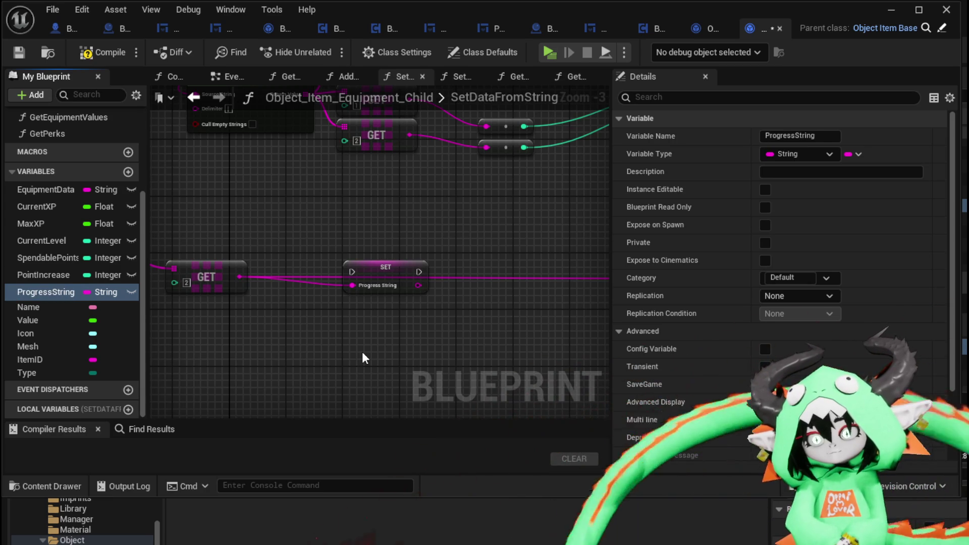
scroll(378, 233, "down", 2)
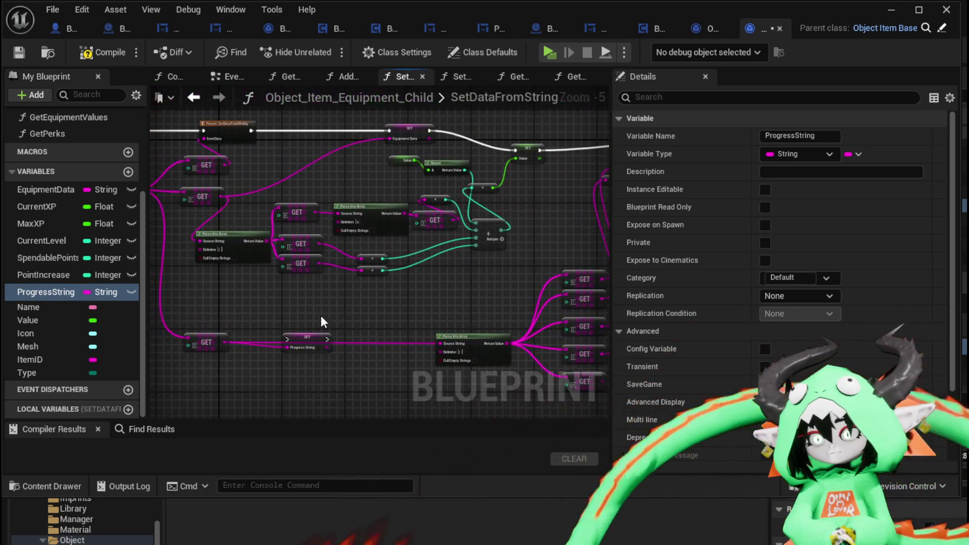
mouse_move(306, 337)
left_mouse_down()
mouse_move(290, 130)
mouse_move(508, 132)
mouse_move(472, 132)
left_mouse_up()
scroll(470, 132, "up", 4)
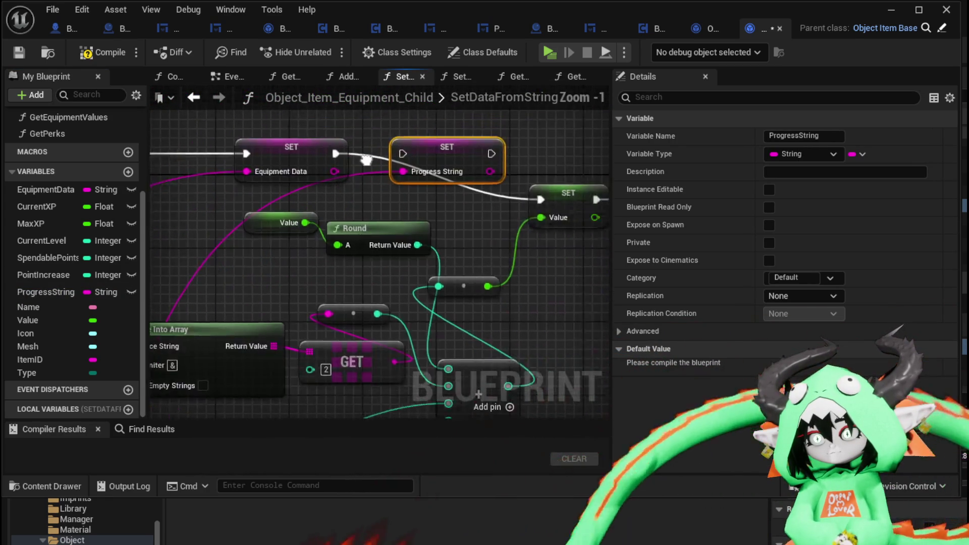
mouse_move(391, 172)
left_mouse_down()
mouse_move(444, 210)
mouse_move(441, 218)
left_mouse_up()
Step: Compile, then connect a ProgressString getter to Parse Into Array's source string
scroll(377, 217, "down", 3)
mouse_move(297, 138)
left_mouse_down()
mouse_move(313, 124)
mouse_move(334, 213)
mouse_move(212, 192)
mouse_move(441, 263)
left_mouse_up()
left_click(310, 152)
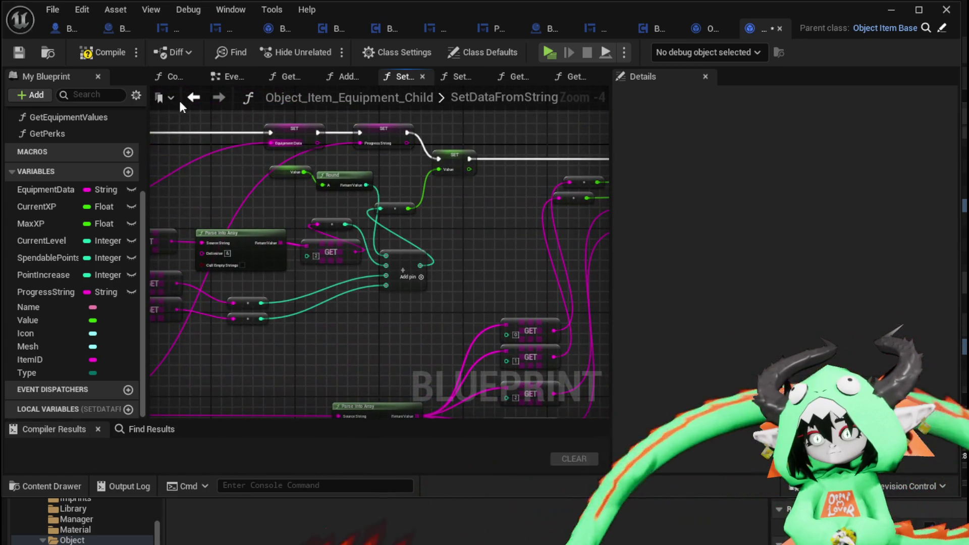
left_click(20, 53)
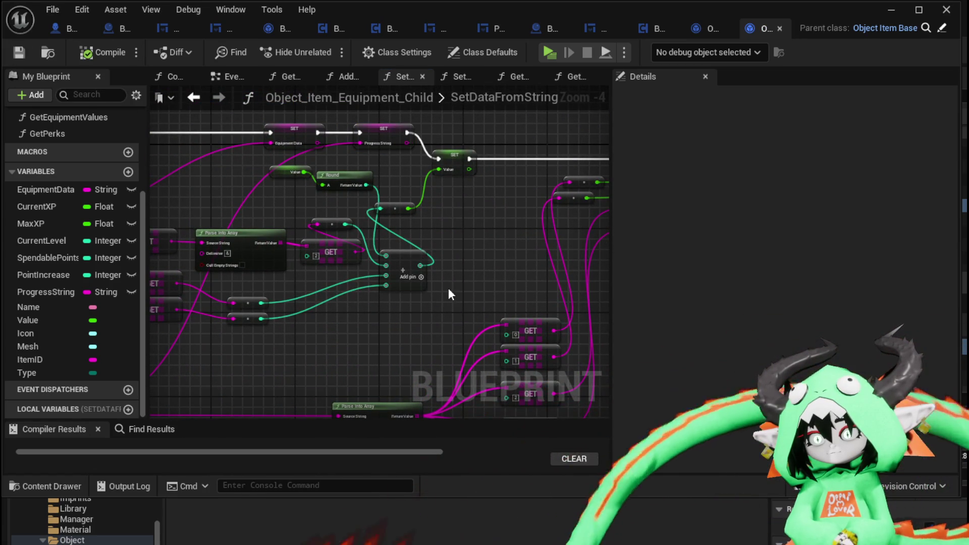
left_click_drag(241, 400, 283, 283)
mouse_move(38, 291)
left_mouse_down()
mouse_move(326, 277)
mouse_move(311, 274)
mouse_move(382, 301)
left_mouse_up()
left_click(347, 304)
left_click(403, 271)
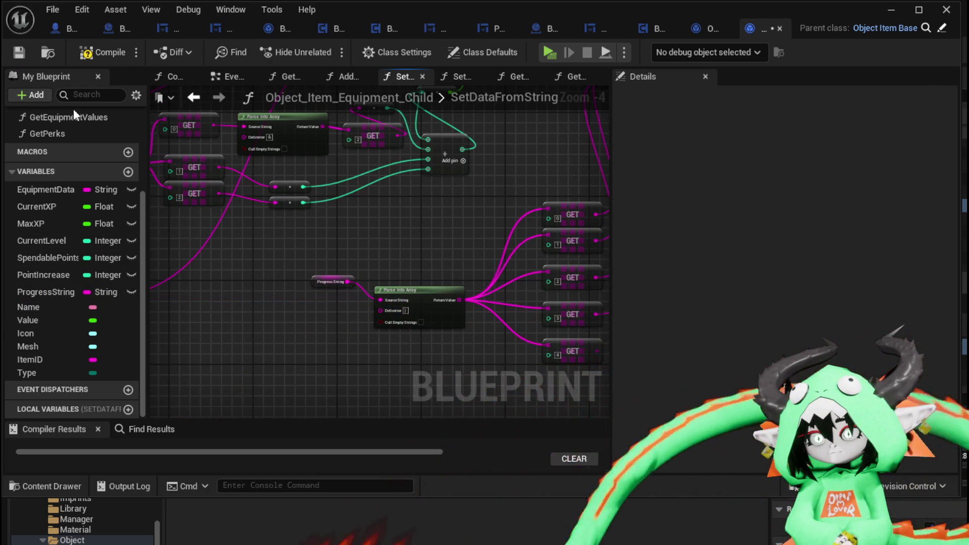
left_click_drag(152, 222, 272, 241)
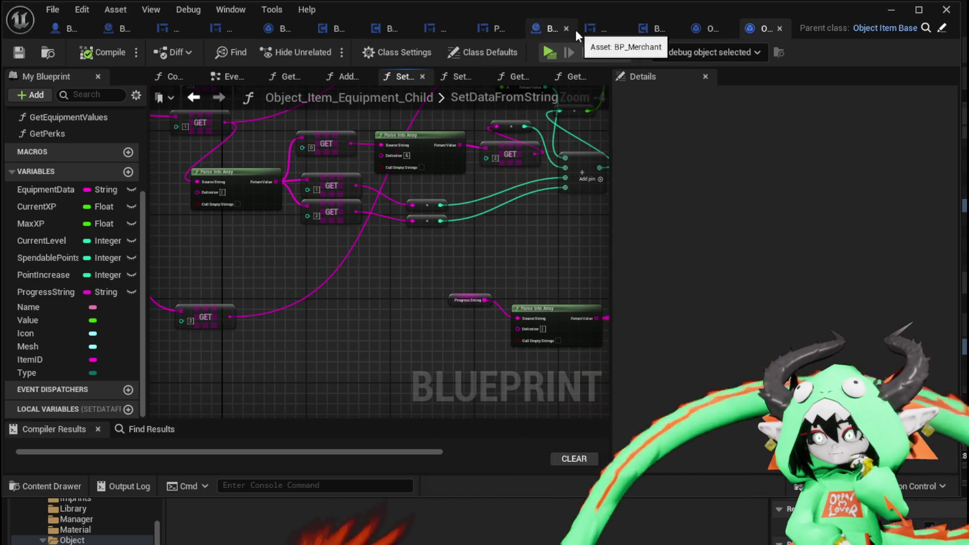
left_click(658, 31)
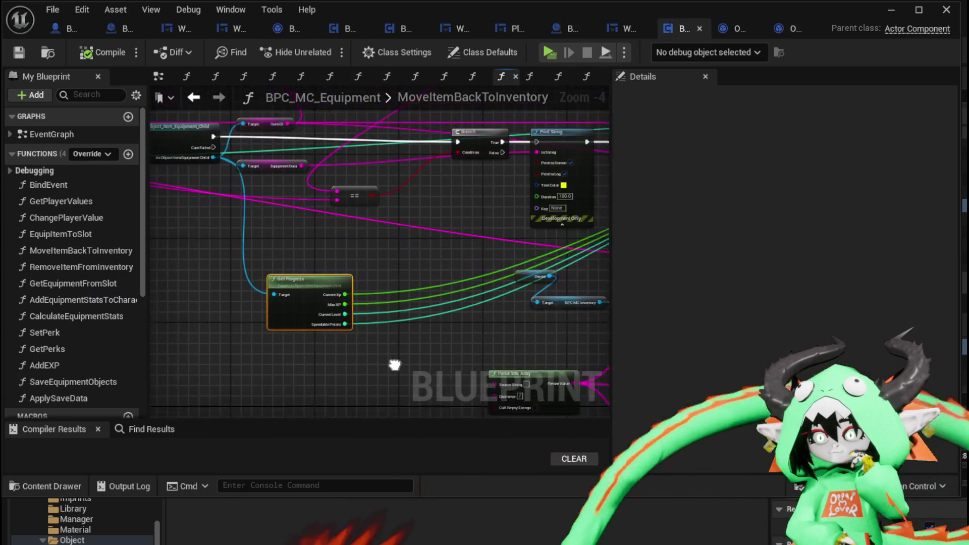
Step: Add a Get Progress String getter from the equipment child cast and place it above Get Progress
left_click_drag(220, 161, 226, 234)
type("get Progre")
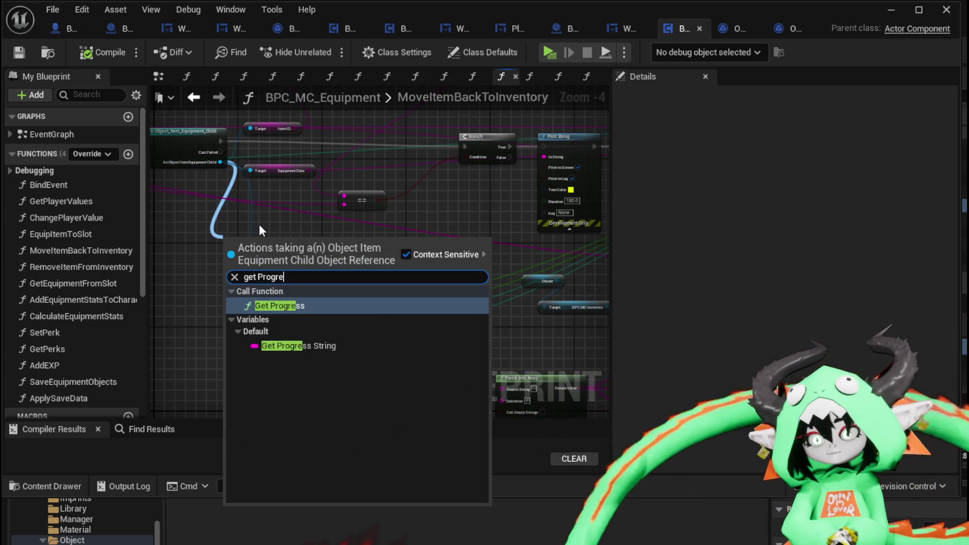
left_click(302, 345)
mouse_move(288, 239)
left_mouse_down()
mouse_move(527, 296)
mouse_move(690, 298)
mouse_move(358, 349)
mouse_move(388, 322)
mouse_move(440, 316)
left_mouse_up()
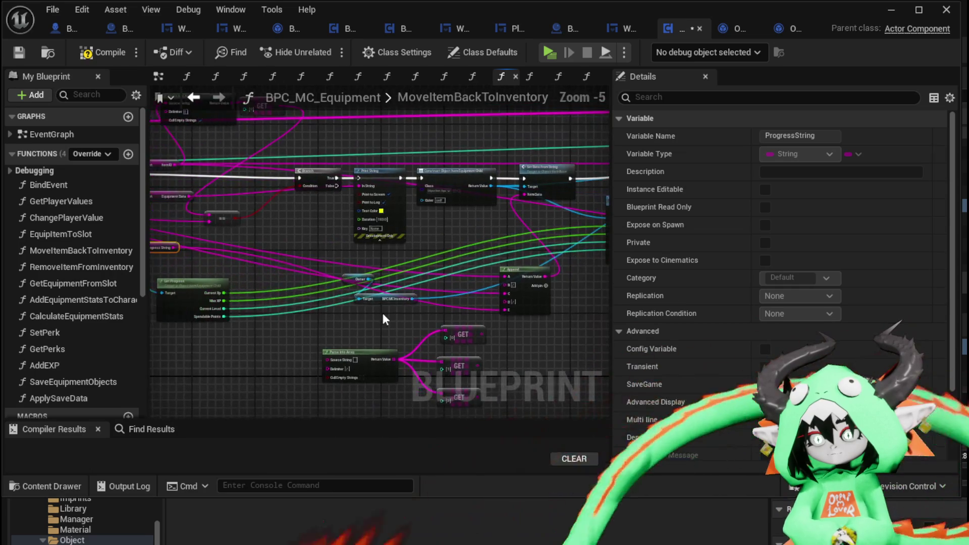
scroll(244, 284, "down", 1)
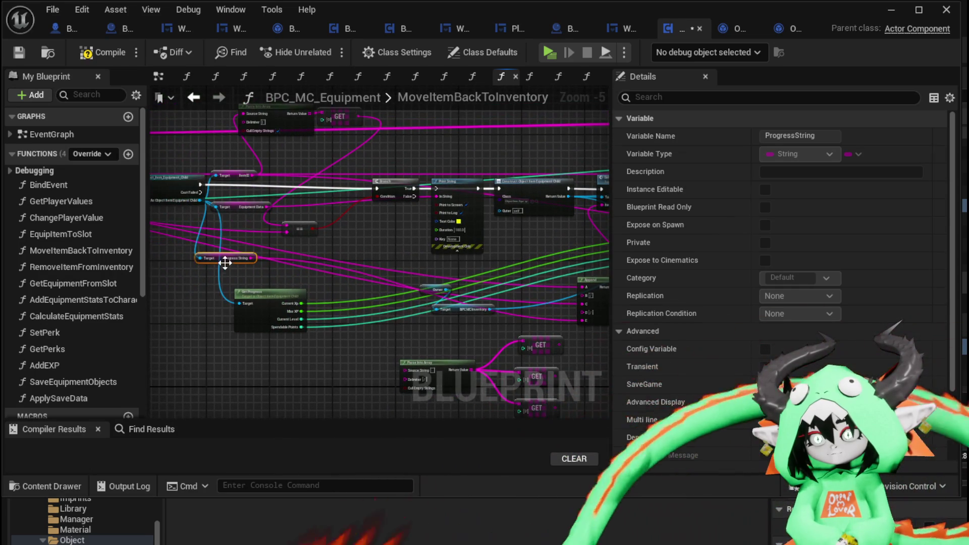
mouse_move(225, 261)
left_mouse_down()
mouse_move(235, 284)
mouse_move(283, 285)
mouse_move(57, 304)
left_mouse_up()
Step: Select Set Progress and move the Append node up and to the left
left_click(482, 348)
left_click_drag(456, 349, 176, 258)
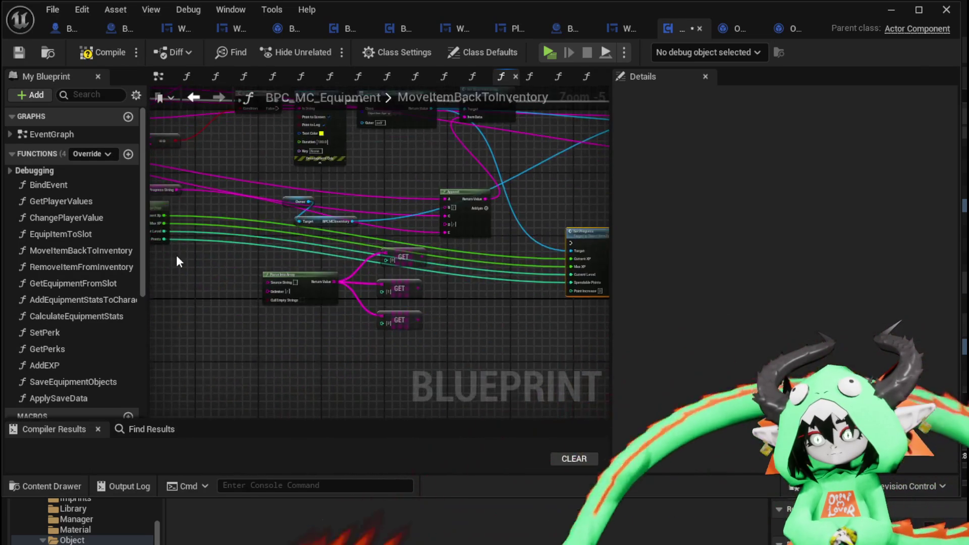
scroll(271, 268, "down", 1)
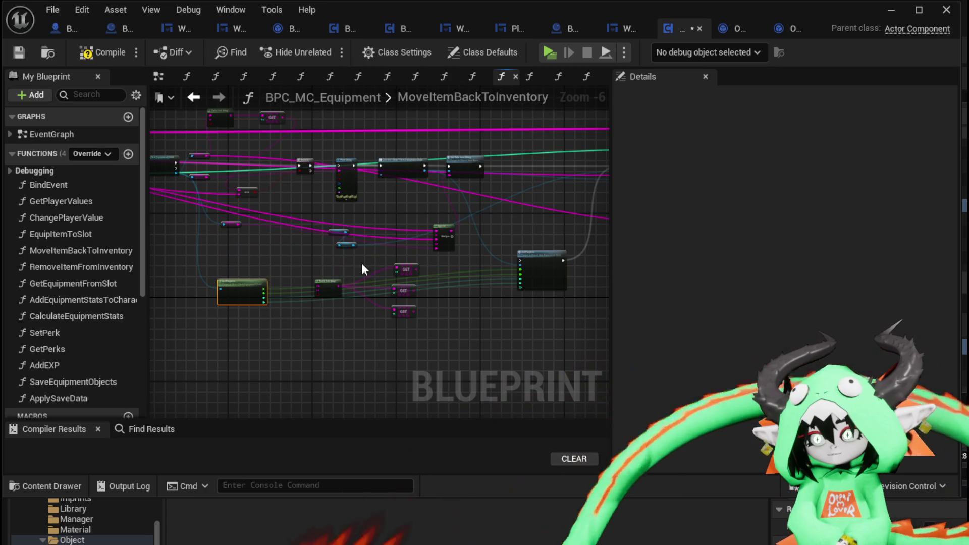
scroll(429, 237, "up", 2)
mouse_move(500, 255)
left_mouse_down()
mouse_move(428, 207)
mouse_move(216, 244)
mouse_move(363, 264)
mouse_move(510, 303)
mouse_move(505, 288)
mouse_move(472, 299)
mouse_move(167, 259)
mouse_move(407, 282)
mouse_move(171, 277)
mouse_move(296, 270)
left_mouse_up()
scroll(296, 274, "down", 2)
Step: Connect the function's ID input to Add Item's ID pin and save the blueprint
scroll(295, 274, "up", 3)
mouse_move(200, 201)
left_mouse_down()
mouse_move(151, 217)
mouse_move(425, 283)
mouse_move(277, 223)
mouse_move(297, 219)
left_mouse_up()
scroll(270, 316, "down", 1)
left_click_drag(271, 316, 589, 298)
scroll(588, 298, "down", 1)
scroll(244, 247, "up", 1)
mouse_move(253, 232)
left_mouse_down()
mouse_move(702, 265)
mouse_move(399, 246)
mouse_move(386, 259)
mouse_move(676, 248)
mouse_move(414, 271)
left_mouse_up()
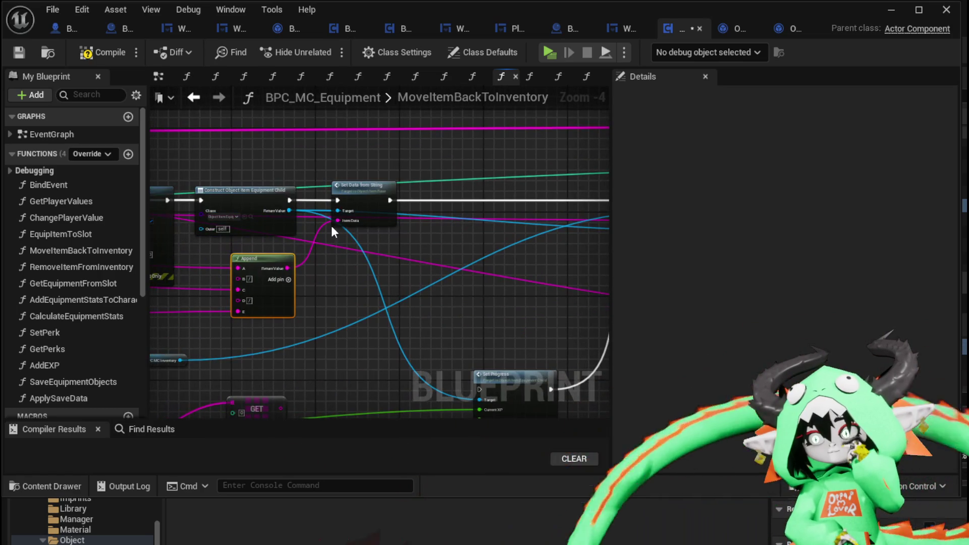
left_click(19, 53)
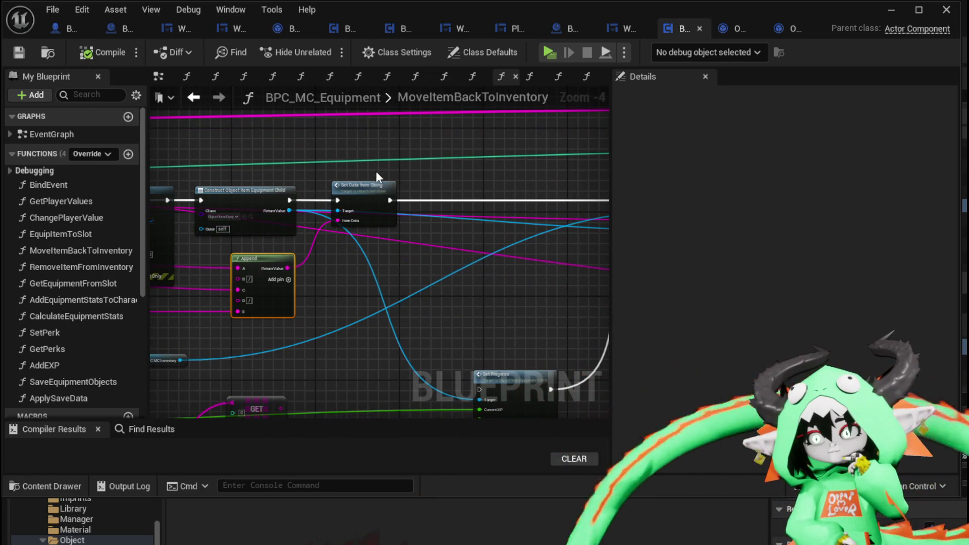
Step: Wire the REMOVE node's execution output into the Branch
left_click_drag(356, 163, 602, 203)
mouse_move(328, 262)
left_mouse_down()
mouse_move(428, 216)
mouse_move(358, 236)
left_mouse_up()
mouse_move(370, 134)
left_mouse_down()
mouse_move(412, 226)
mouse_move(268, 202)
left_mouse_up()
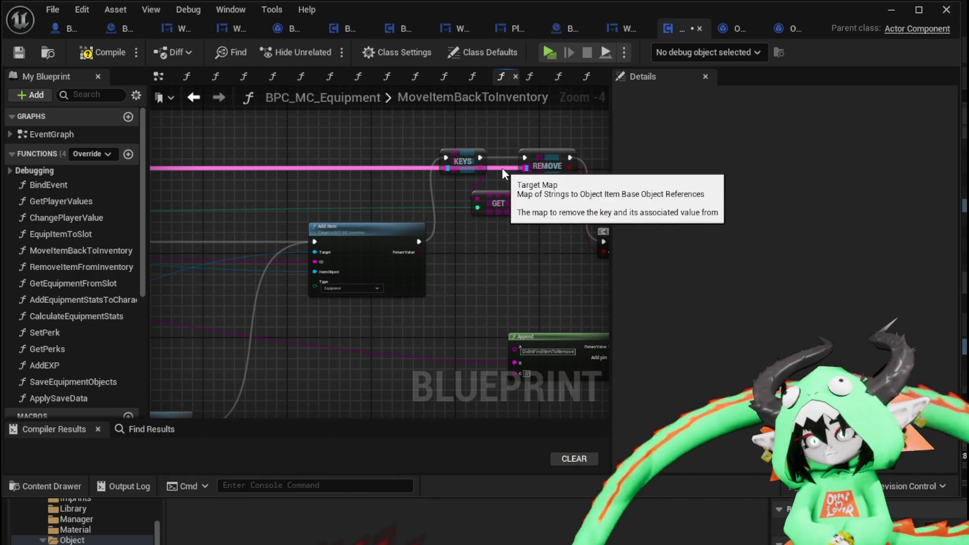
scroll(505, 197, "down", 2)
scroll(293, 200, "up", 3)
Step: Move the Equipment Objects node up and left, then review the loop, cast and Branch nodes
left_click_drag(277, 199, 372, 201)
left_click_drag(259, 209, 234, 181)
left_click(465, 154)
scroll(505, 158, "down", 2)
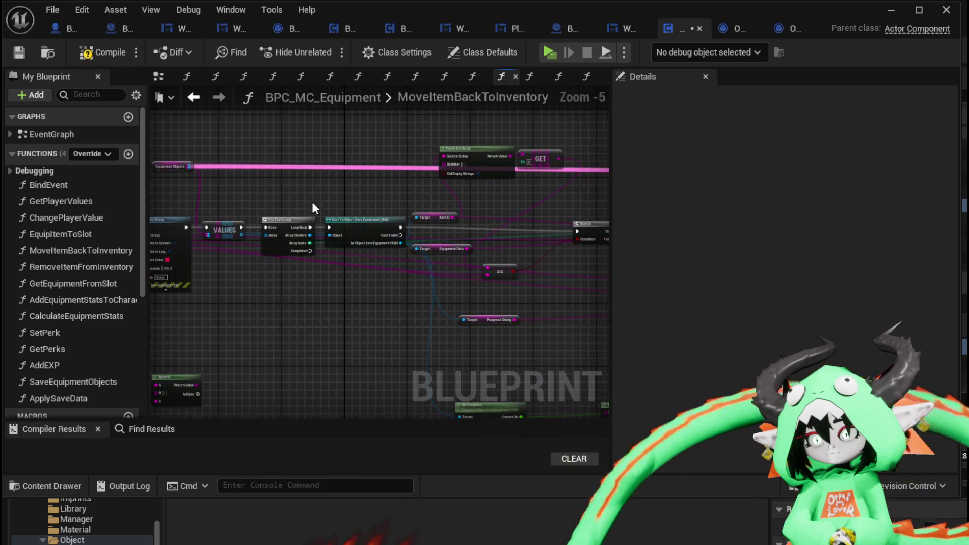
mouse_move(300, 195)
left_mouse_down()
mouse_move(430, 180)
mouse_move(203, 183)
mouse_move(492, 195)
left_mouse_up()
scroll(419, 187, "up", 1)
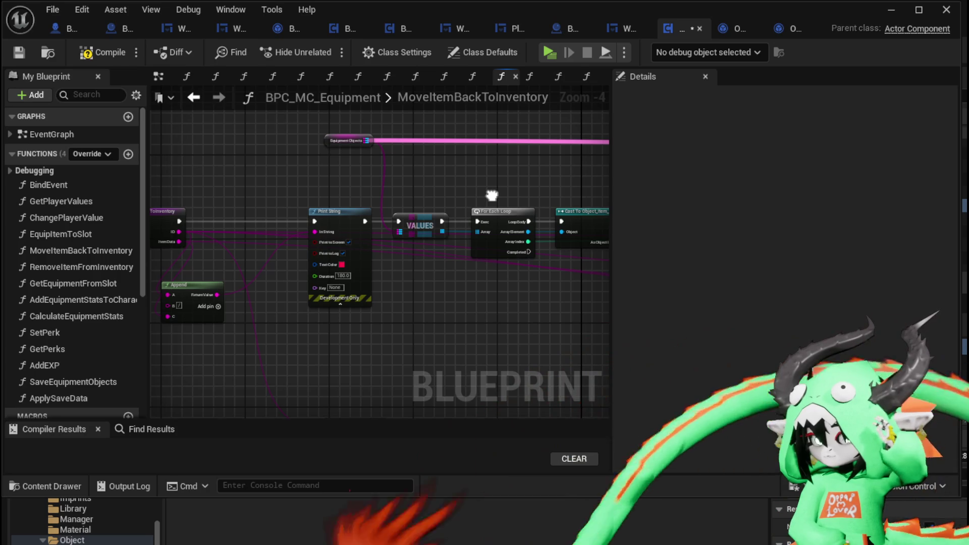
left_click_drag(487, 194, 212, 182)
mouse_move(382, 177)
left_mouse_down()
mouse_move(203, 172)
mouse_move(182, 225)
mouse_move(281, 232)
mouse_move(389, 216)
left_mouse_up()
left_click_drag(483, 220, 652, 224)
Step: Move the Parse Into Array and GET nodes up-left and recompile the blueprint
left_click(220, 174)
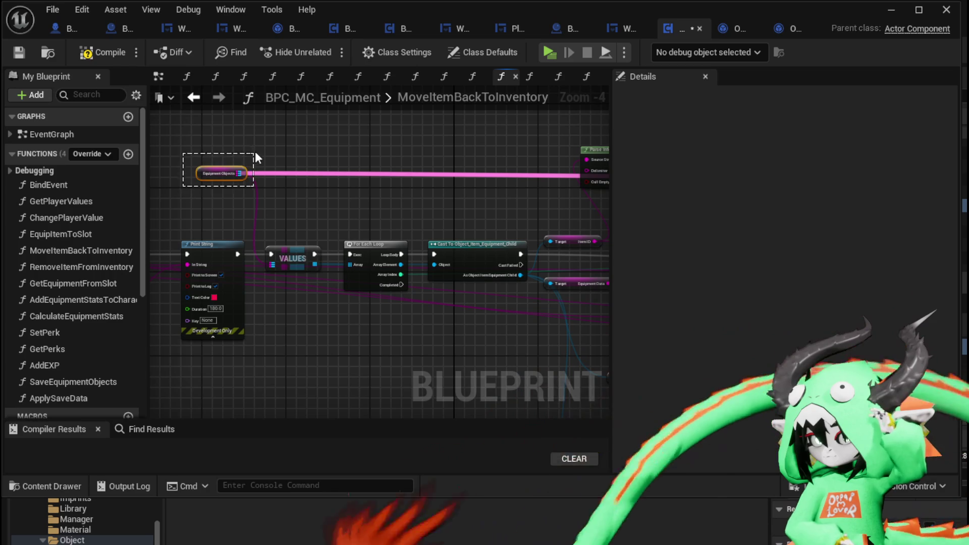
left_click_drag(286, 153, 205, 190)
left_click(387, 206)
mouse_move(389, 209)
left_mouse_down()
mouse_move(552, 143)
mouse_move(498, 136)
left_mouse_up()
left_click(276, 177)
left_click(93, 54)
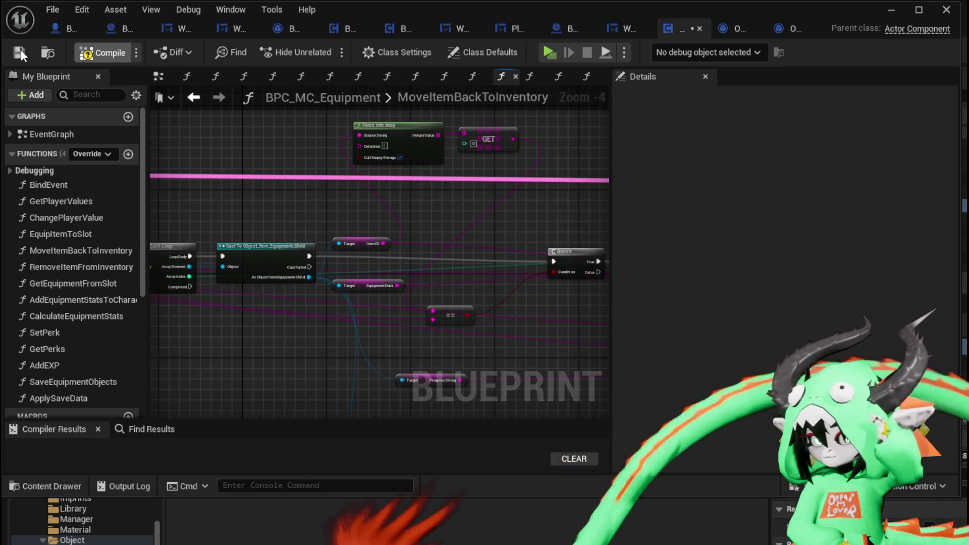
left_click_drag(305, 191, 567, 197)
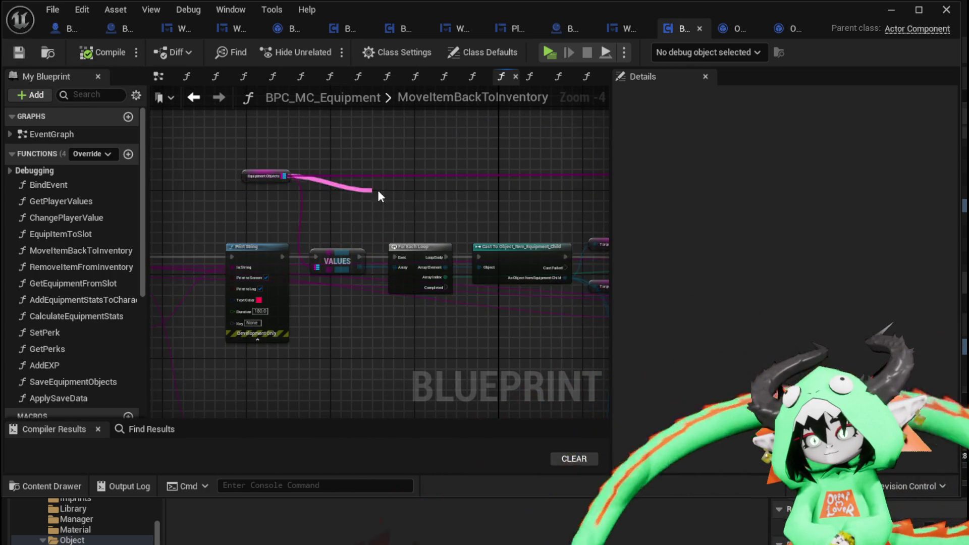